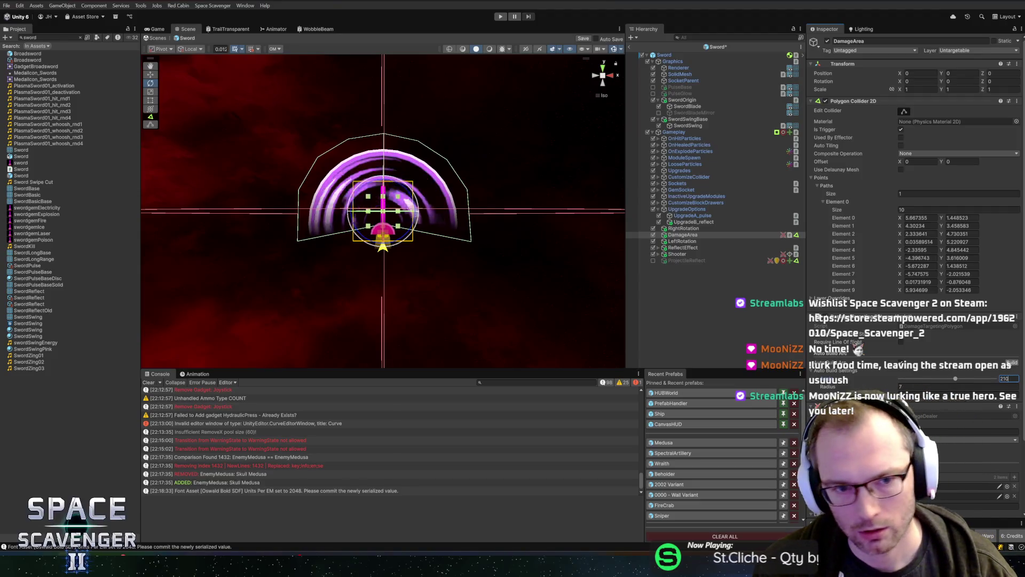
Step: Rebuild the DamageArea collider as a wider 12-point arc, then select SwordSwingBase and SwordSwing
left_click(1008, 364)
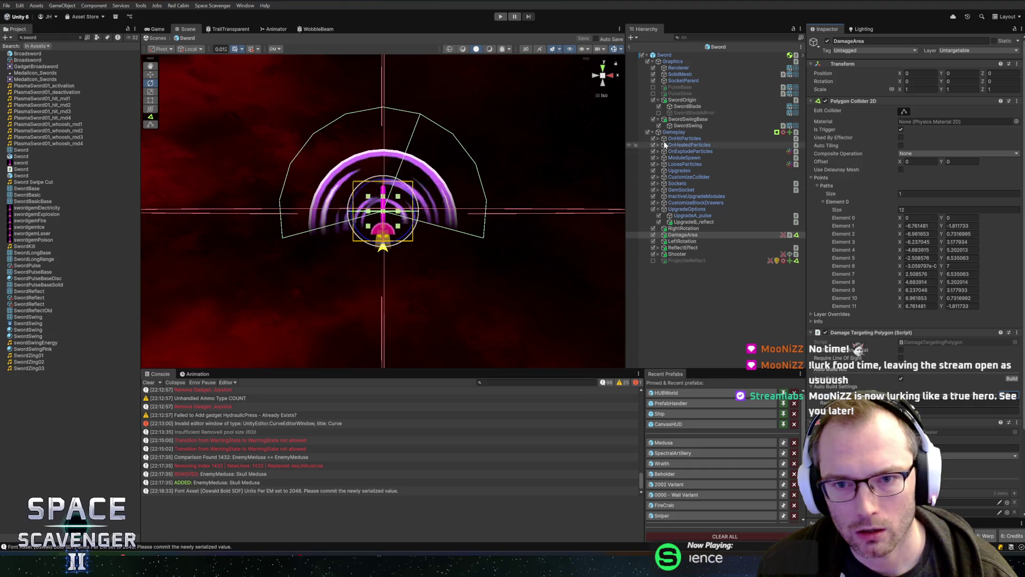
left_click(686, 119)
left_click(684, 126)
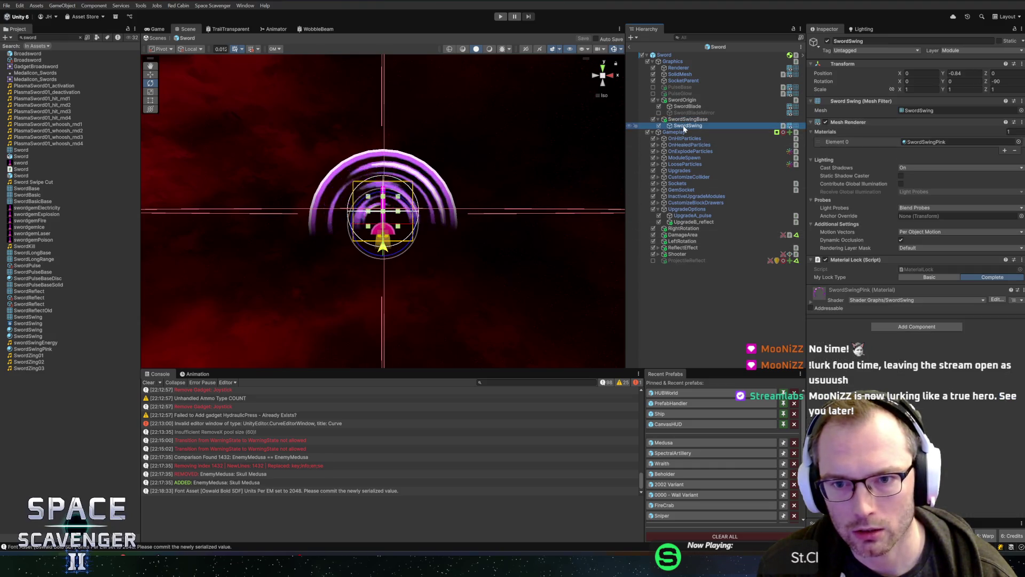
Step: Add an Enemy Swipe Effect component to SwordSwingBase by searching 'swi', then open its header options
left_click(687, 120)
left_click(891, 106)
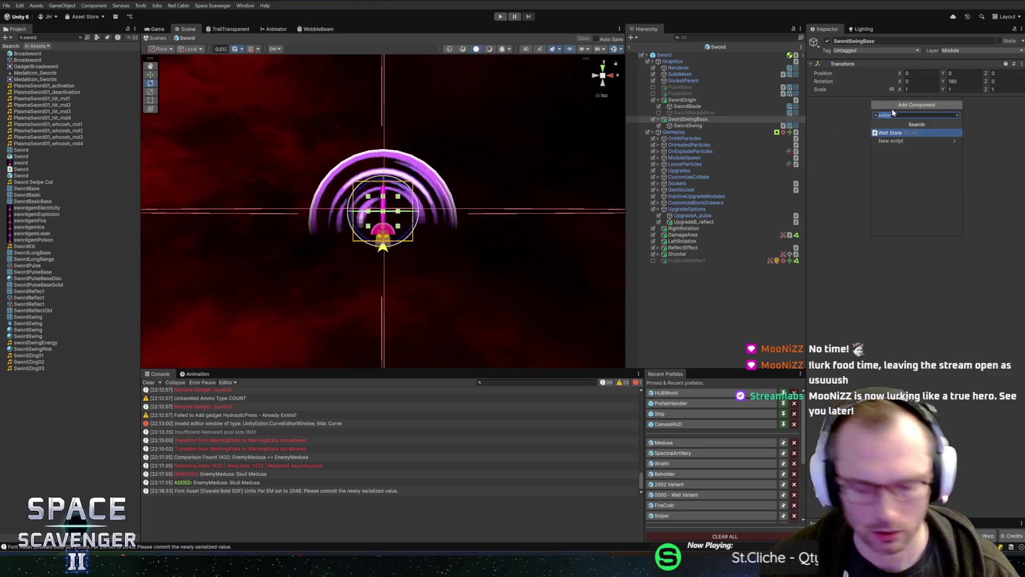
type("swi")
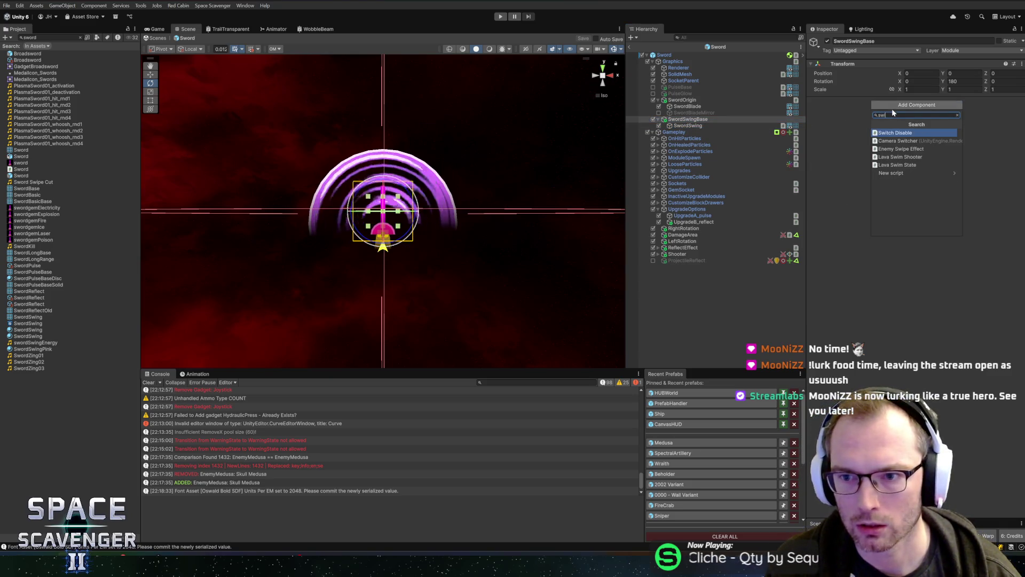
key("Down")
key("Down")
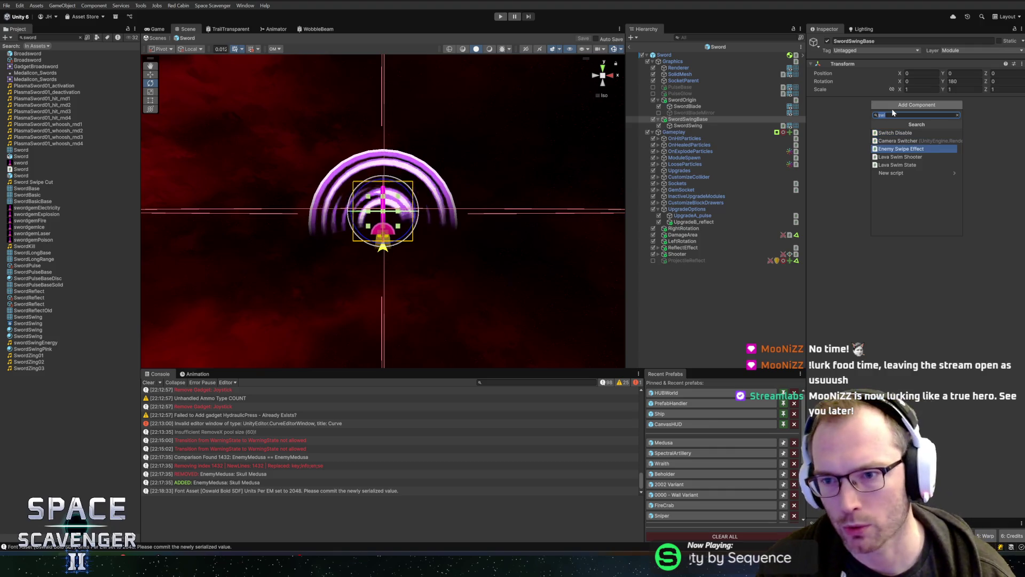
key("Return")
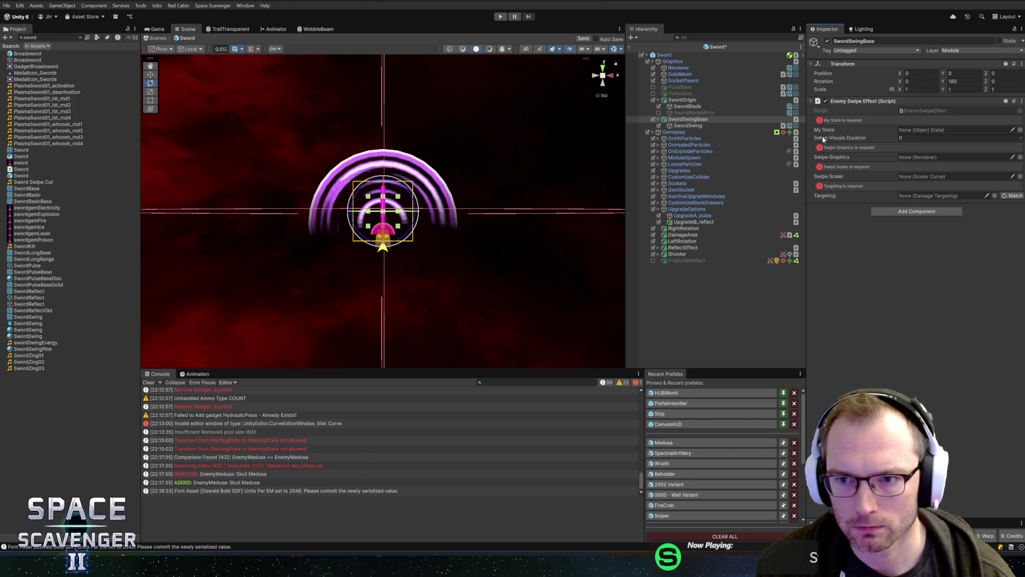
right_click(869, 103)
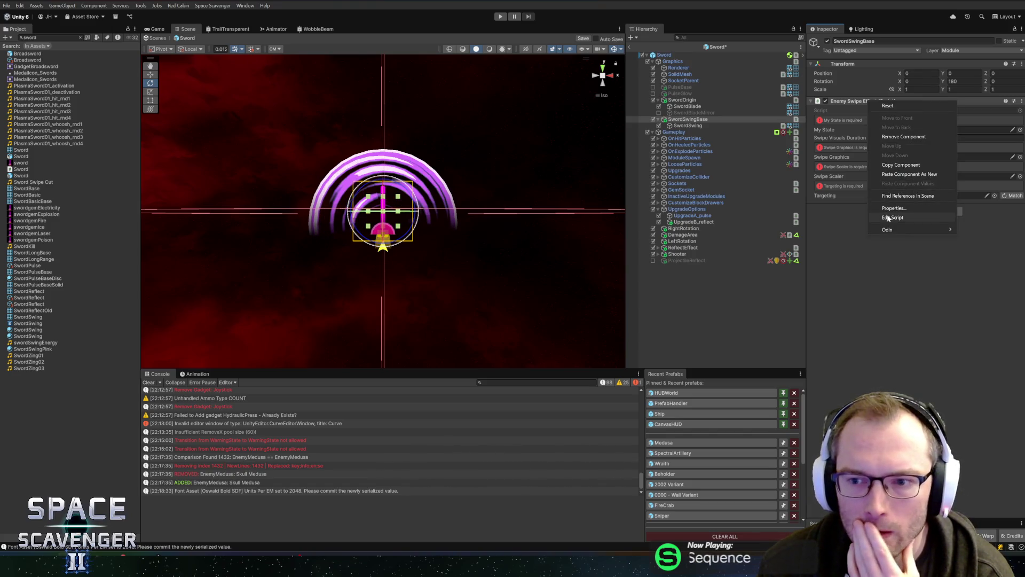
left_click(889, 218)
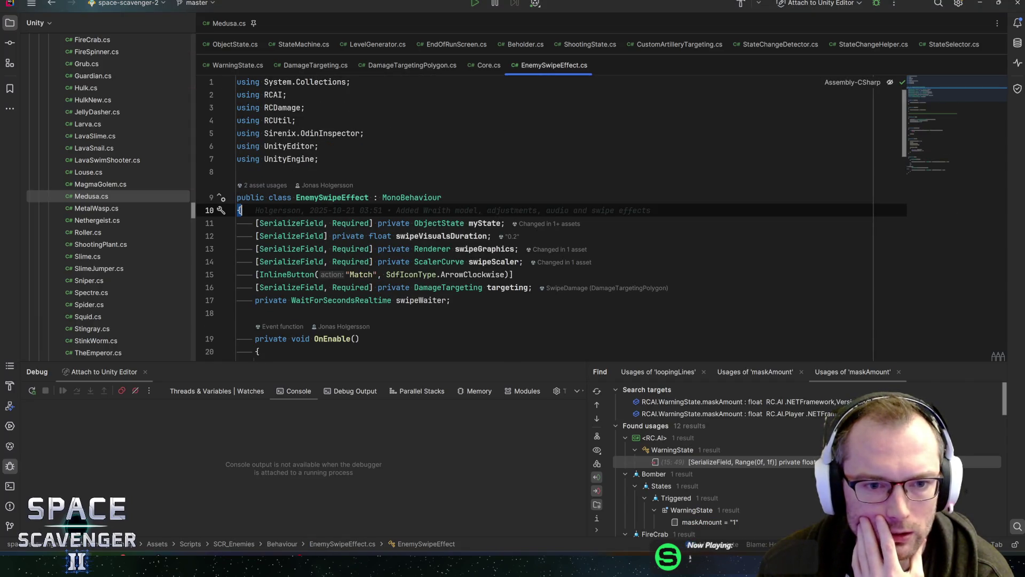
left_click(483, 249)
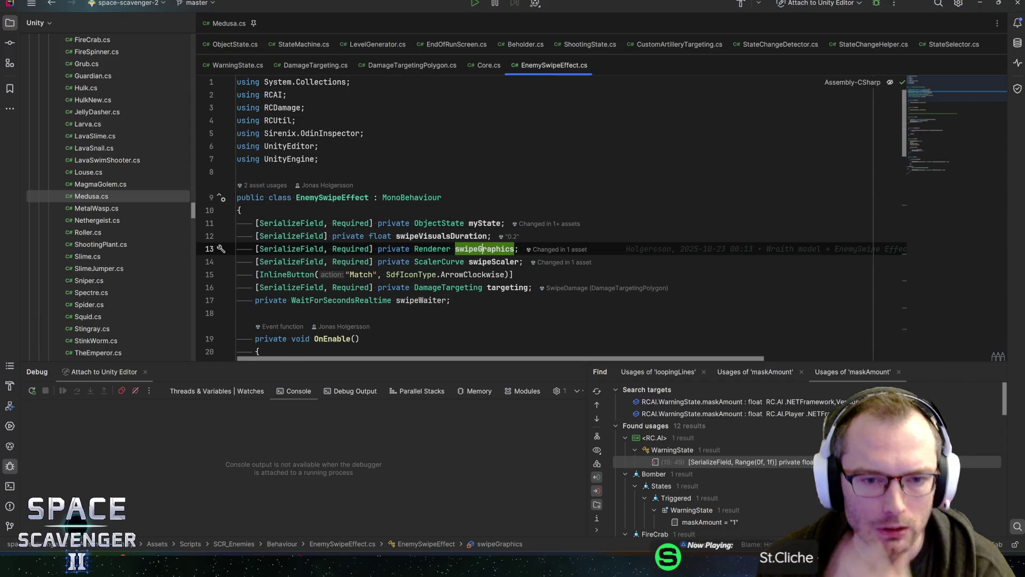
key("ctrl+f")
left_click(929, 117)
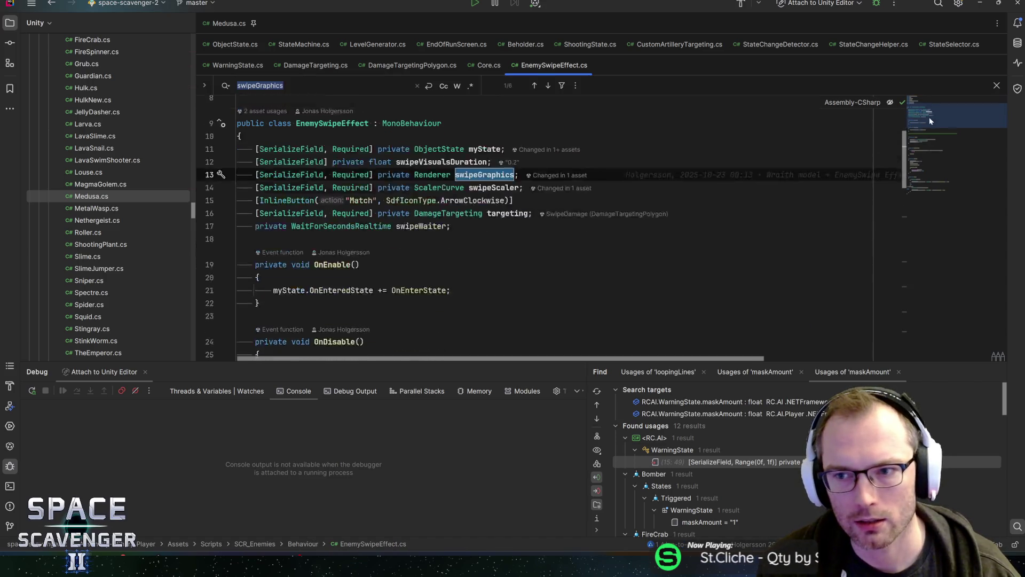
left_click(934, 135)
scroll(533, 240, "down", 3)
scroll(534, 240, "down", 3)
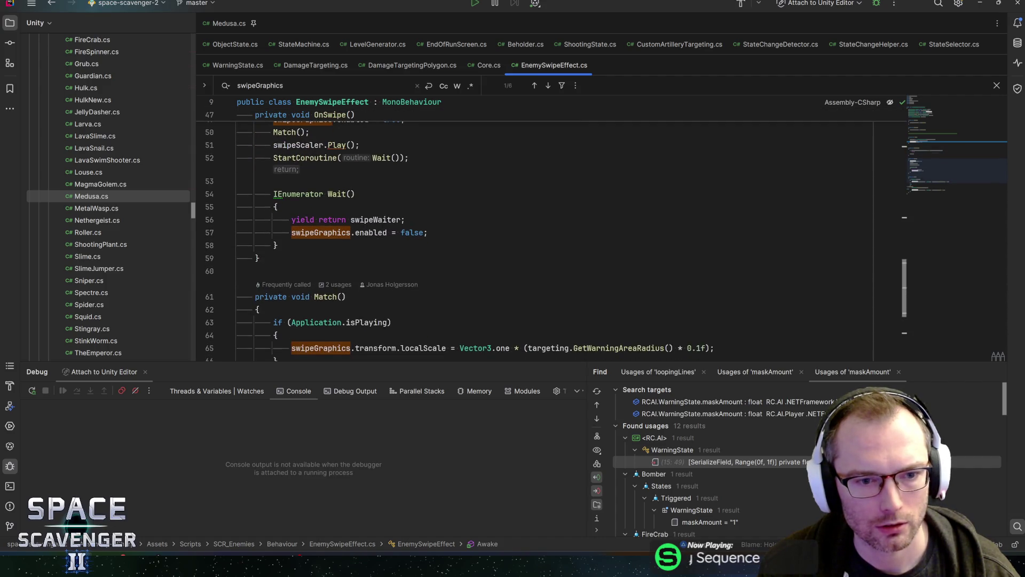
left_click(427, 232)
scroll(534, 240, "down", 3)
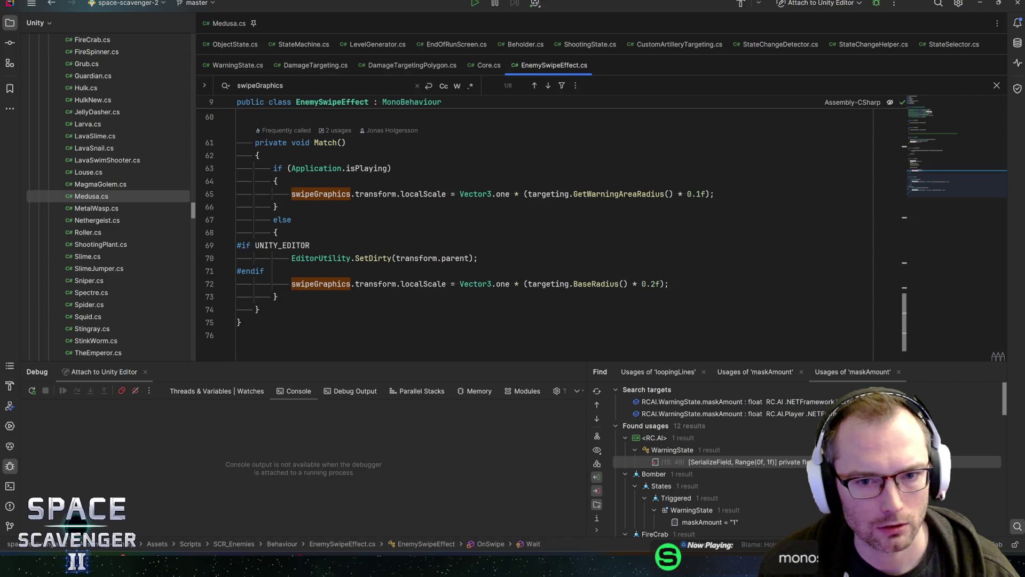
left_click(559, 194)
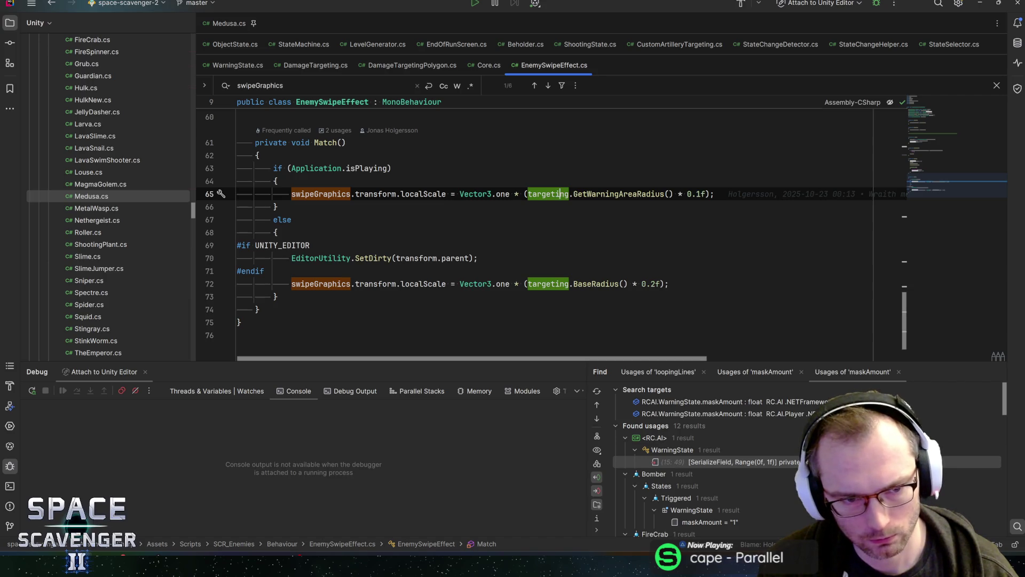
key("alt+Tab")
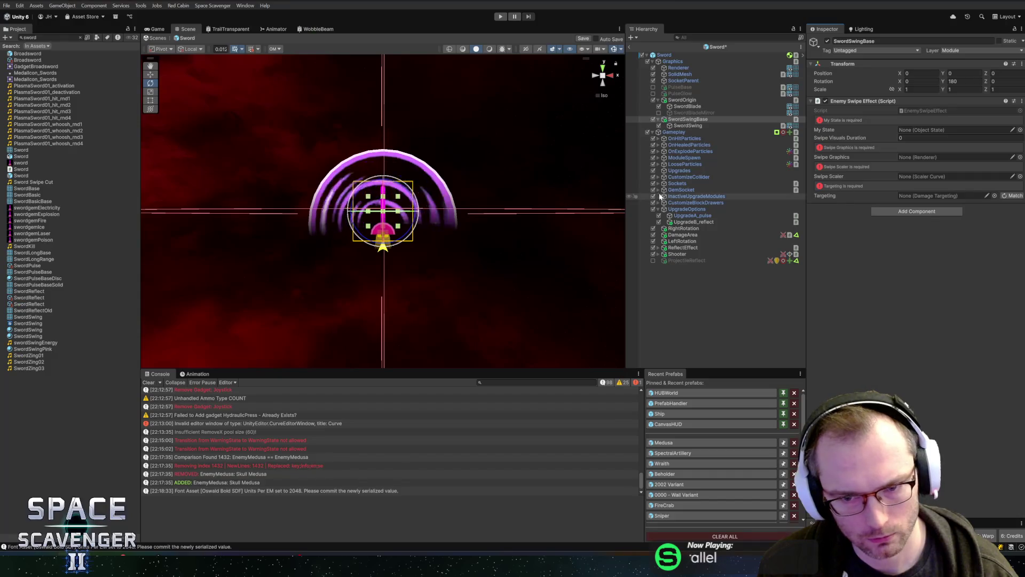
key("alt+Tab")
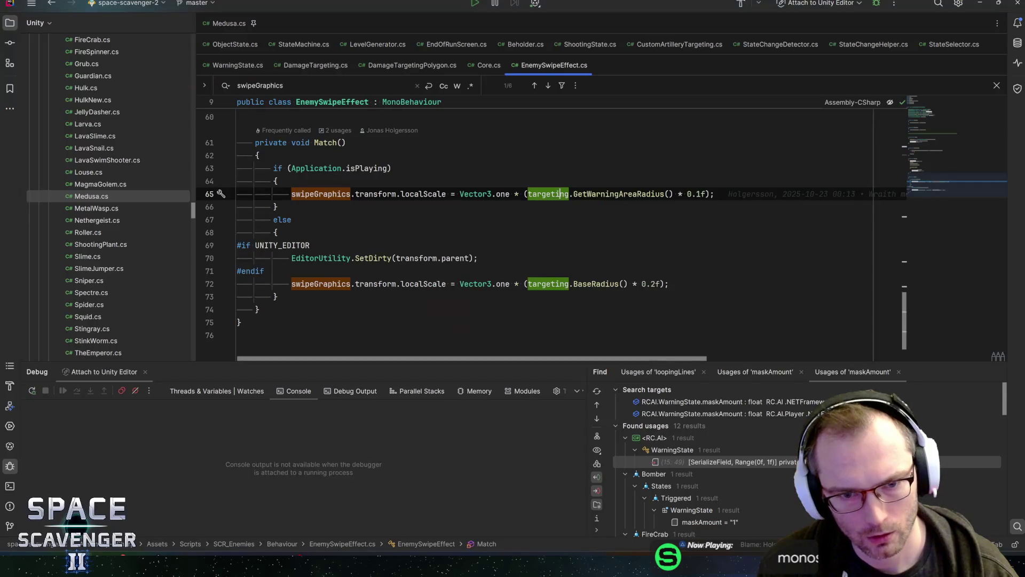
scroll(673, 199, "up", 3)
left_click(310, 235)
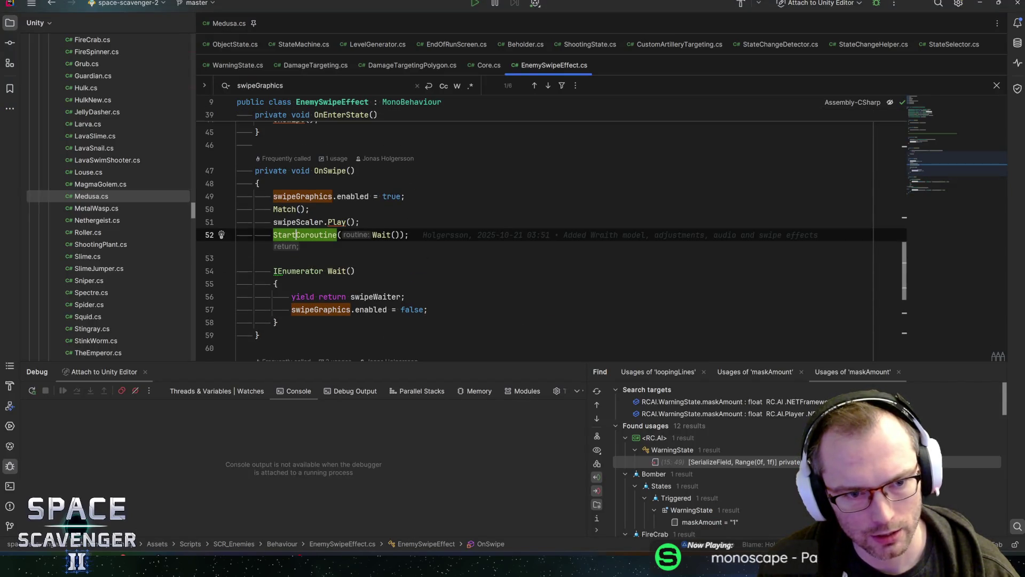
scroll(344, 244, "up", 3)
left_click(344, 244)
scroll(345, 244, "up", 1)
scroll(344, 244, "up", 5)
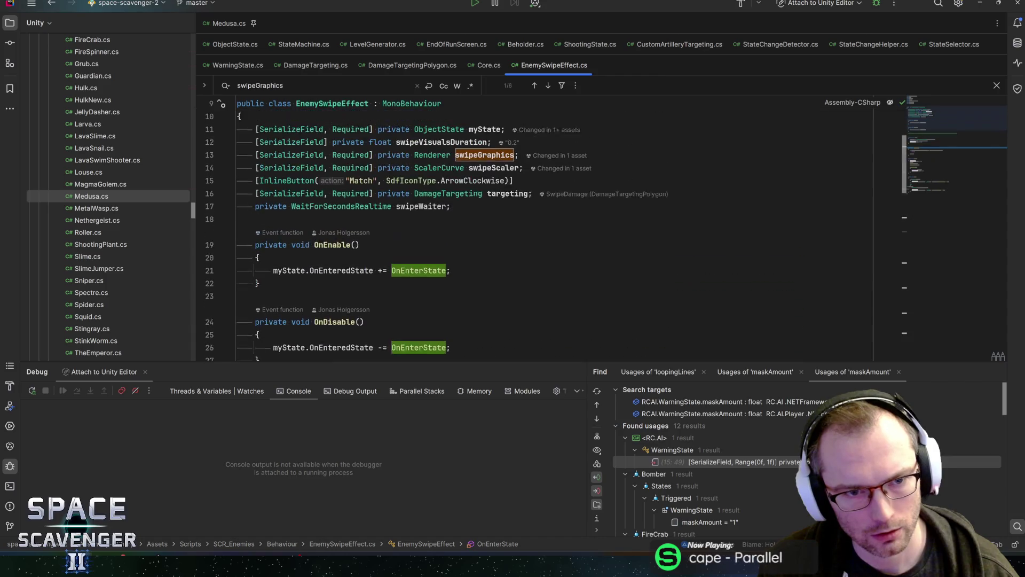
left_click(297, 209)
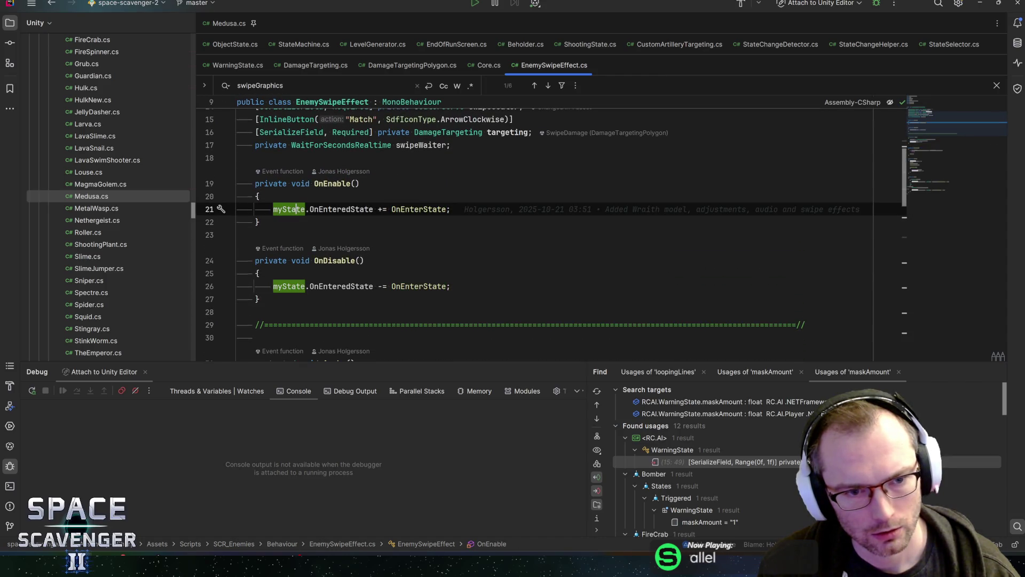
left_click(342, 209)
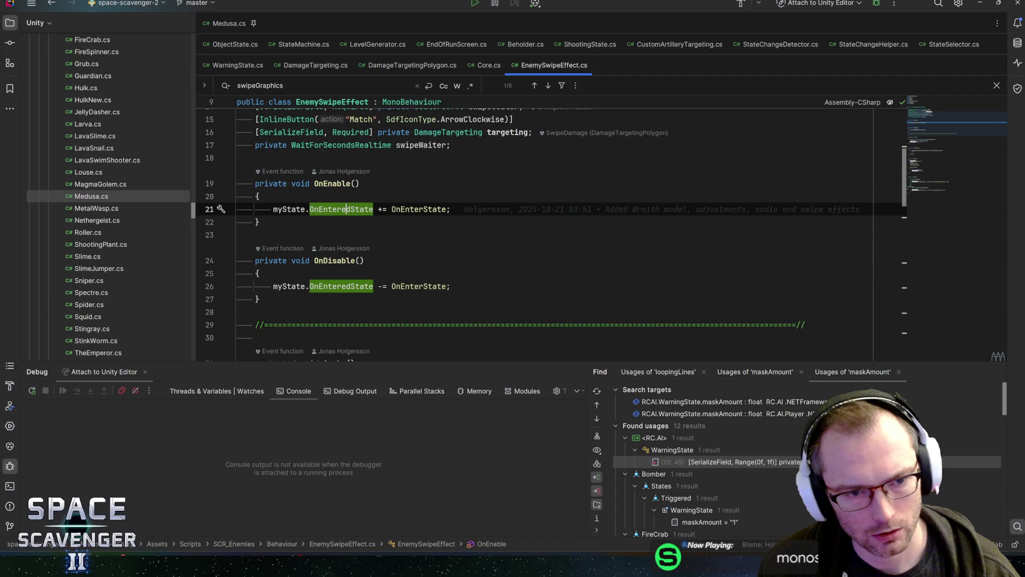
scroll(297, 209, "down", 2)
left_click(297, 209)
scroll(297, 208, "down", 5)
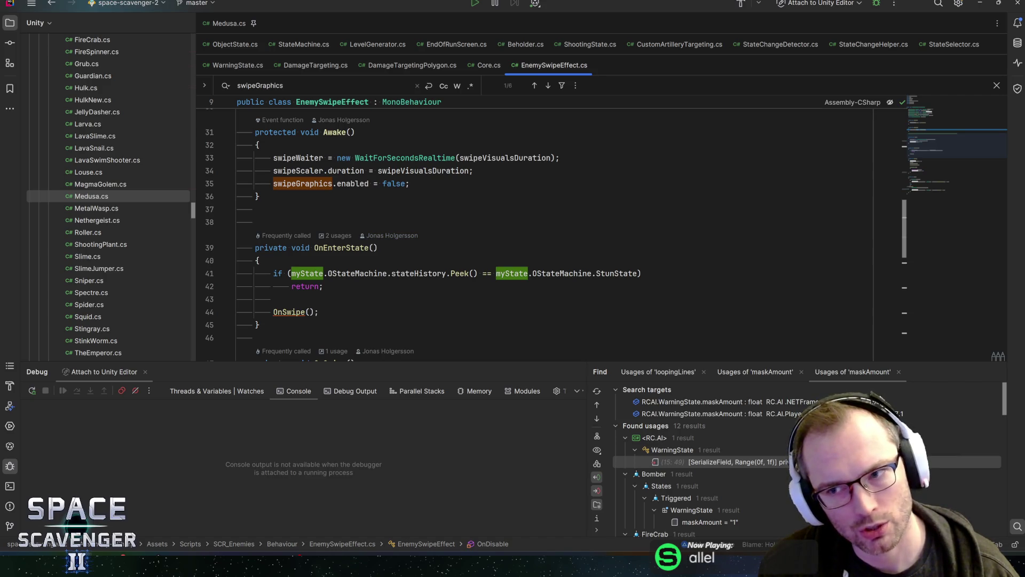
left_click_drag(936, 141, 936, 111)
left_click(479, 179)
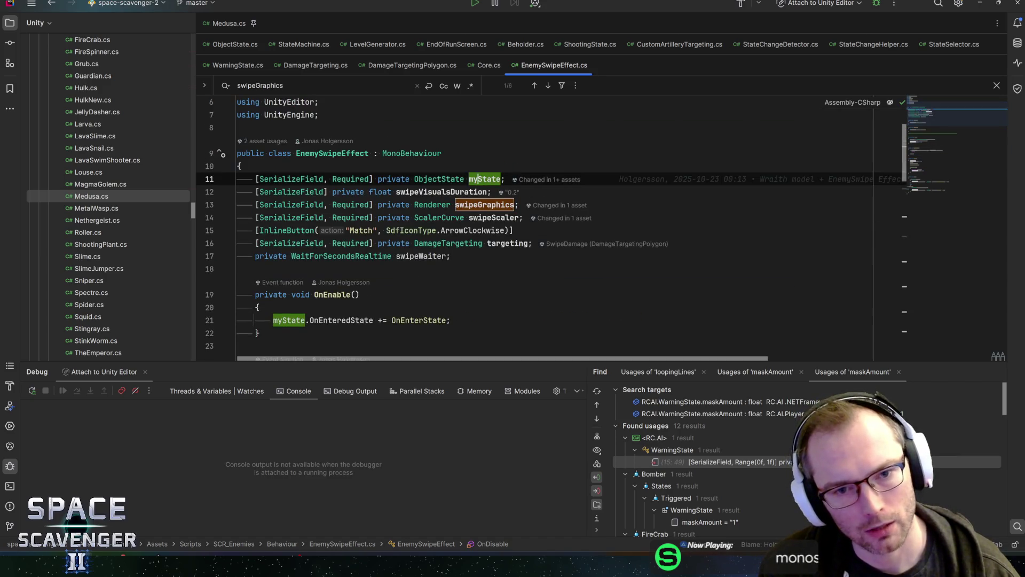
mouse_move(451, 192)
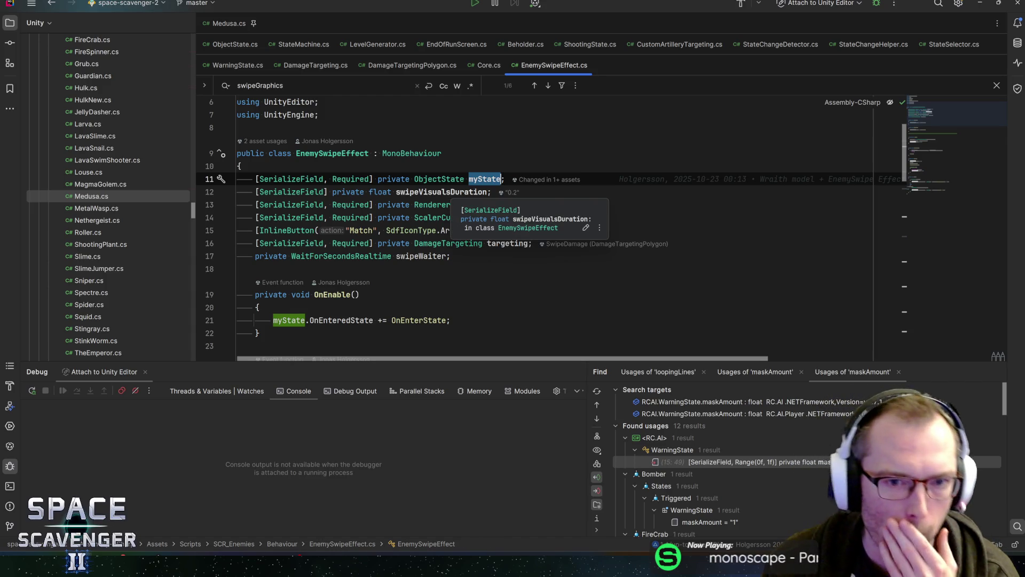
left_click(450, 191)
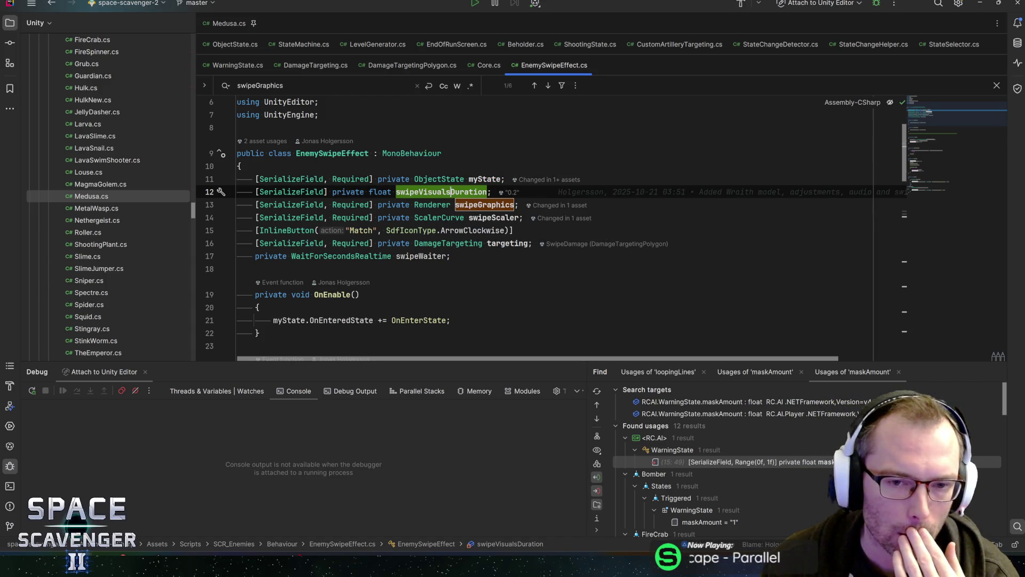
left_click(483, 179)
scroll(481, 224, "down", 5)
left_click(427, 127)
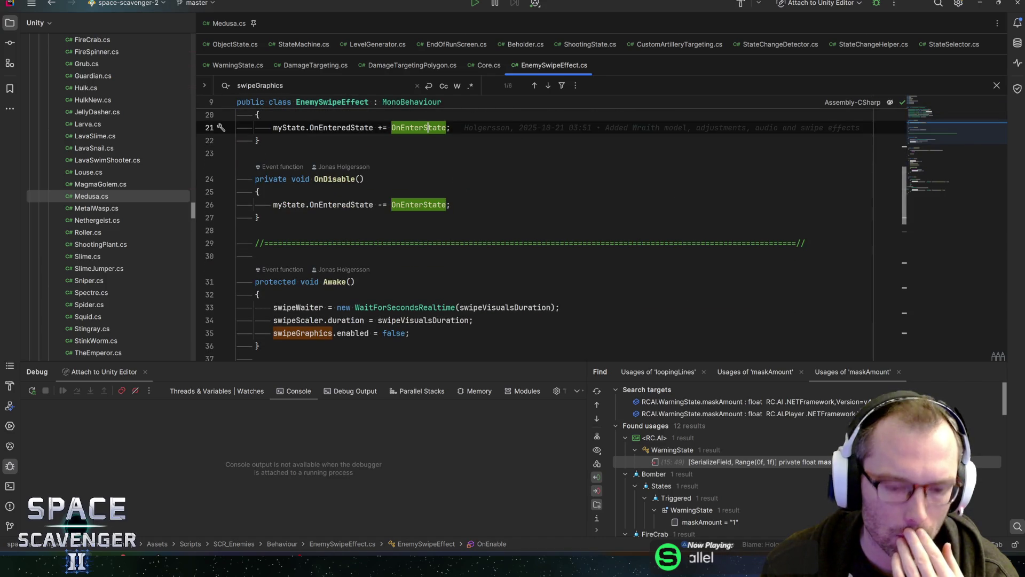
key("ctrl+b")
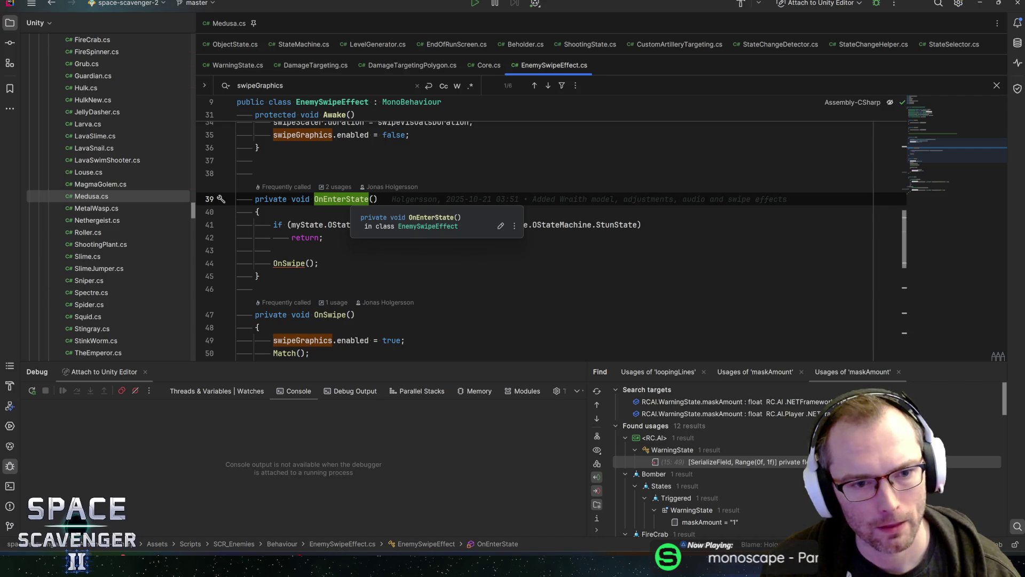
left_click(337, 198)
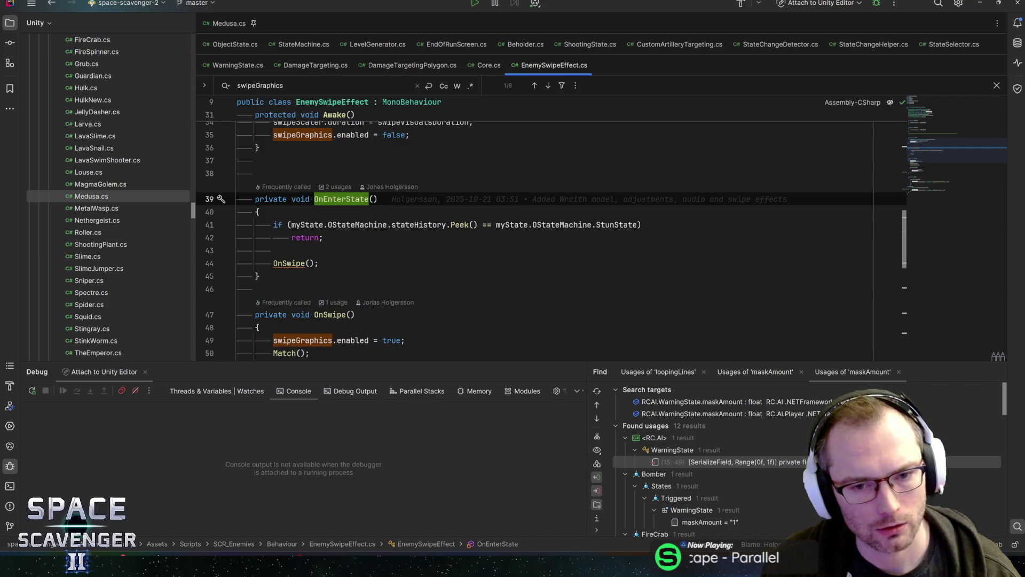
left_click(323, 237)
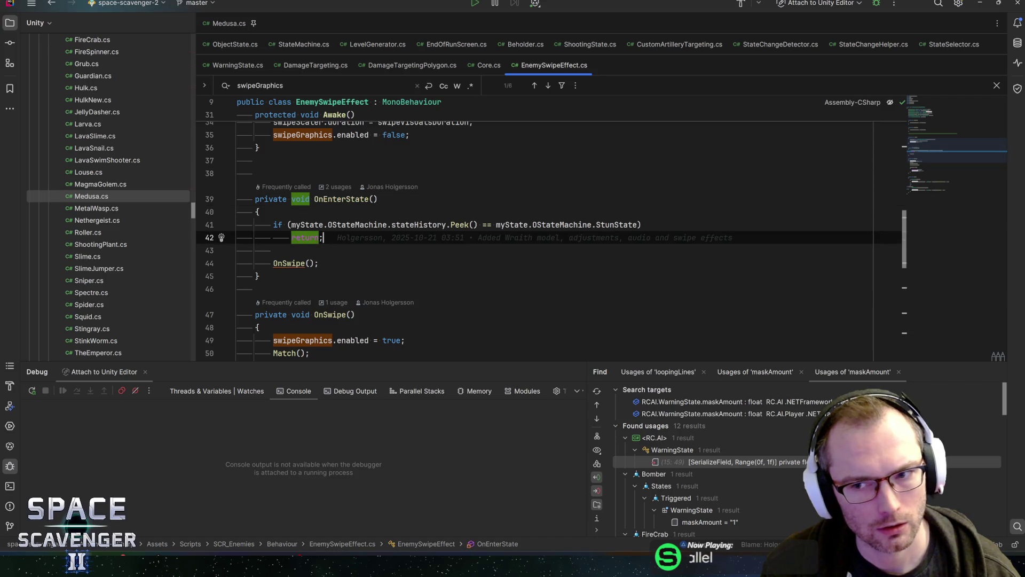
left_click_drag(932, 147, 936, 111)
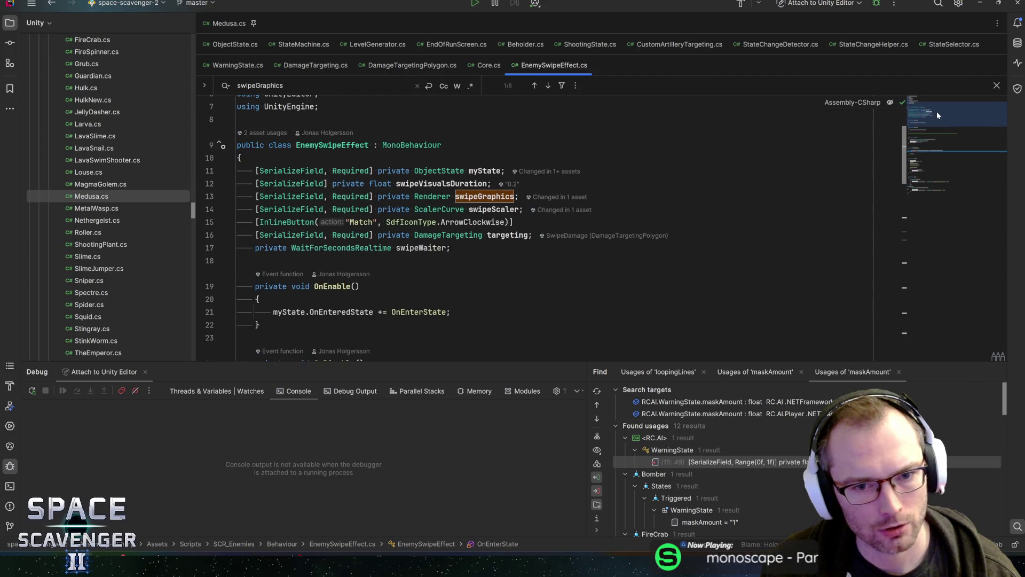
double_click(435, 183)
key("ctrl+f")
mouse_move(930, 113)
left_mouse_down()
mouse_move(933, 151)
mouse_move(942, 139)
left_mouse_up()
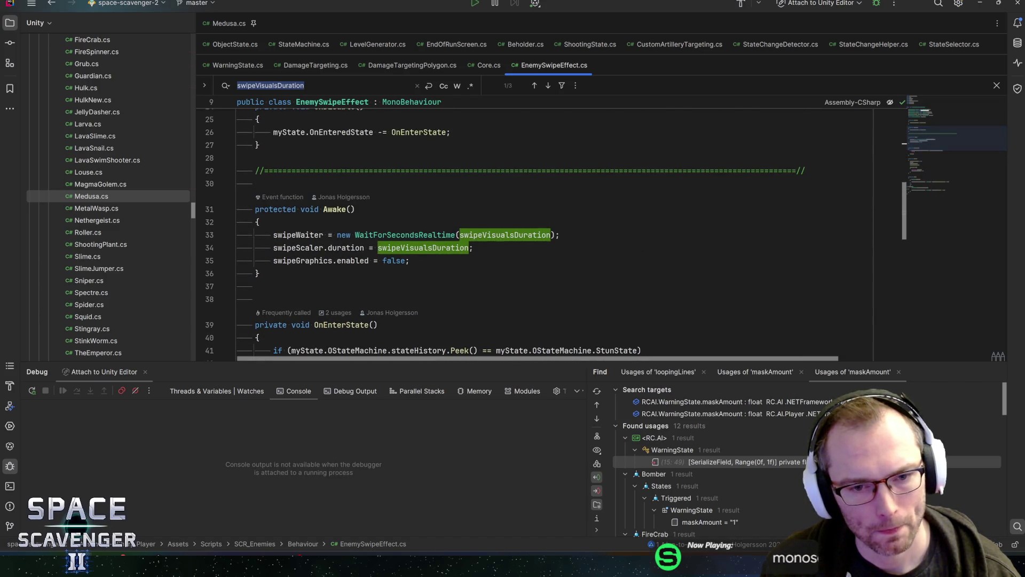
left_click(473, 248)
key("alt+Tab")
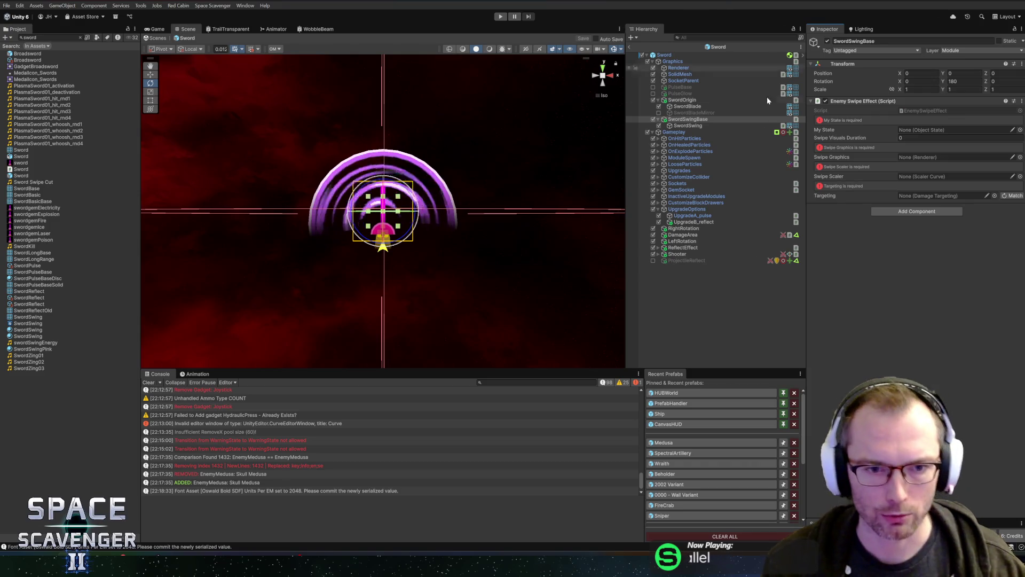
Step: Save the Sword prefab with Ctrl+S
key("ctrl+s")
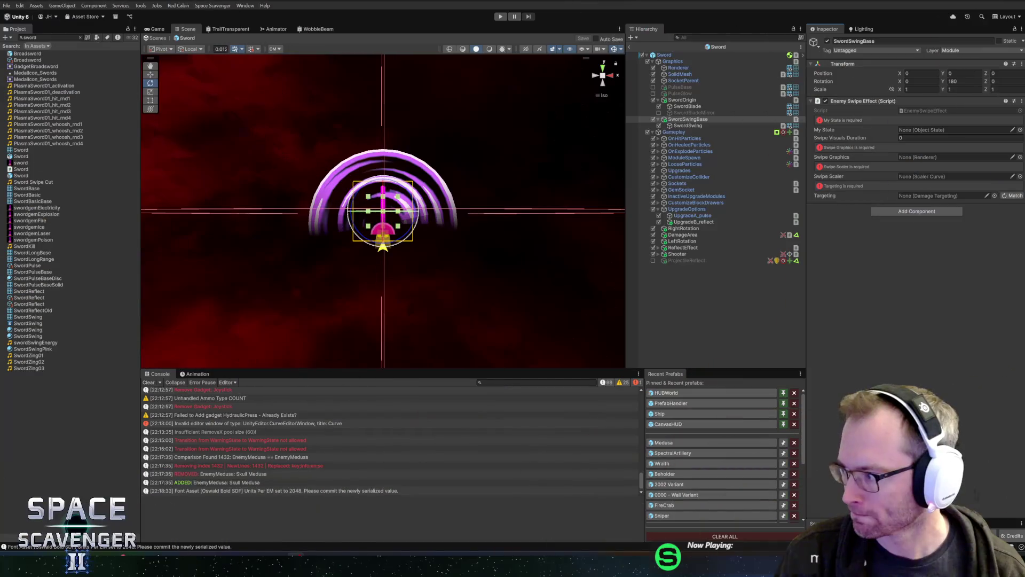
right_click(876, 103)
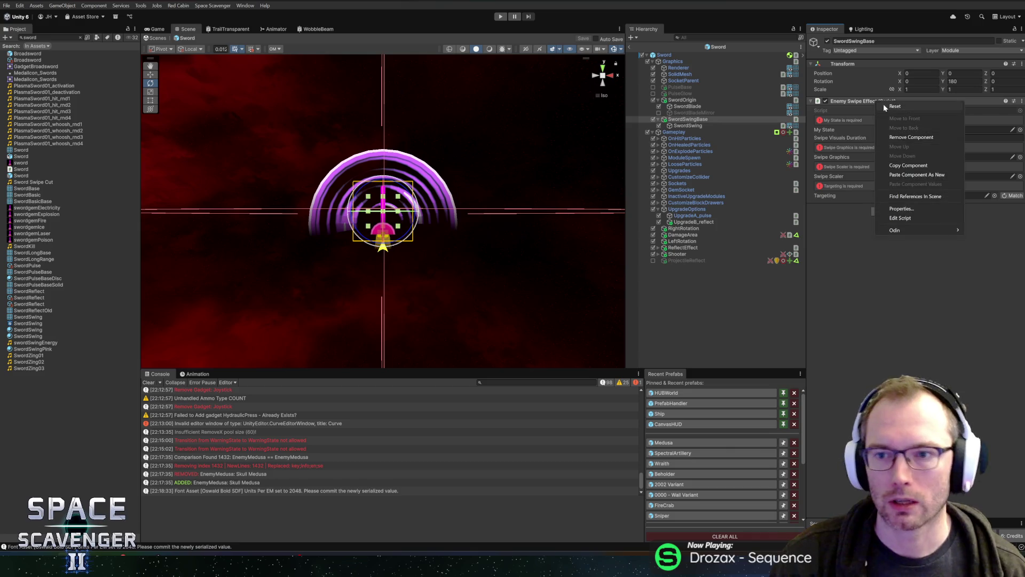
Step: Open the Enemy Swipe Effect script in Rider and inspect its myState and swipeVisualsDuration fields
left_click(903, 218)
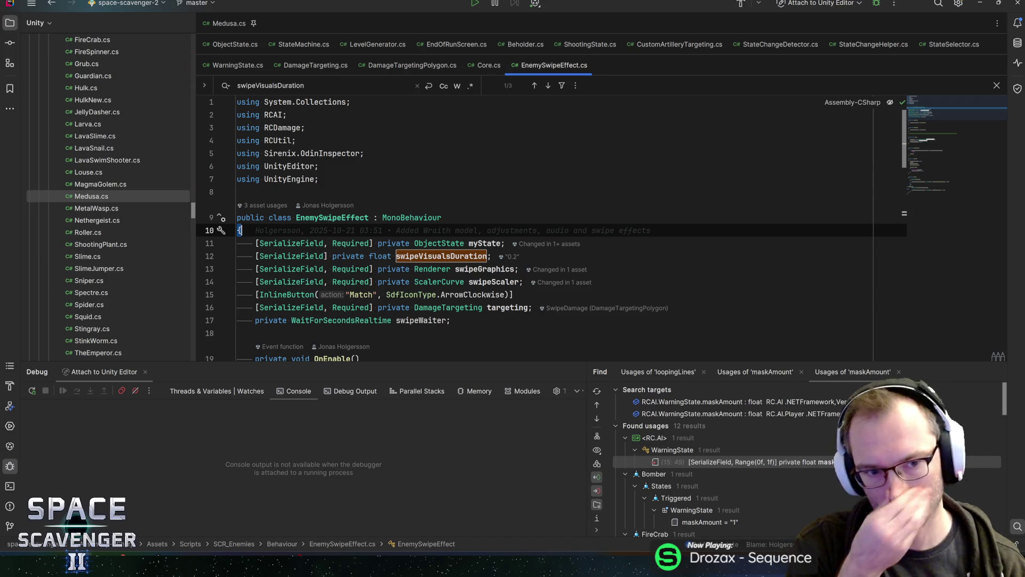
left_click(486, 244)
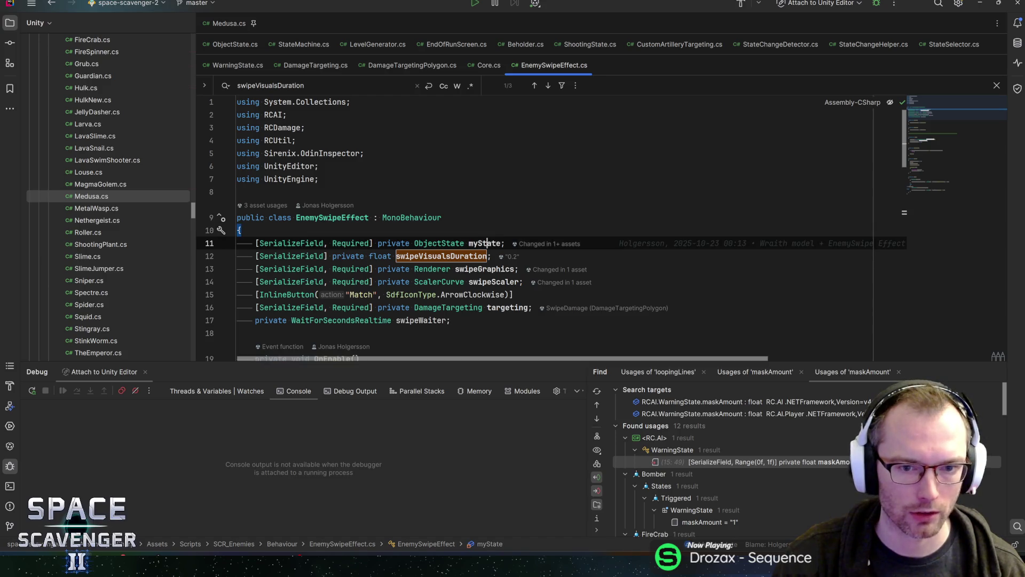
double_click(486, 243)
left_click_drag(486, 243, 415, 244)
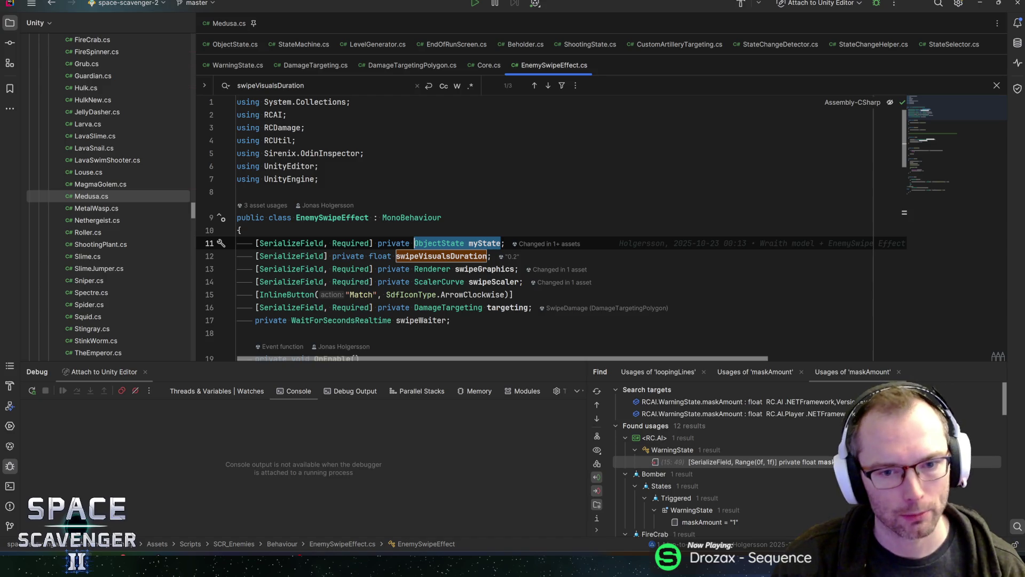
left_click(486, 243)
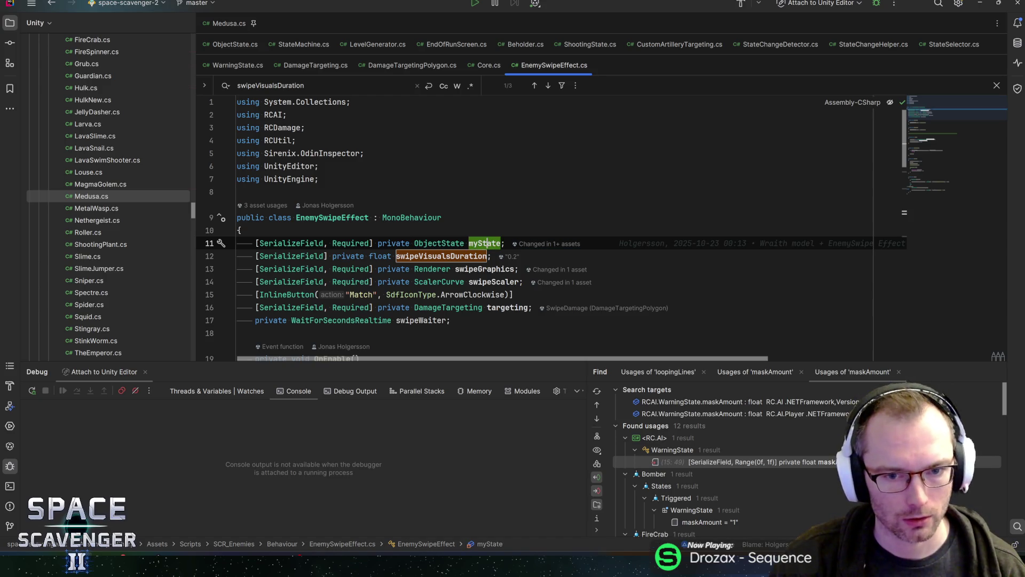
left_click(474, 255)
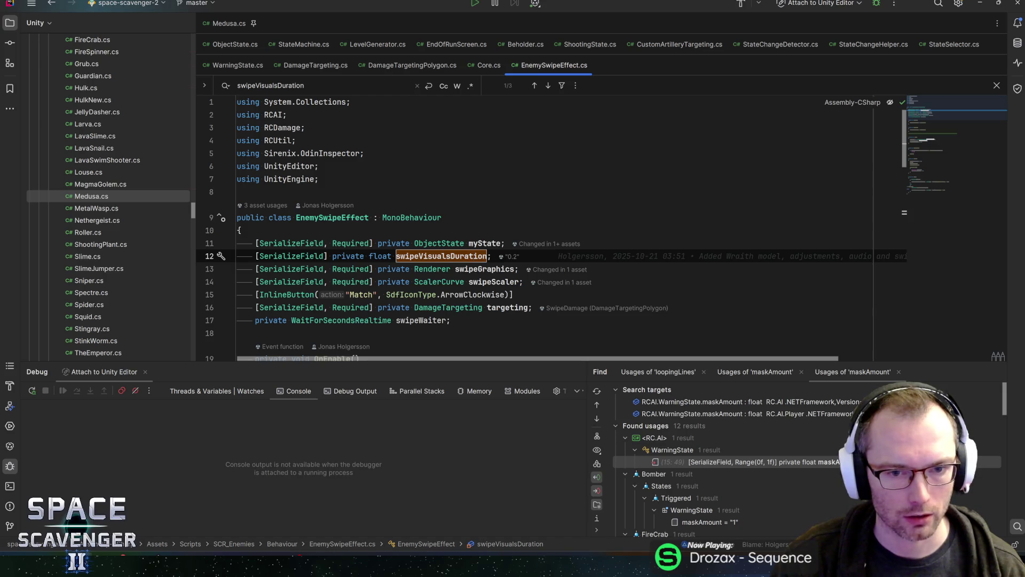
left_click(319, 218)
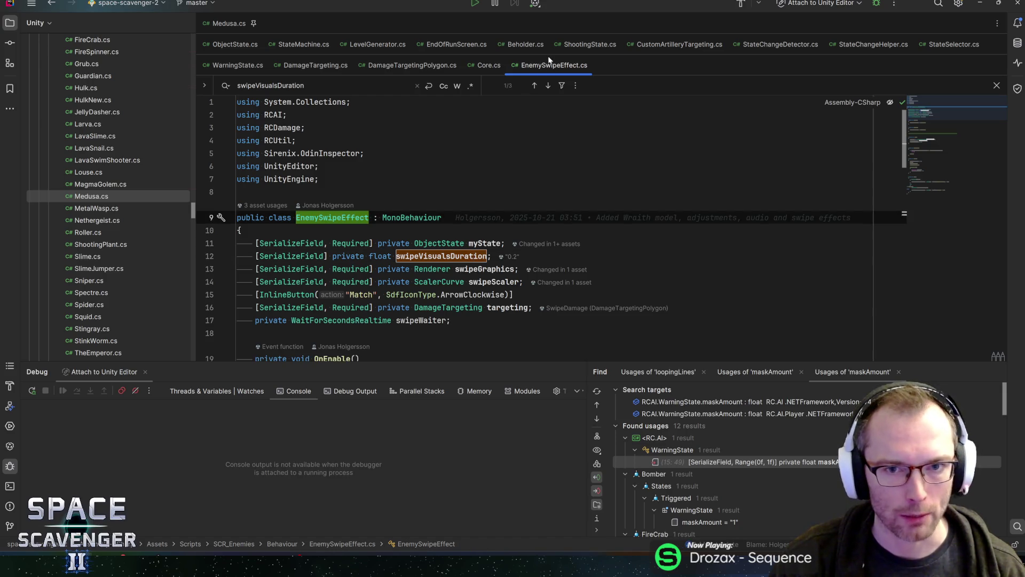
Step: Locate EnemySwipeEffect.cs in the project tree, collapse Behaviour, and bring up SCR_Components' options
left_click(131, 23)
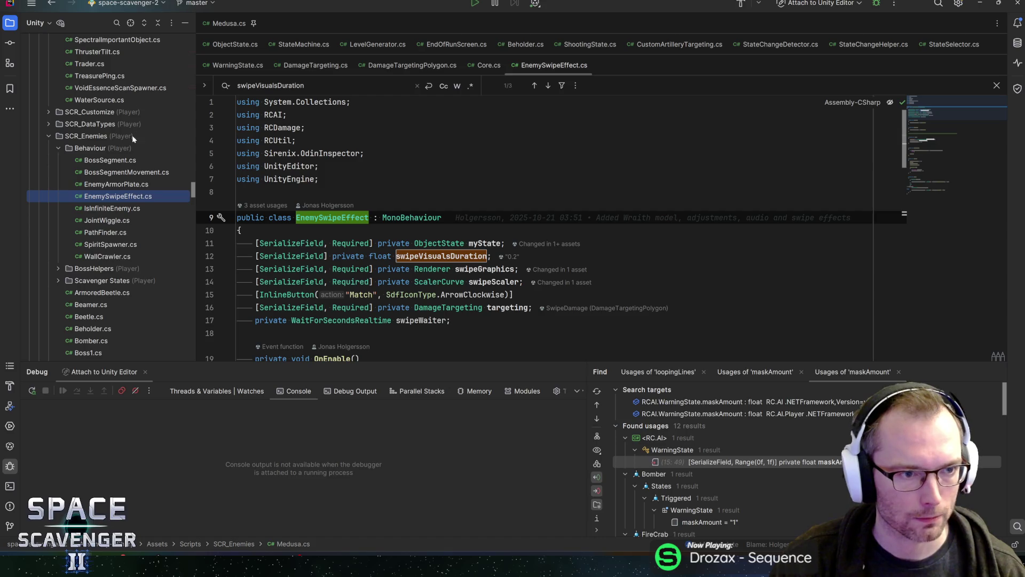
left_click(59, 149)
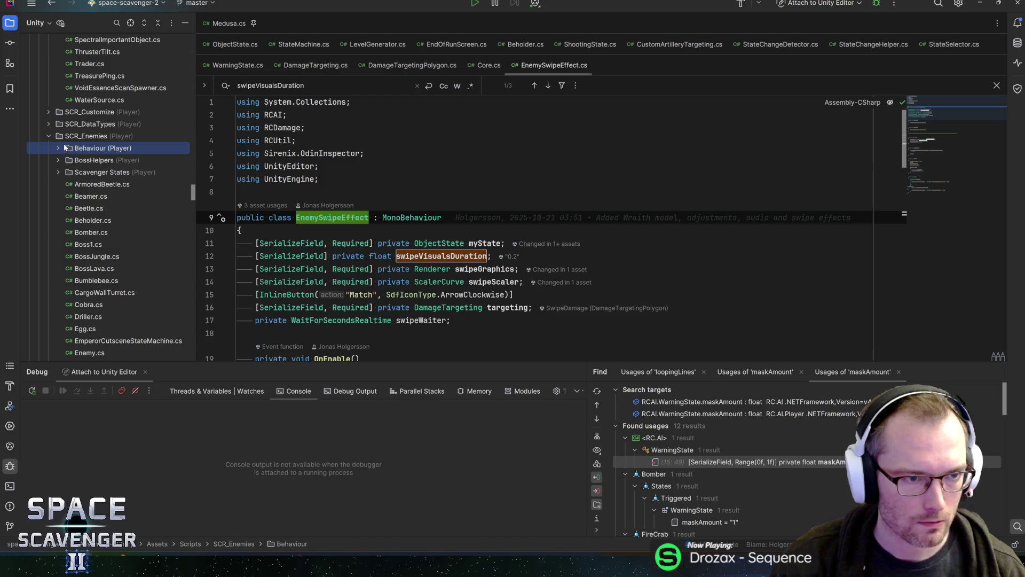
scroll(79, 172, "up", 15)
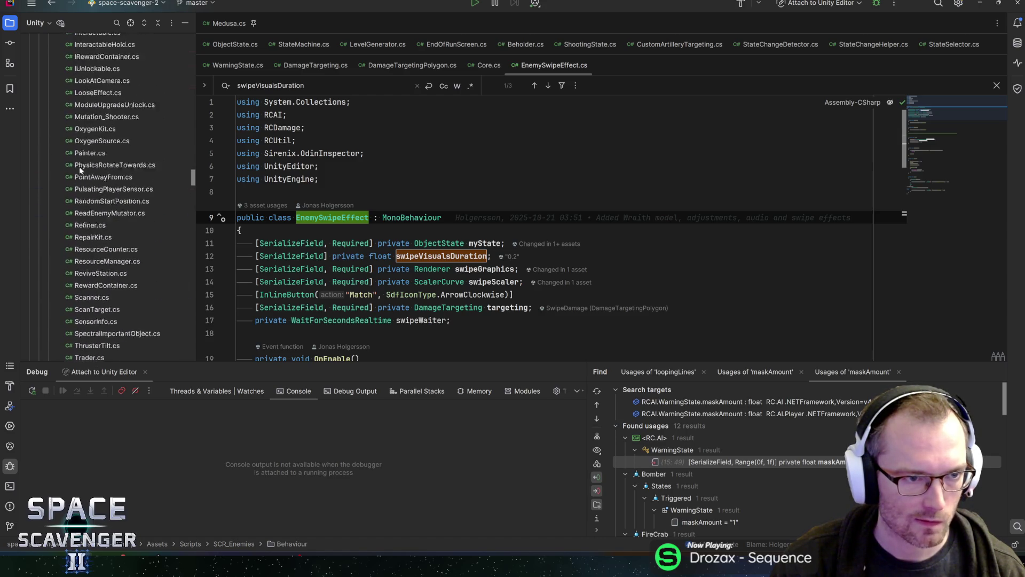
right_click(73, 136)
Step: Create a SwipeEffect MonoBehaviour Unity script in the SCR_Components folder
mouse_move(160, 141)
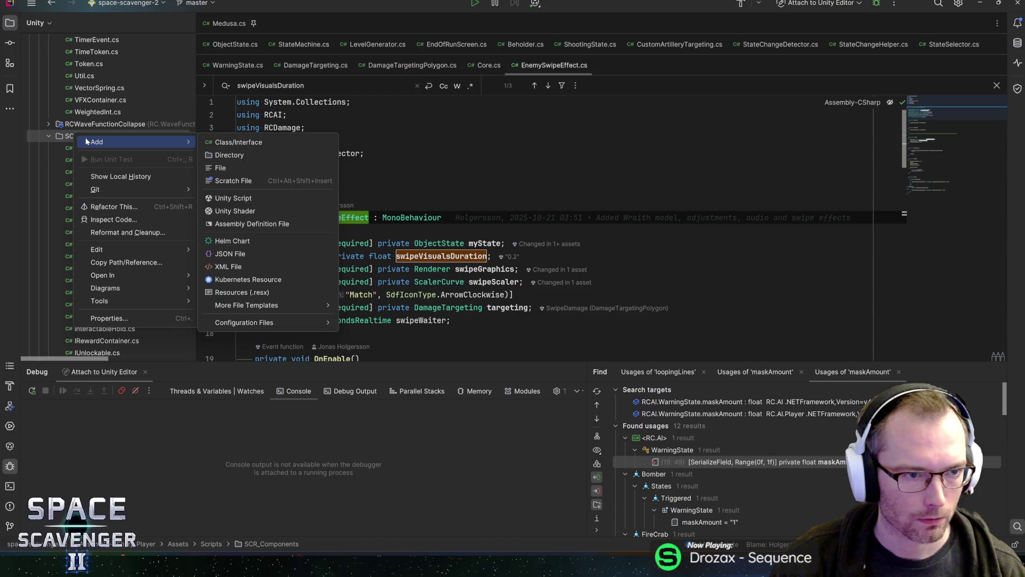
left_click(247, 199)
type("SwipeEffect")
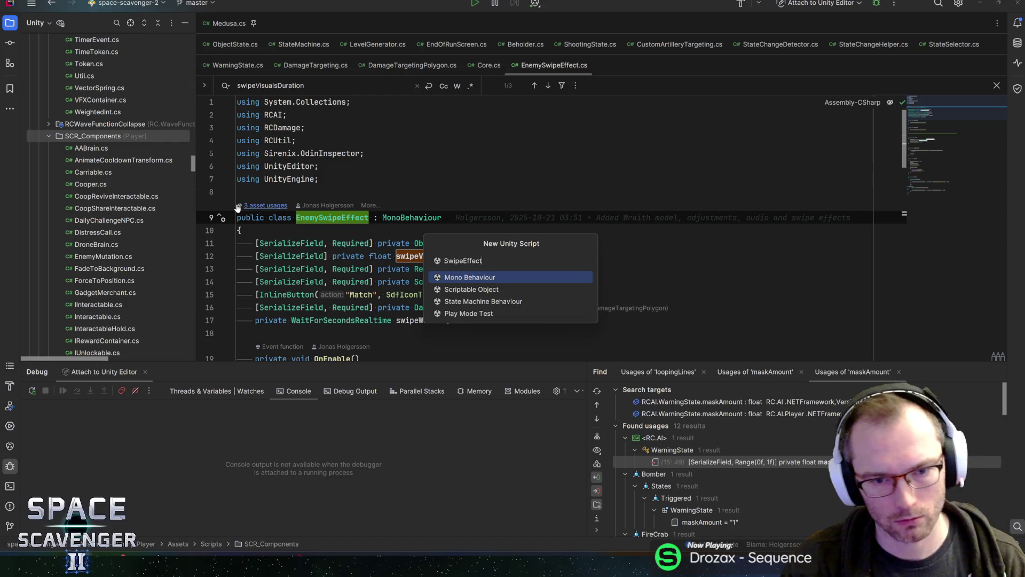
key("Return")
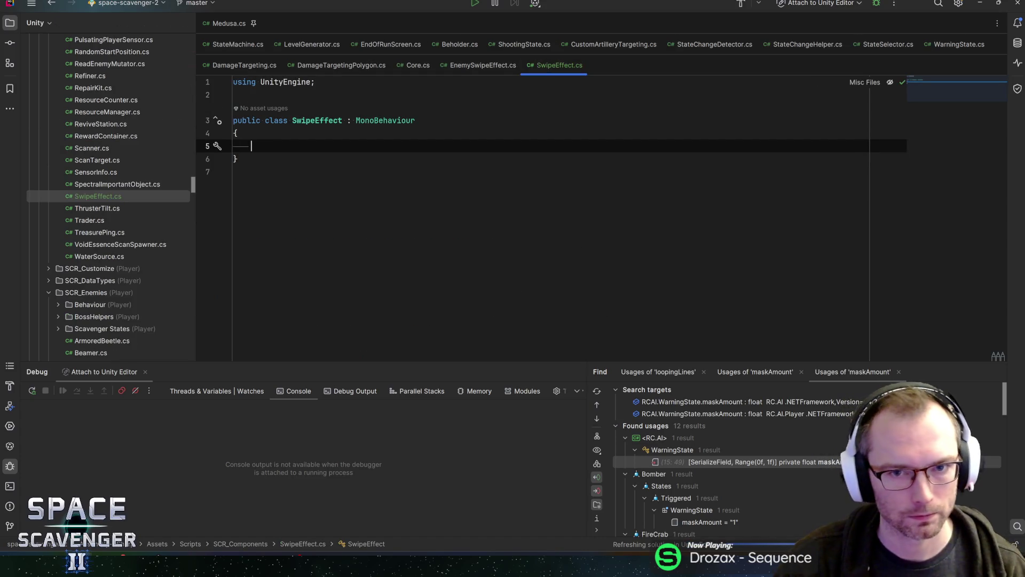
Step: Pin the SwipeEffect.cs and EnemySwipeEffect.cs tabs side by side
left_click(489, 64)
left_click(541, 66)
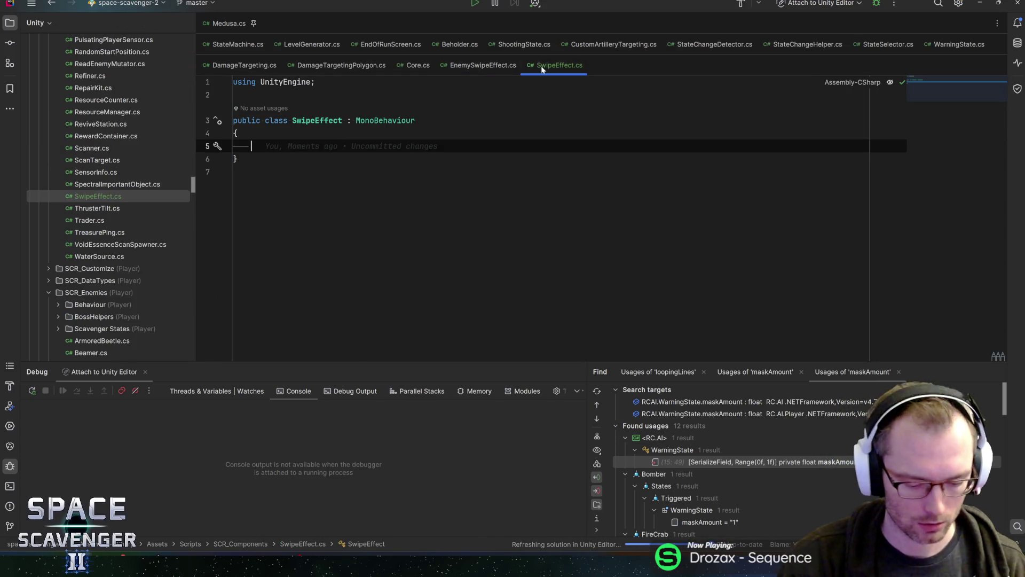
left_click(460, 67)
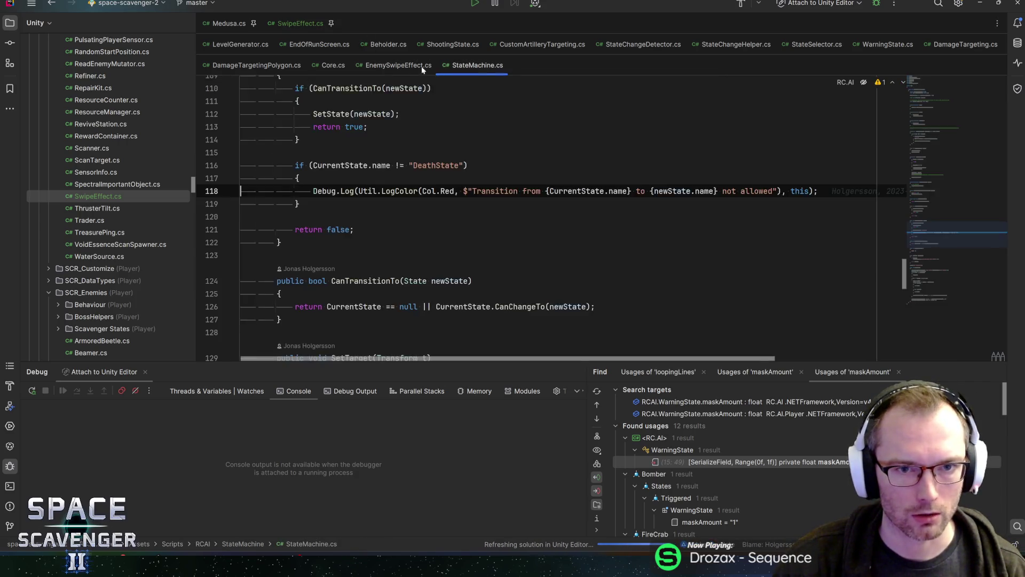
left_click(388, 67)
left_click(388, 70)
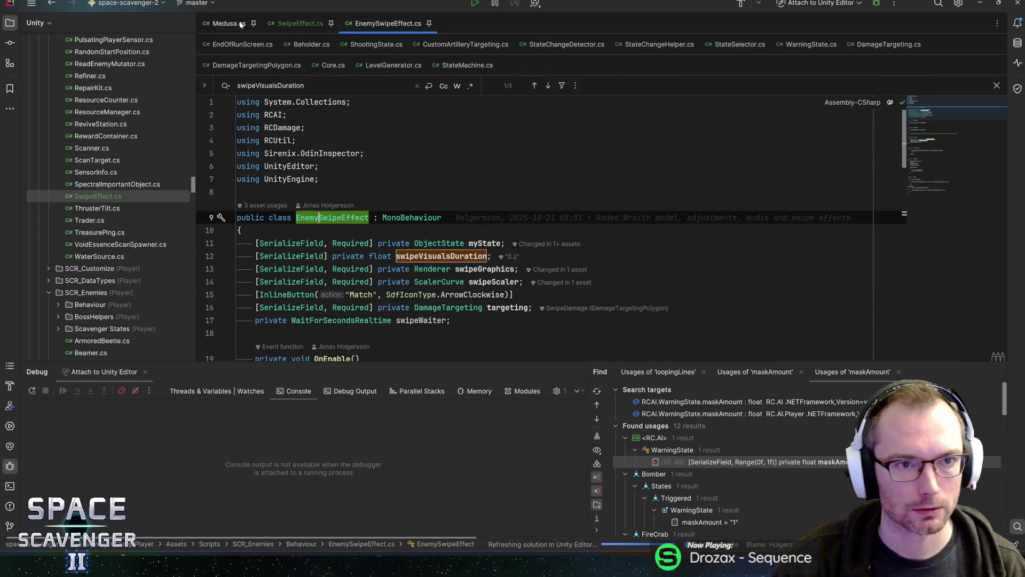
left_click(301, 23)
left_click(371, 25)
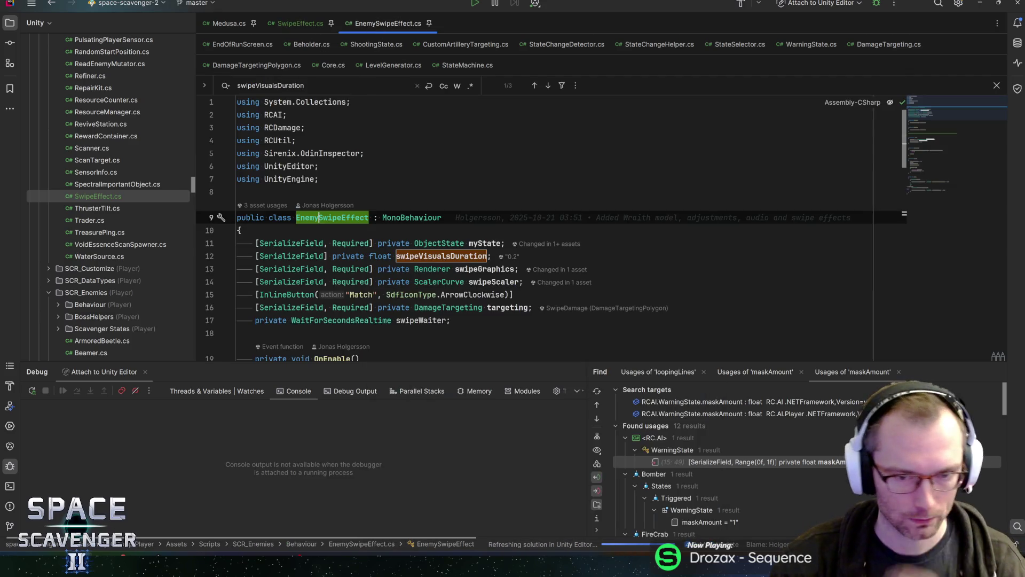
left_click(478, 269)
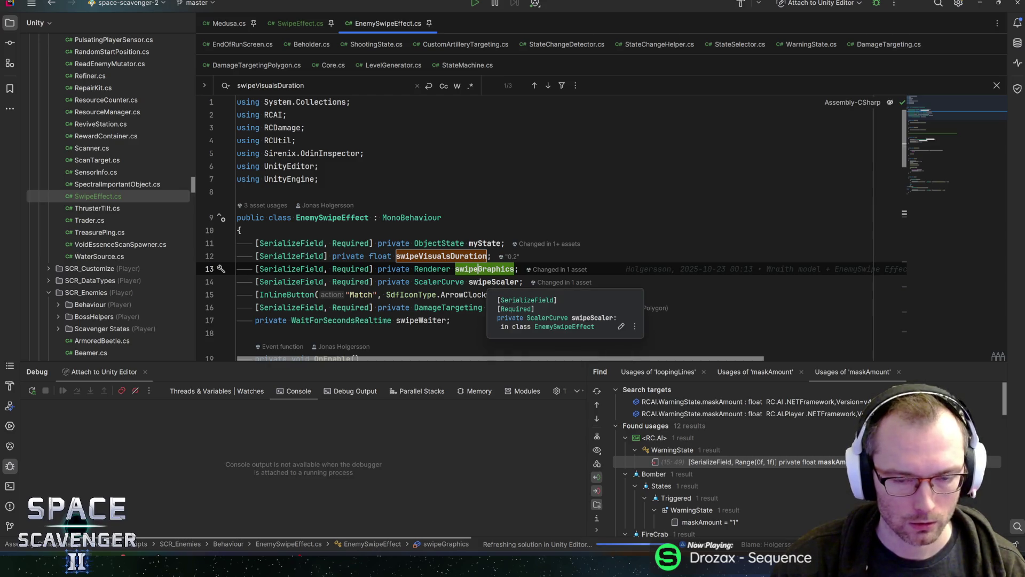
left_click(488, 281)
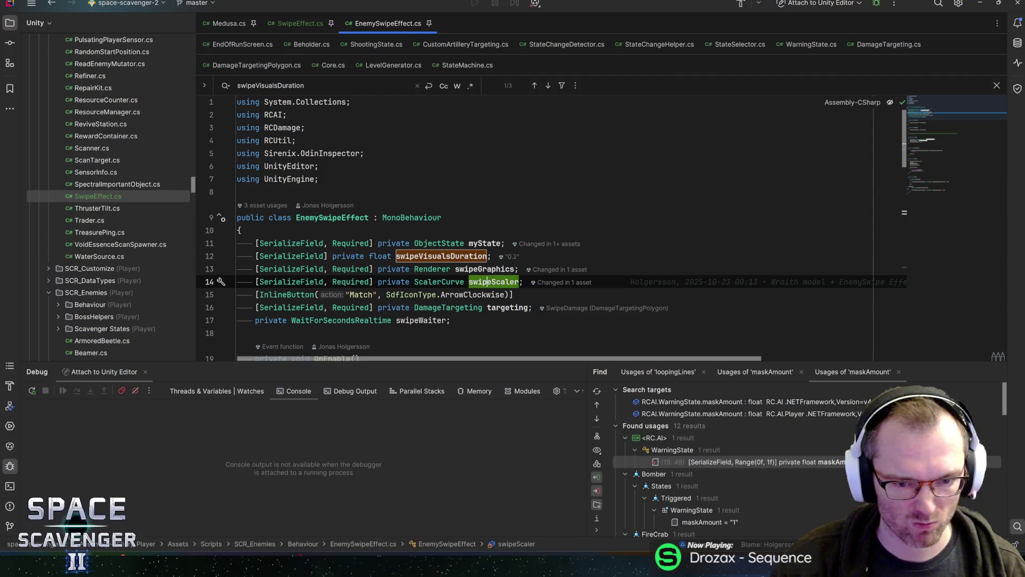
left_click(502, 308)
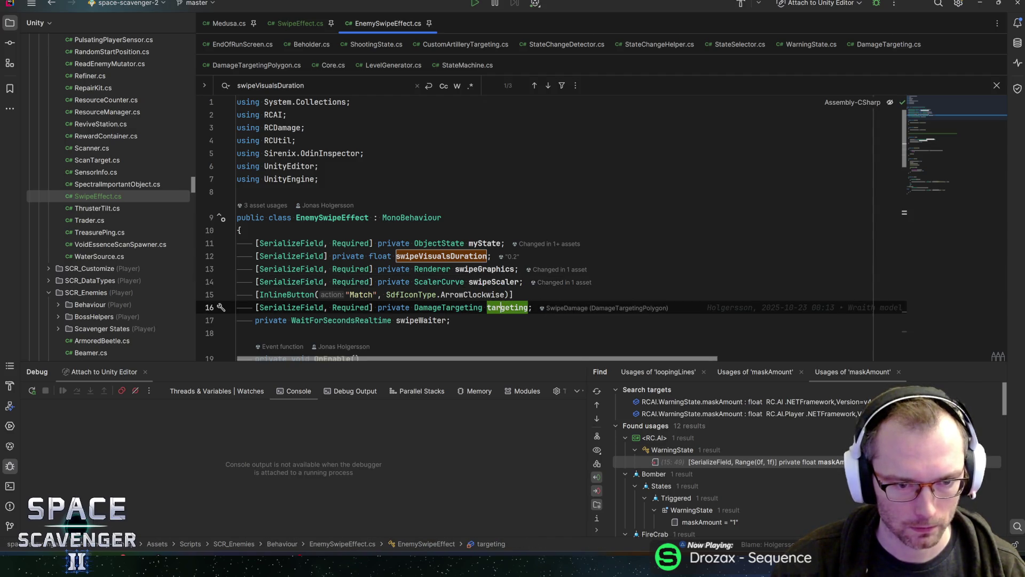
left_click(355, 319)
left_click(432, 320)
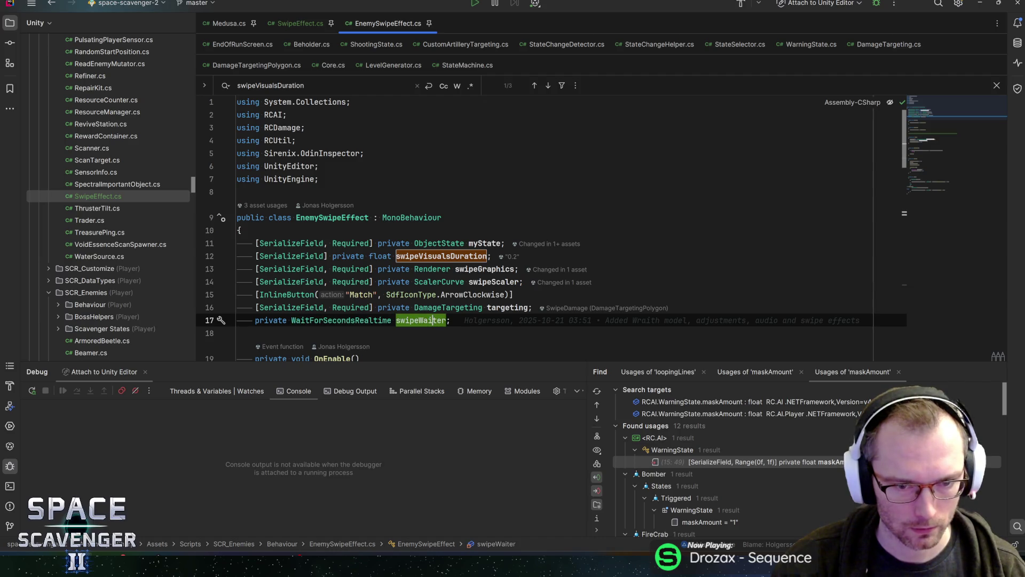
scroll(550, 228, "down", 5)
scroll(550, 228, "down", 5)
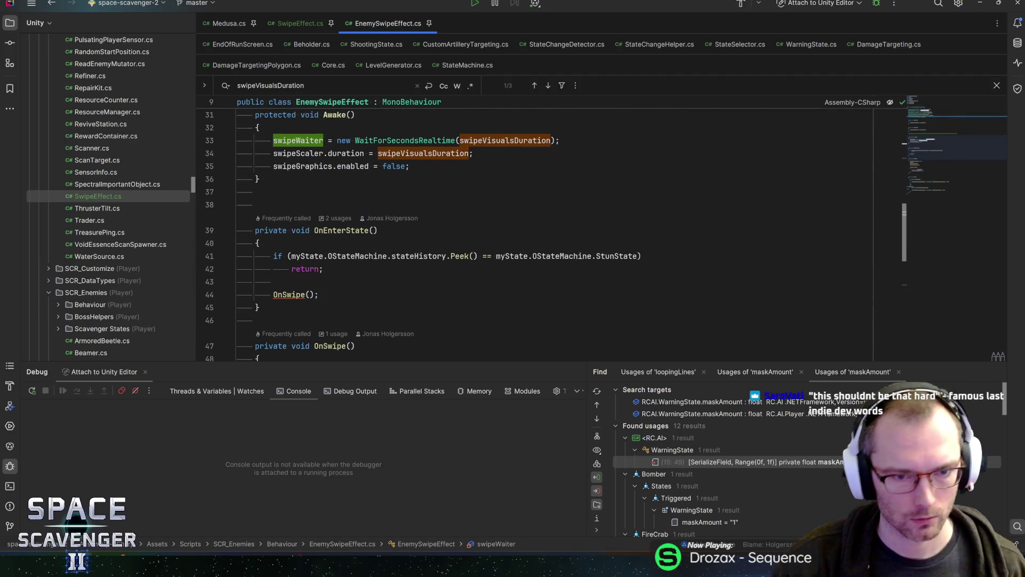
scroll(436, 224, "up", 1)
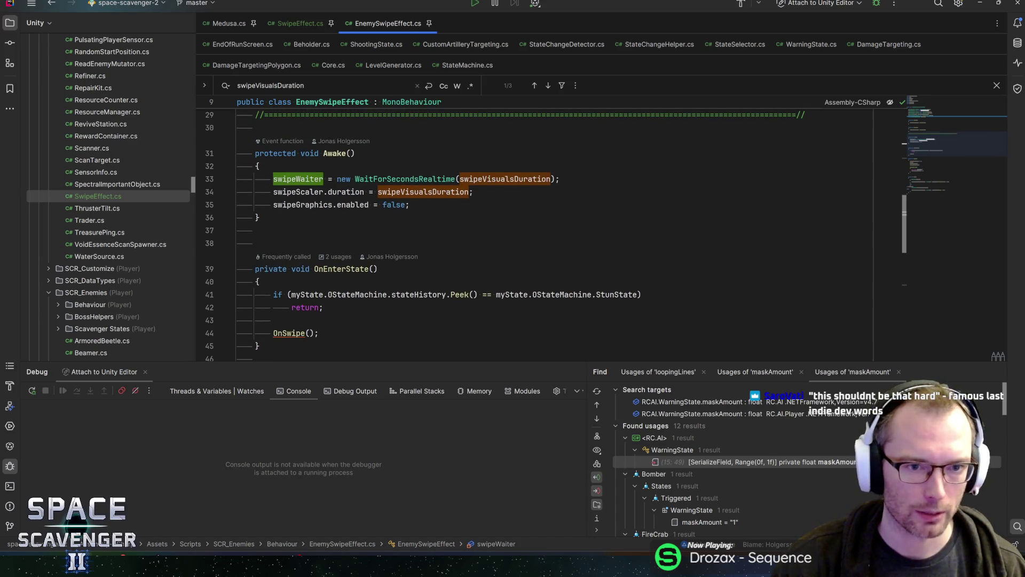
scroll(470, 123, "down", 2)
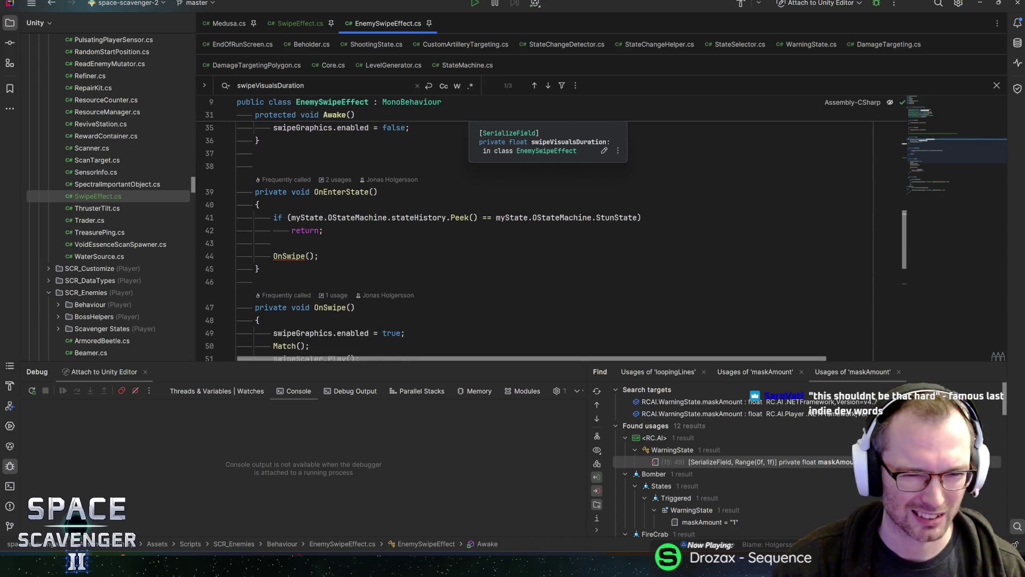
scroll(469, 230, "down", 3)
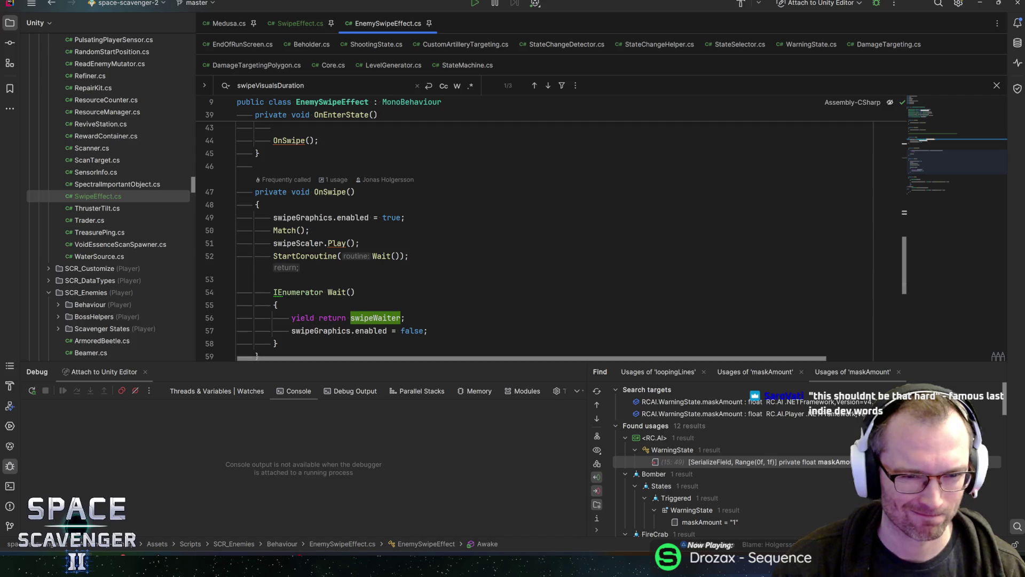
scroll(470, 230, "down", 2)
scroll(470, 230, "up", 8)
scroll(470, 251, "up", 2)
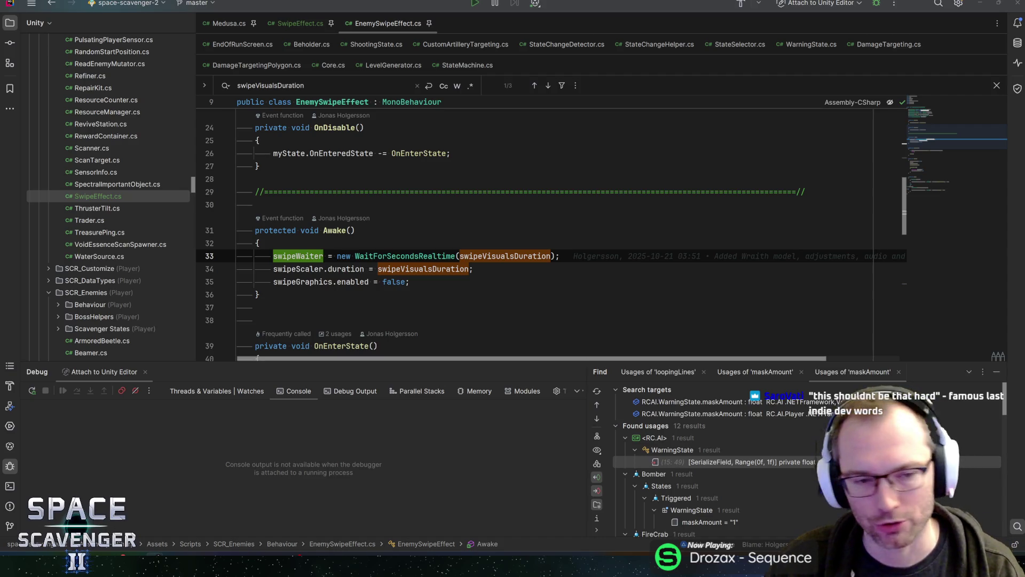
left_click(409, 281)
left_click(473, 268)
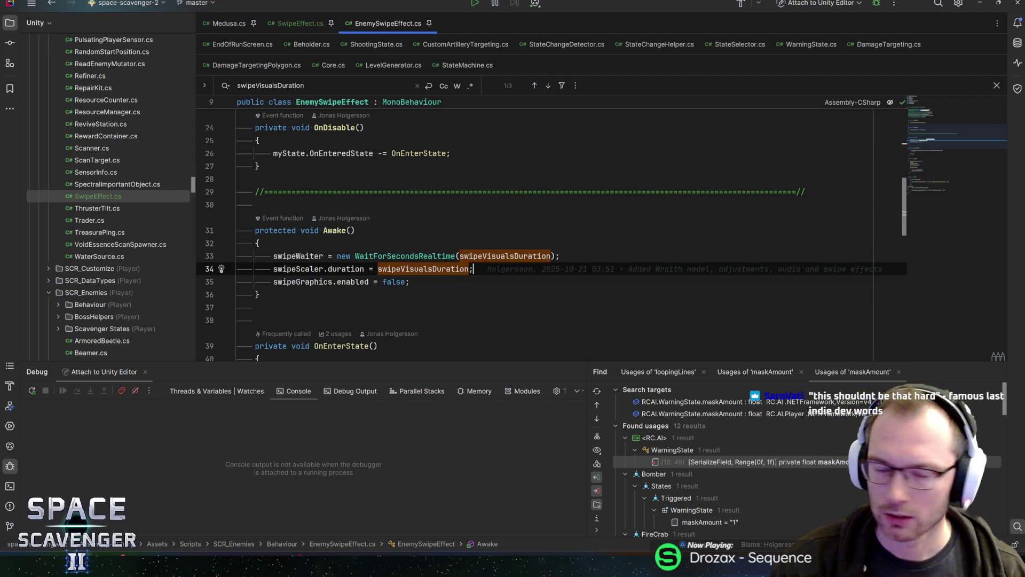
key("Down")
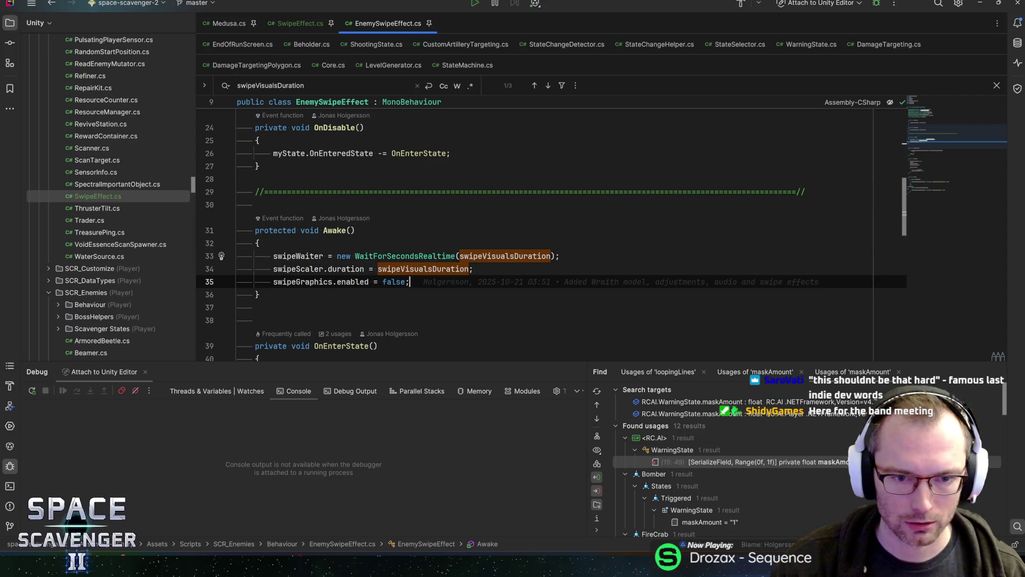
key("Up")
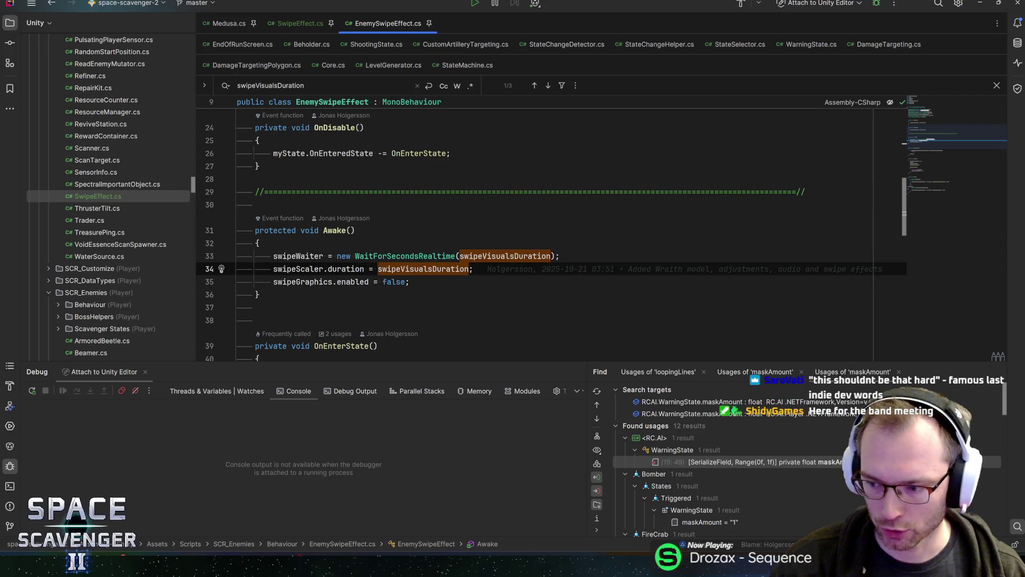
key("Down")
key("Up")
key("Up")
key("End")
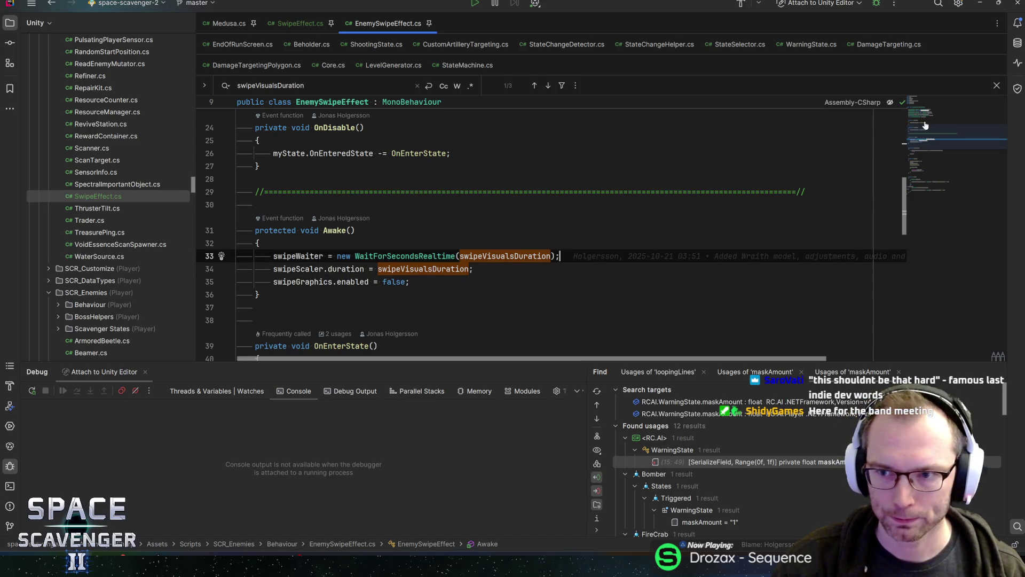
scroll(925, 126, "up", 5)
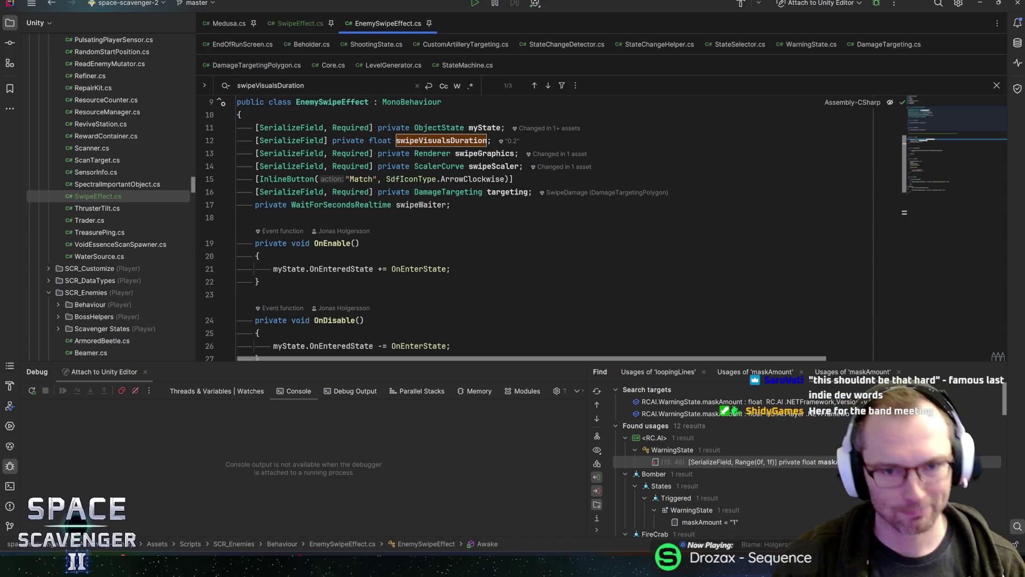
Step: Paste the swipe field declarations (lines 12–17) from EnemySwipeEffect into SwipeEffect's class
mouse_move(451, 205)
left_mouse_down()
mouse_move(219, 205)
mouse_move(210, 147)
left_mouse_up()
key("ctrl+c")
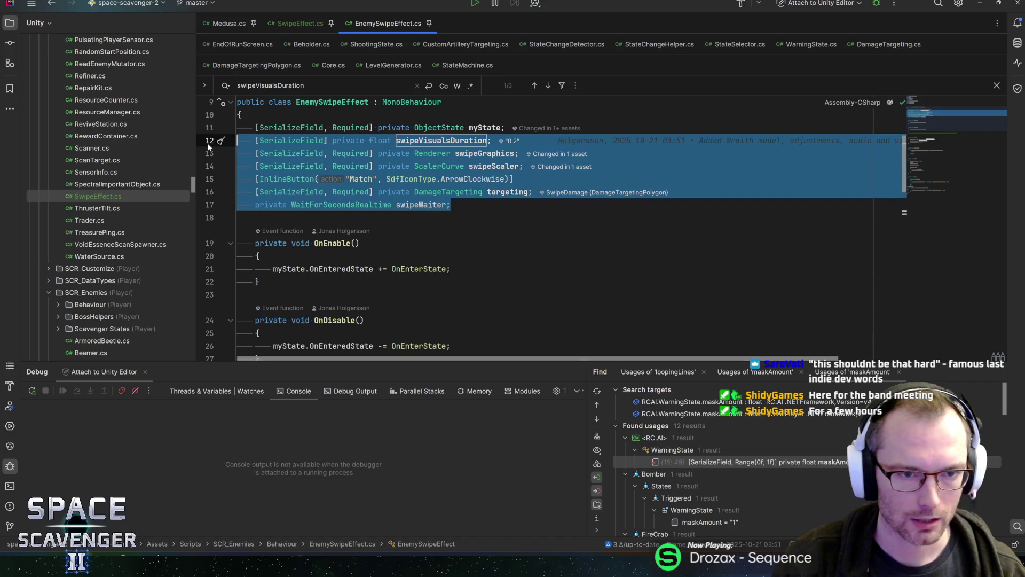
left_click(300, 23)
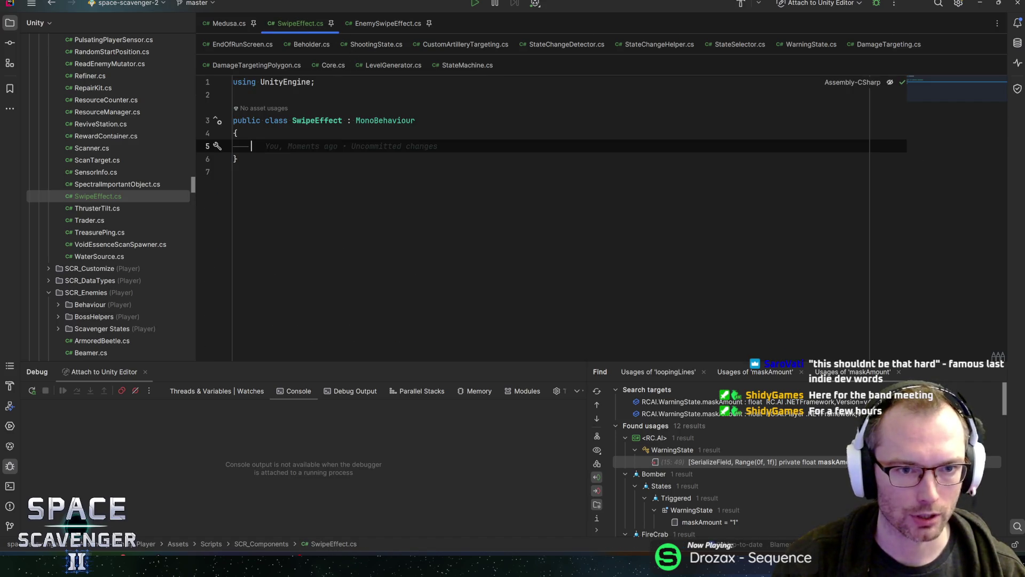
key("ctrl+v")
Step: Add the missing Sirenix.OdinInspector, RCUtil and RCDamage imports to SwipeEffect.cs
left_click(356, 158)
key("alt+Return")
key("Return")
key("End")
key("Down")
key("ctrl+Left")
key("ctrl+Left")
key("alt+Return")
key("Down")
key("Return")
key("Down")
key("Down")
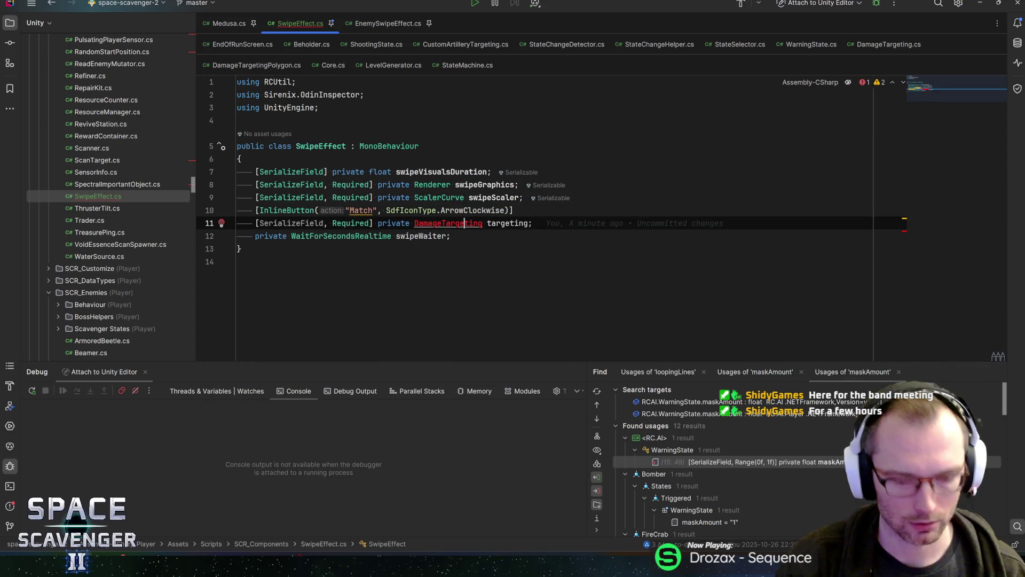
key("alt+Return")
key("Down")
key("Return")
key("End")
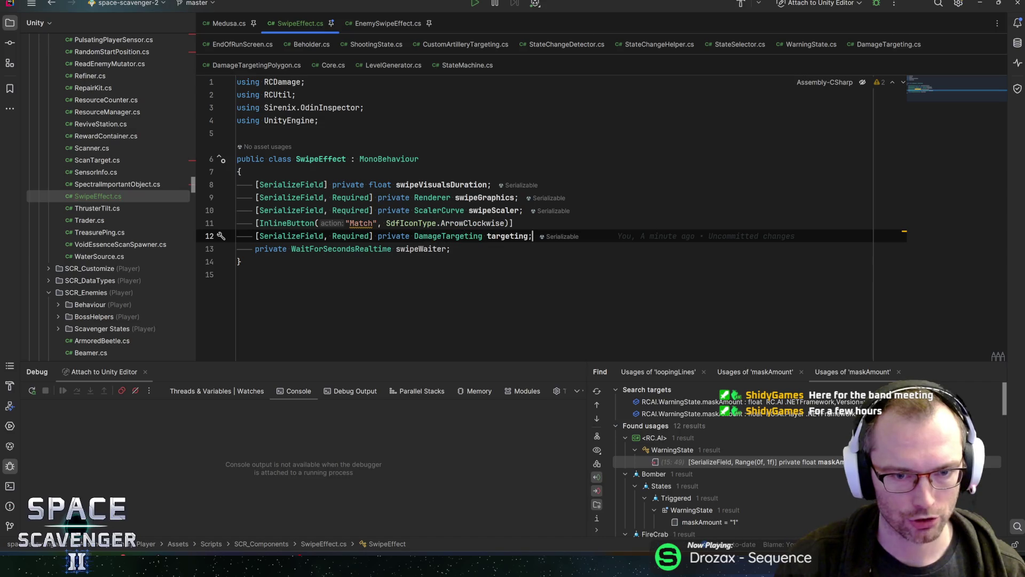
Step: Copy the Awake method from EnemySwipeEffect and paste it below SwipeEffect's fields
key("ctrl+Tab")
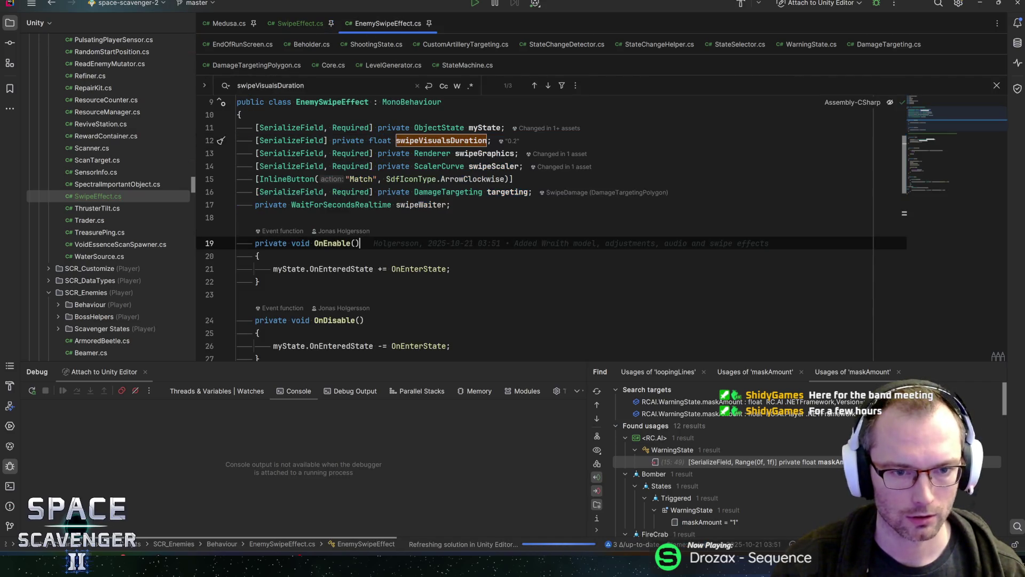
scroll(346, 194, "down", 1)
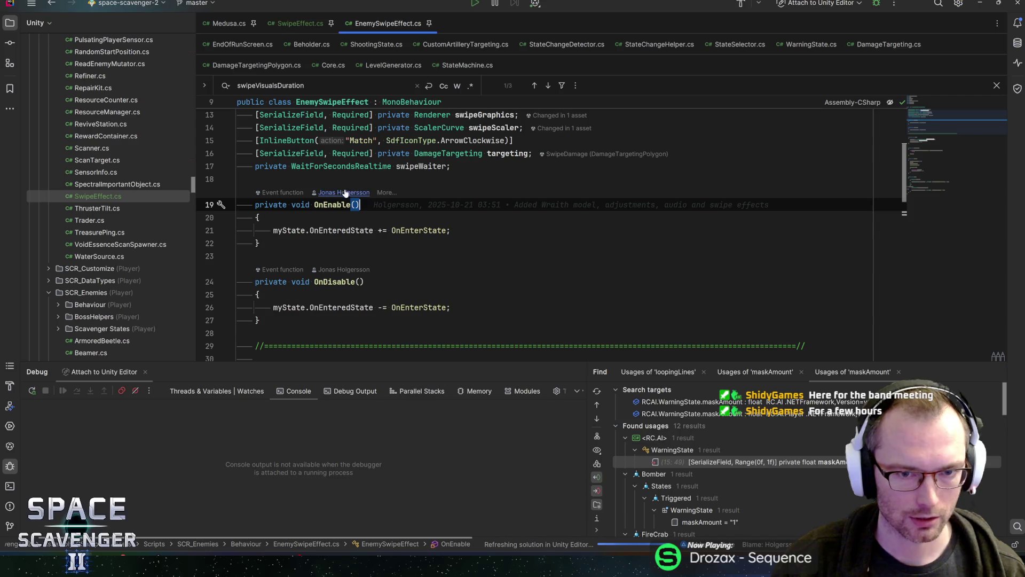
scroll(346, 193, "up", 1)
scroll(345, 193, "down", 2)
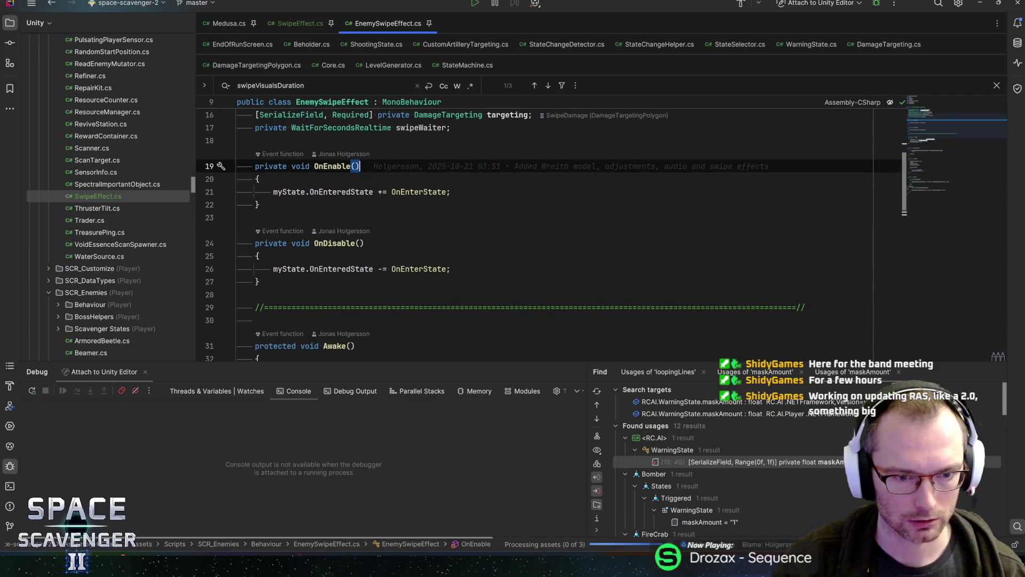
scroll(312, 179, "down", 5)
left_click(311, 179)
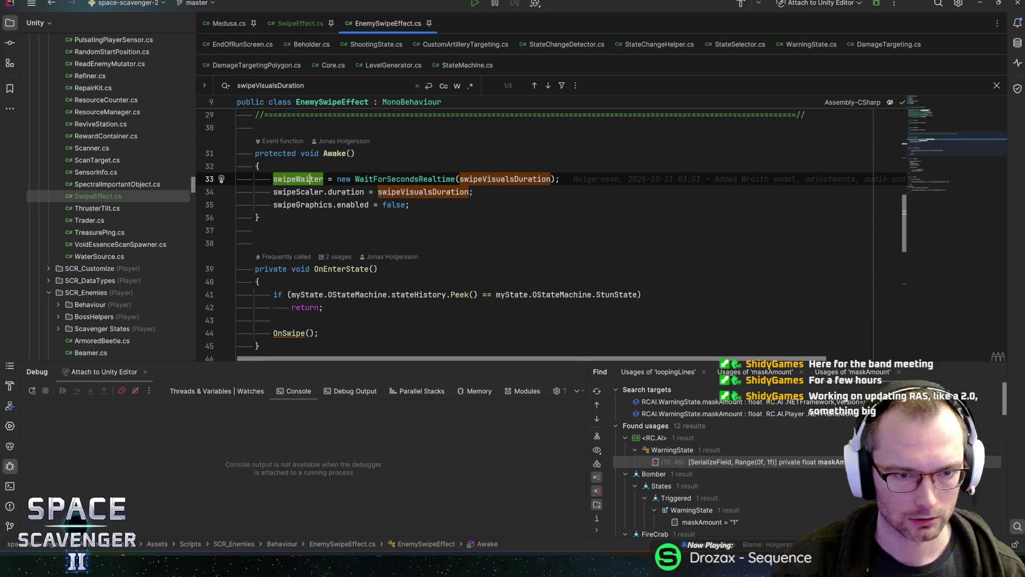
mouse_move(320, 205)
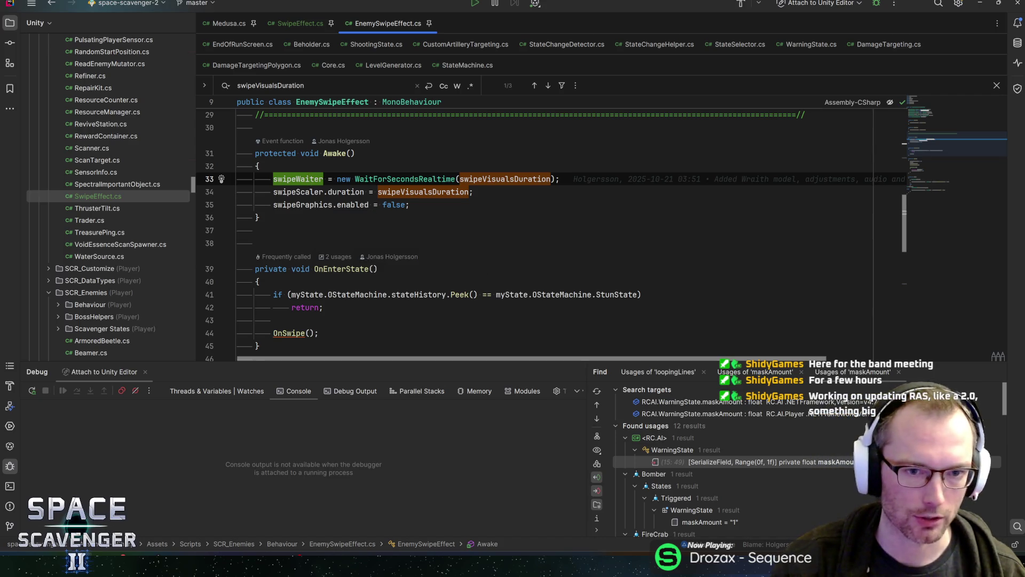
scroll(299, 182, "up", 3)
left_click_drag(410, 282, 273, 256)
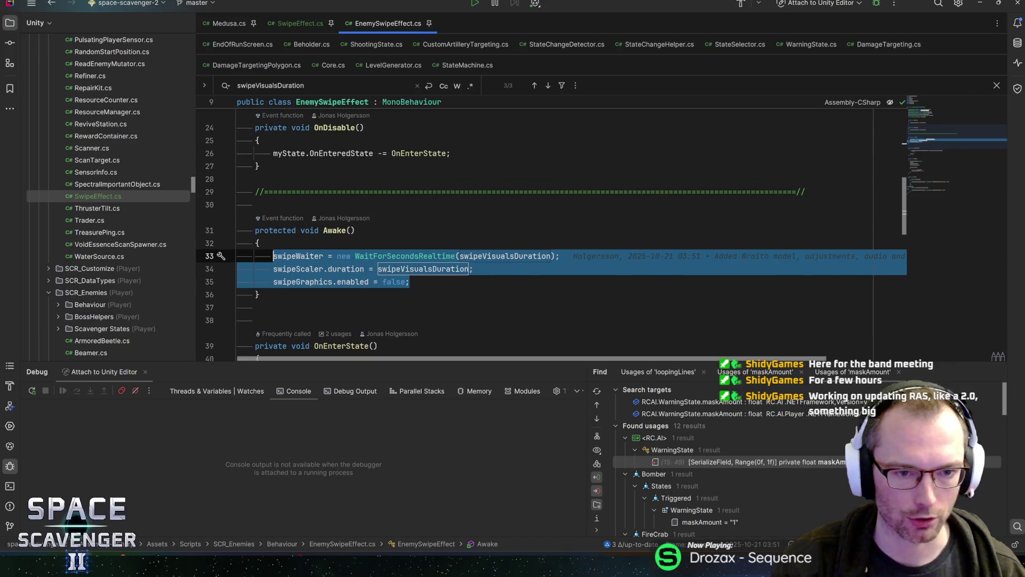
left_click(559, 256)
key("ctrl+w")
key("ctrl+w")
key("ctrl+w")
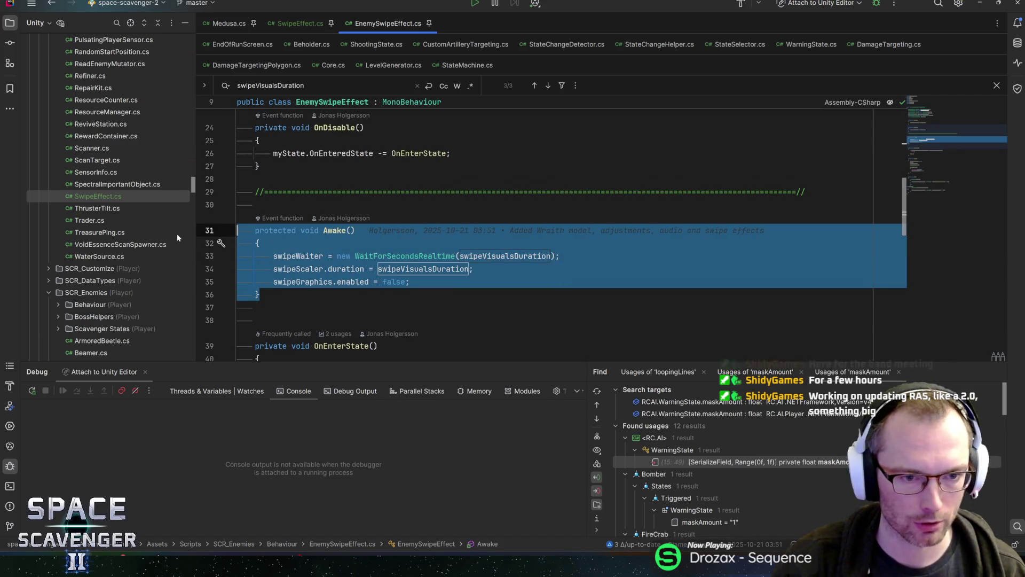
left_click(296, 23)
key("Down")
key("Down")
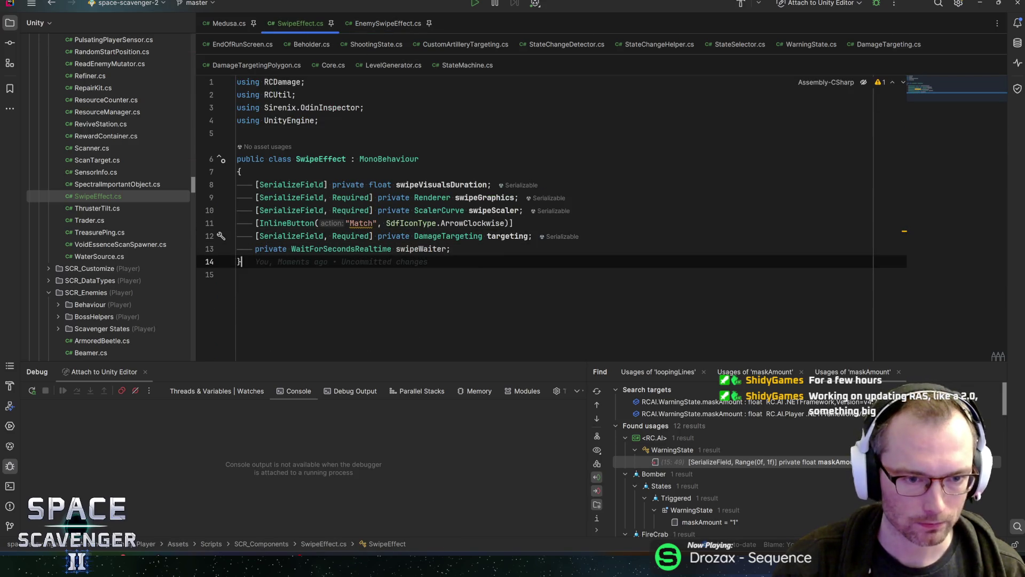
key("Return")
type("protected void Awake() {     swipeWaiter = new WaitForSecondsRealtime(swipeVisualsDuration);     swipeScaler.duration = swipeVisualsDuration;     swipeGraphics.enabled = false; }")
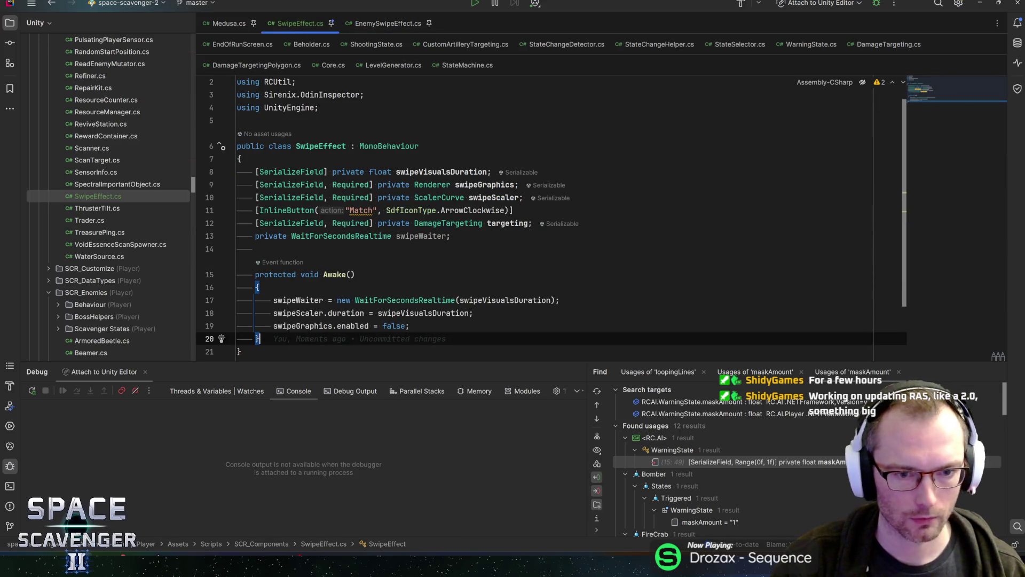
Step: Return to EnemySwipeEffect.cs and place the caret after the OnSwipe call
left_click(384, 22)
scroll(534, 240, "down", 3)
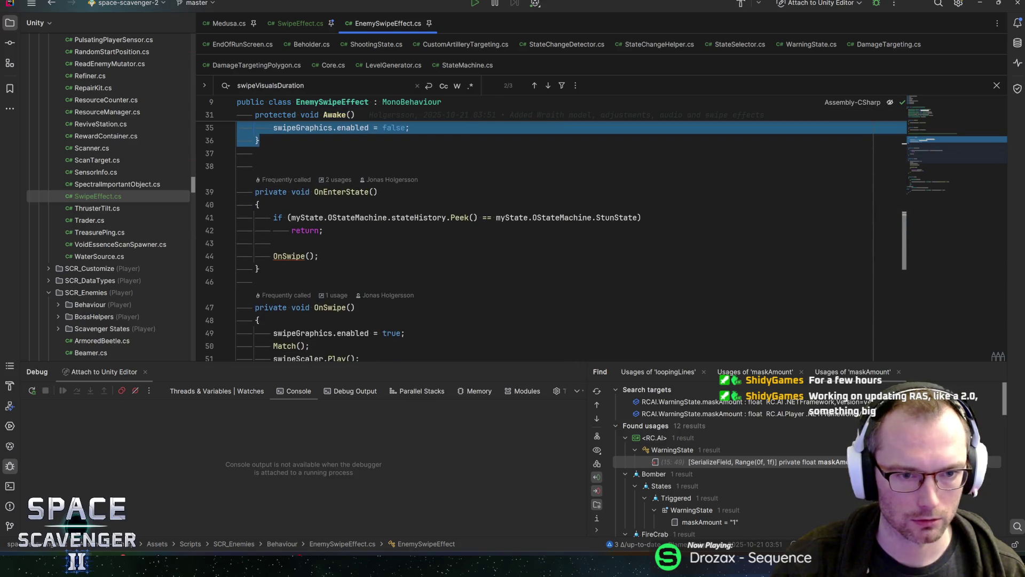
left_click(274, 243)
left_click(319, 256)
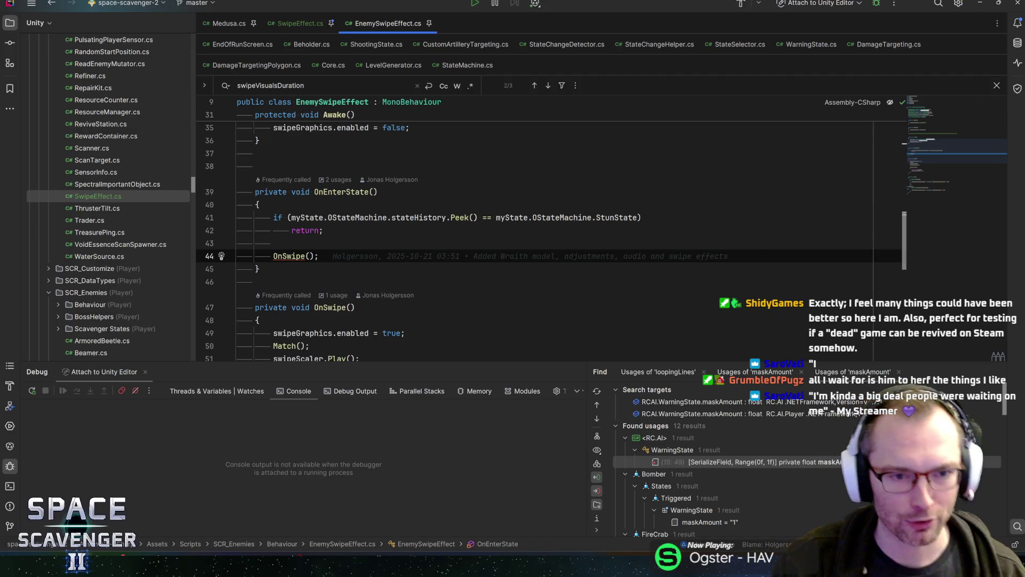
Step: Remove the stray indentation from blank line 43 above OnSwipe in EnemySwipeEffect.cs
left_click(274, 243)
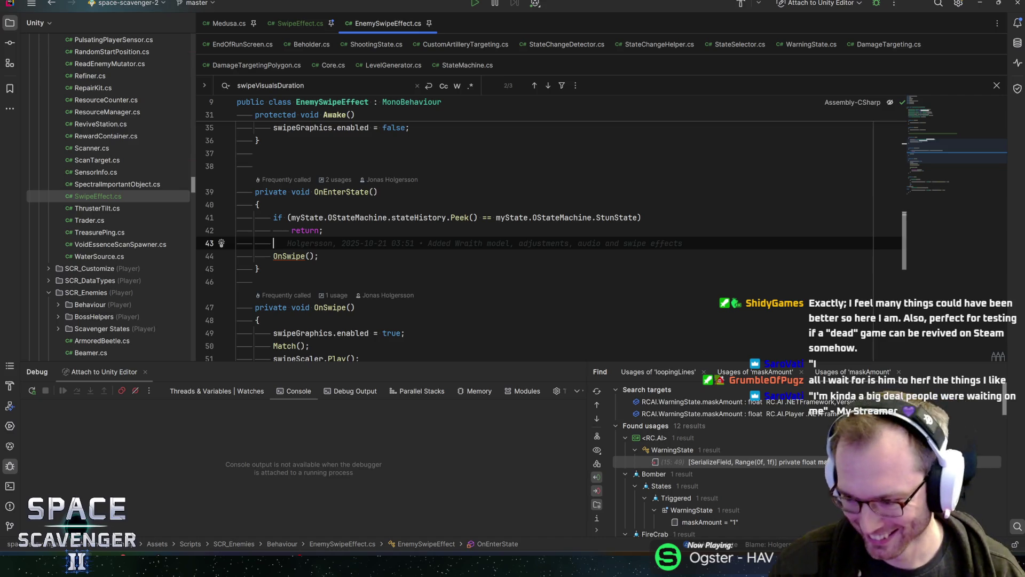
left_click(318, 255)
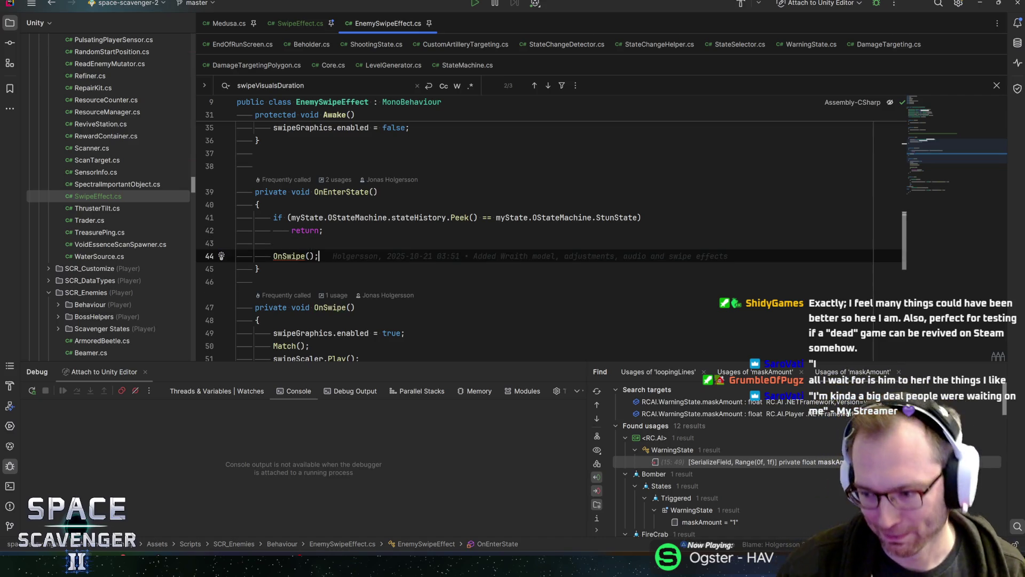
left_click(274, 242)
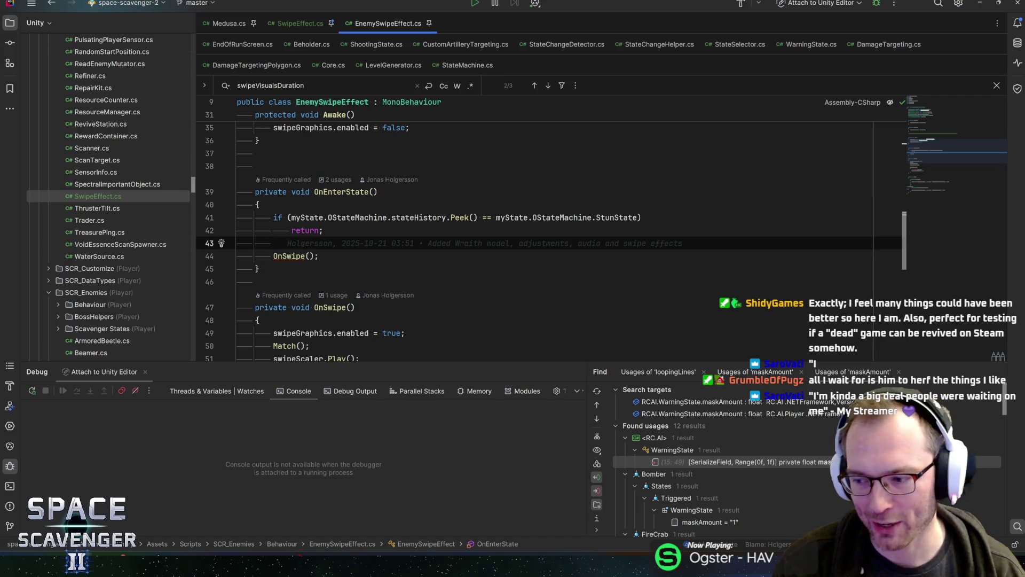
key("shift+Home")
key("BackSpace")
key("Down")
key("End")
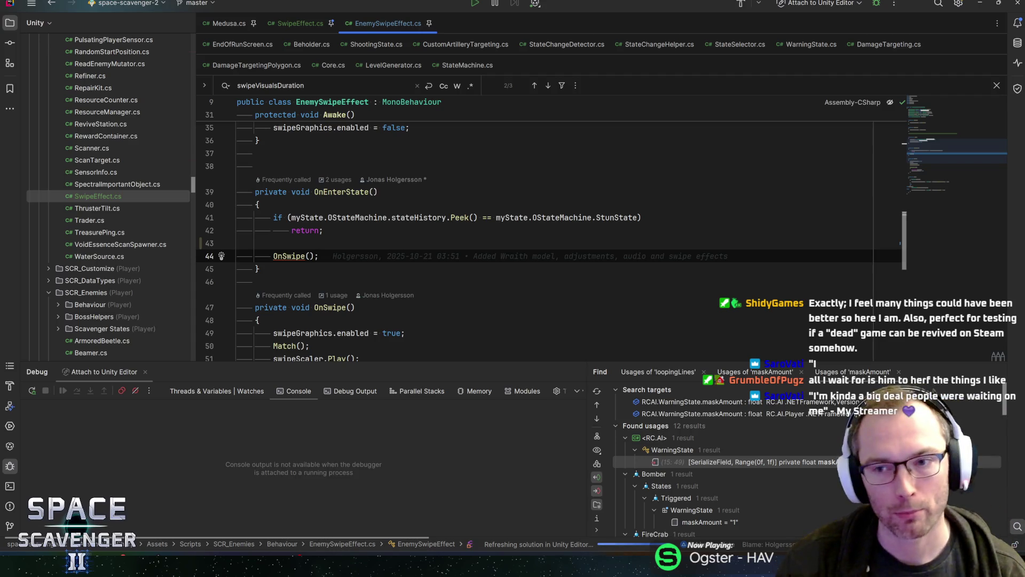
scroll(938, 149, "up", 2)
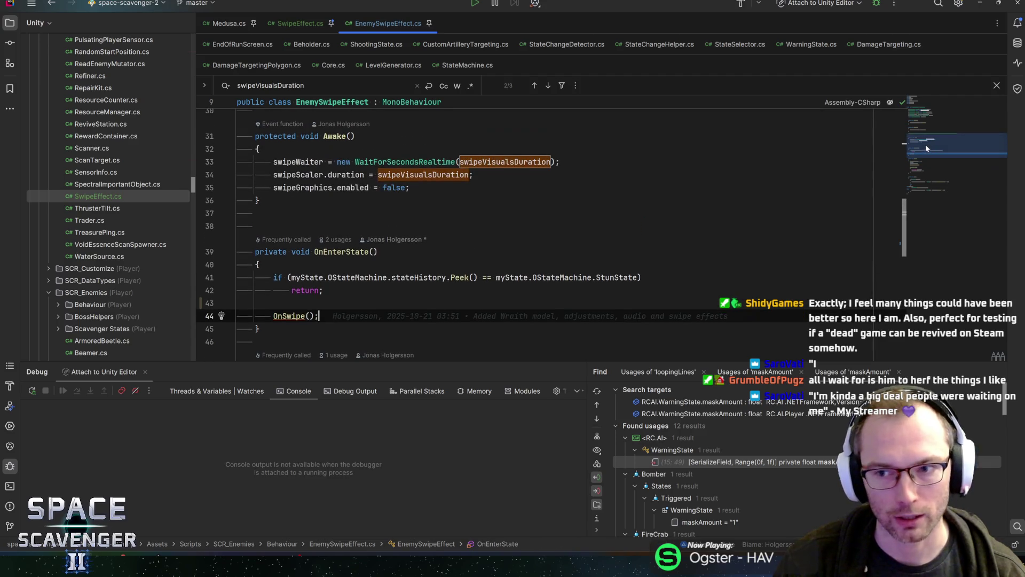
scroll(931, 146, "down", 2)
mouse_move(943, 151)
left_mouse_down()
mouse_move(957, 126)
mouse_move(934, 120)
left_mouse_up()
Step: Declare '[SerializeField, Required] private SwipeEffect swipeEffect;' below the myState field
left_click(507, 226)
key("Return")
type("[SerializeField] private ")
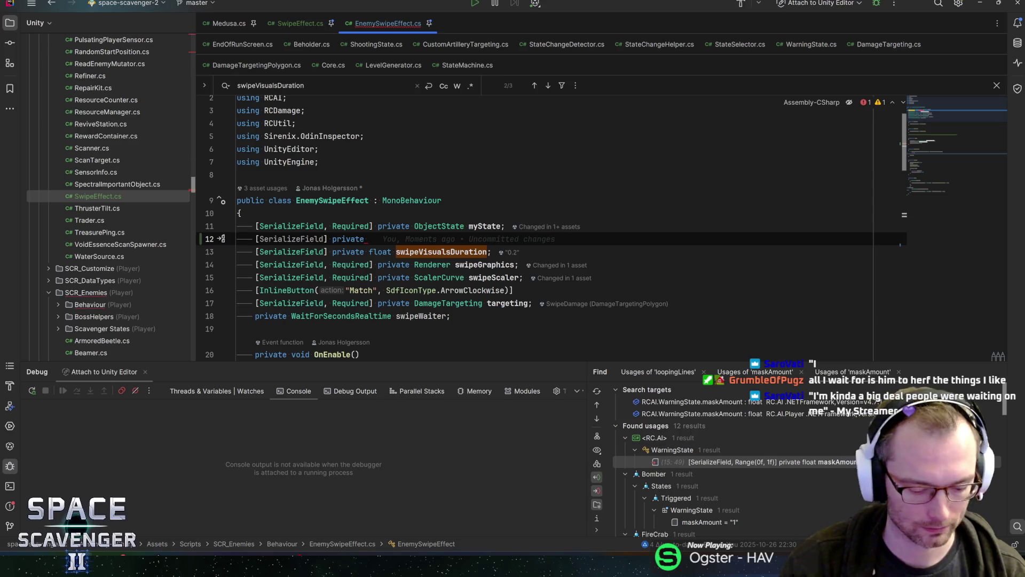
type("SwipeE")
key("Return")
type("swipeEffec")
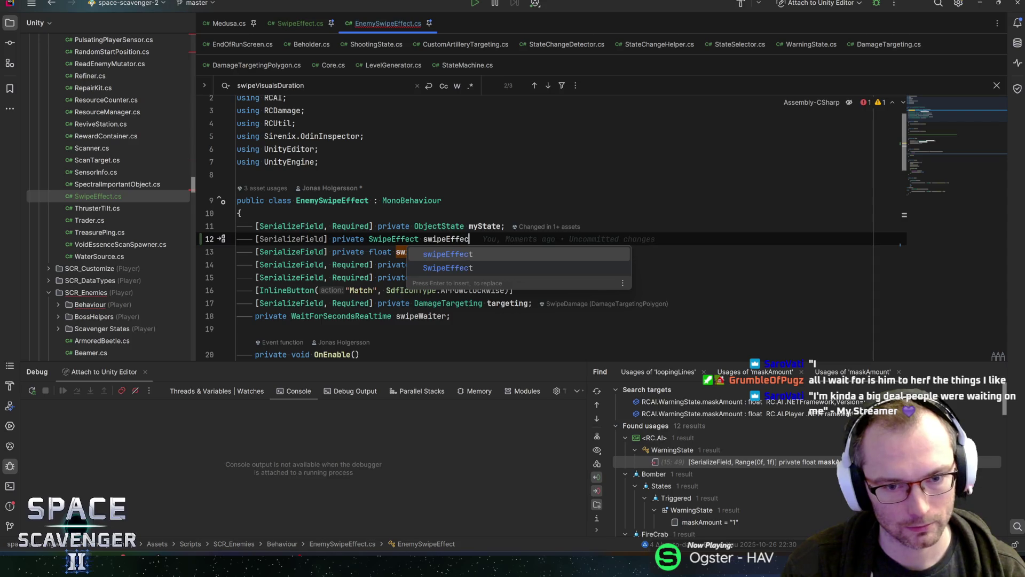
key("Return")
type(";")
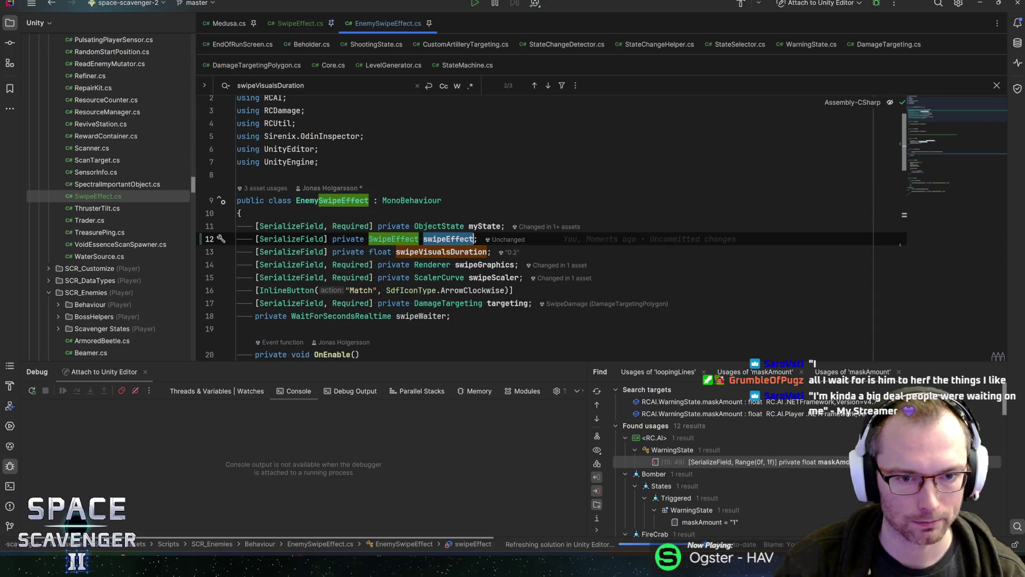
left_click(324, 238)
type(", RE")
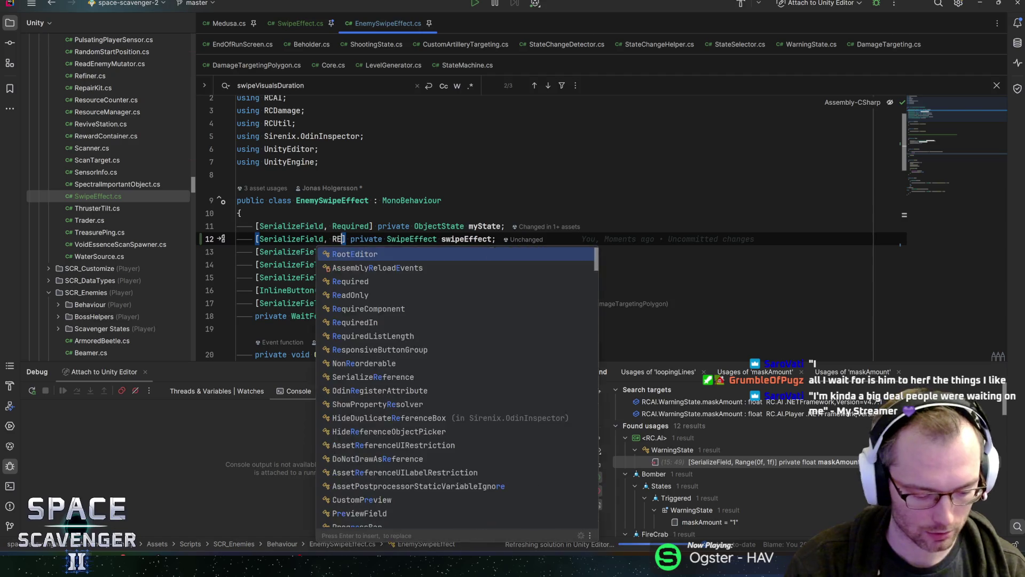
type("qu")
key("Return")
key("End")
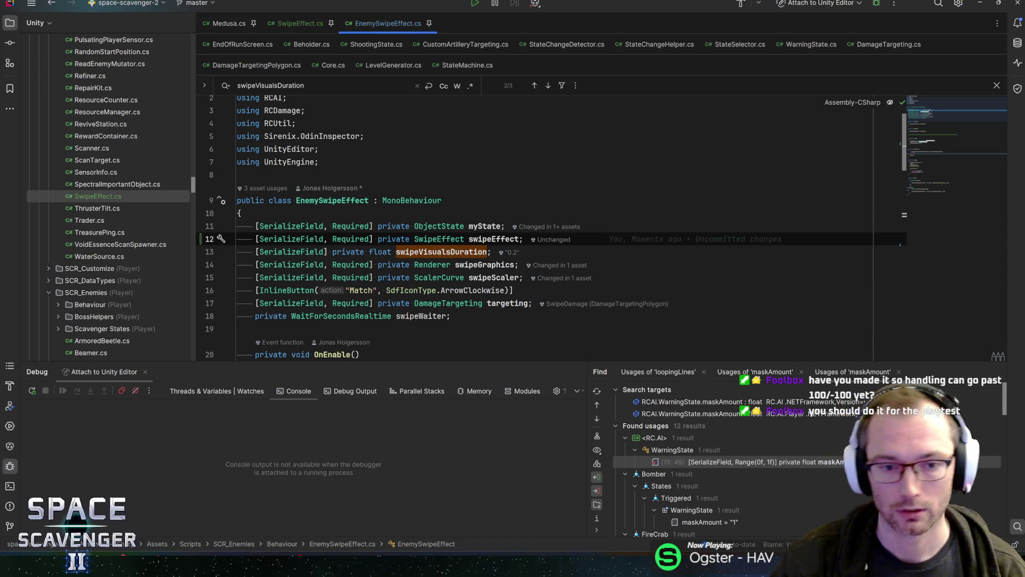
Step: Review the new swipeEffect and swipeVisualsDuration field declarations
left_click(496, 238)
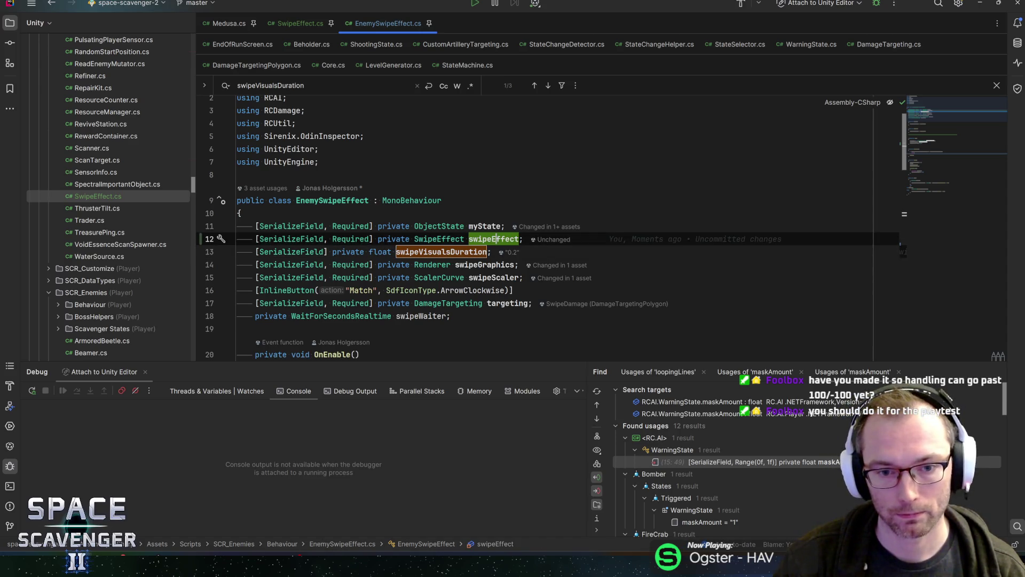
left_click(483, 251)
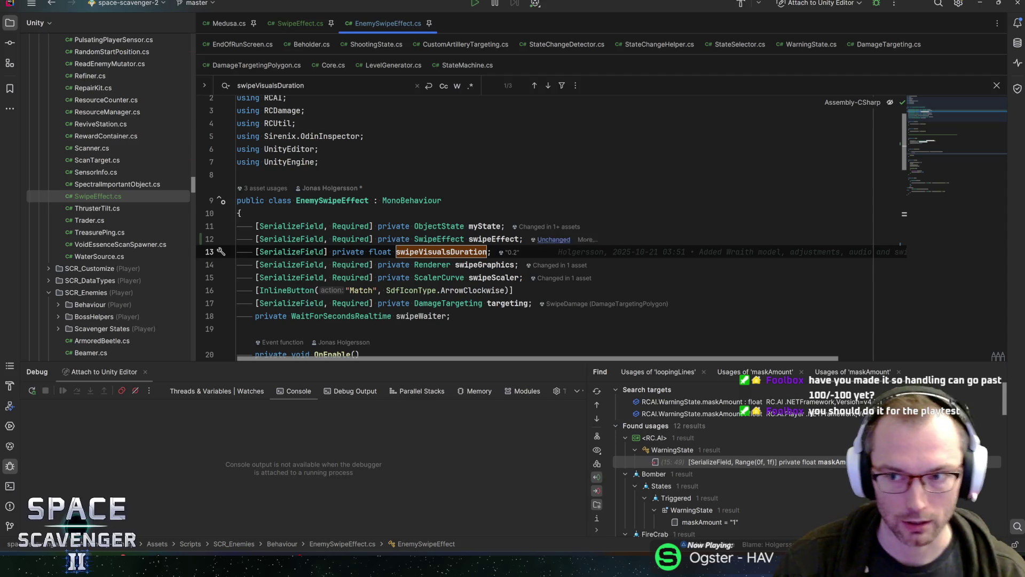
key("Up")
key("Up")
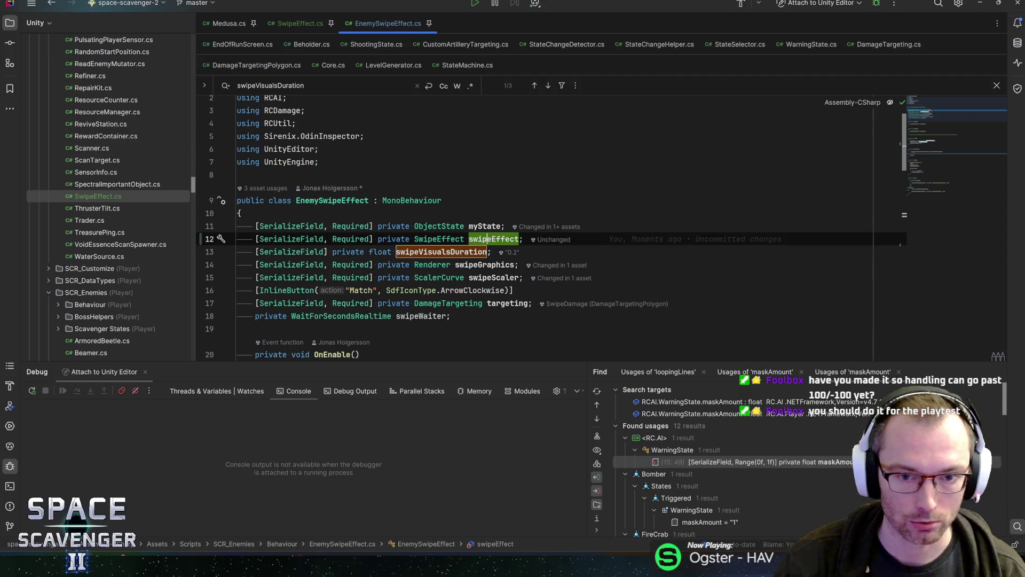
key("Down")
key("Down")
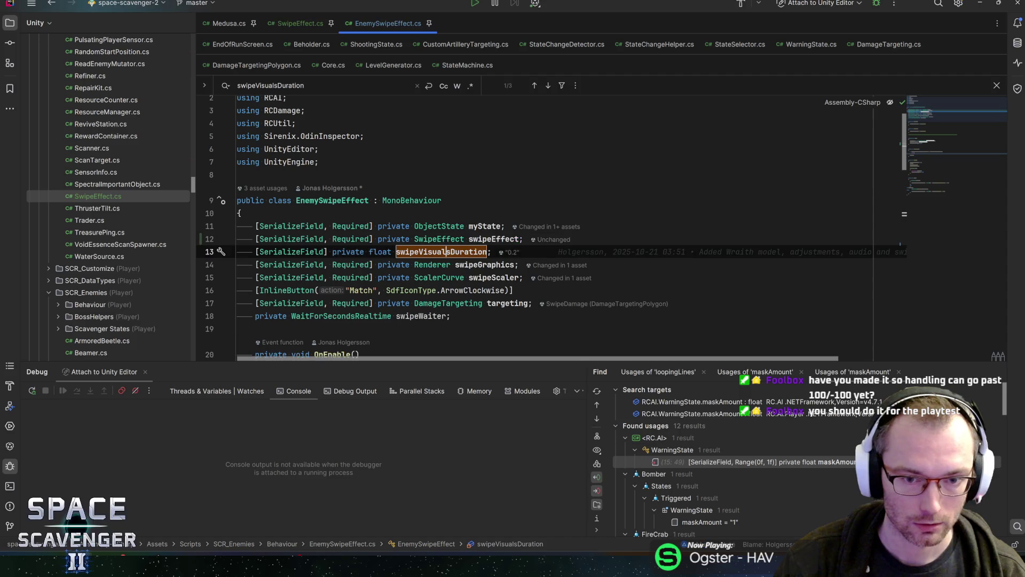
key("Up")
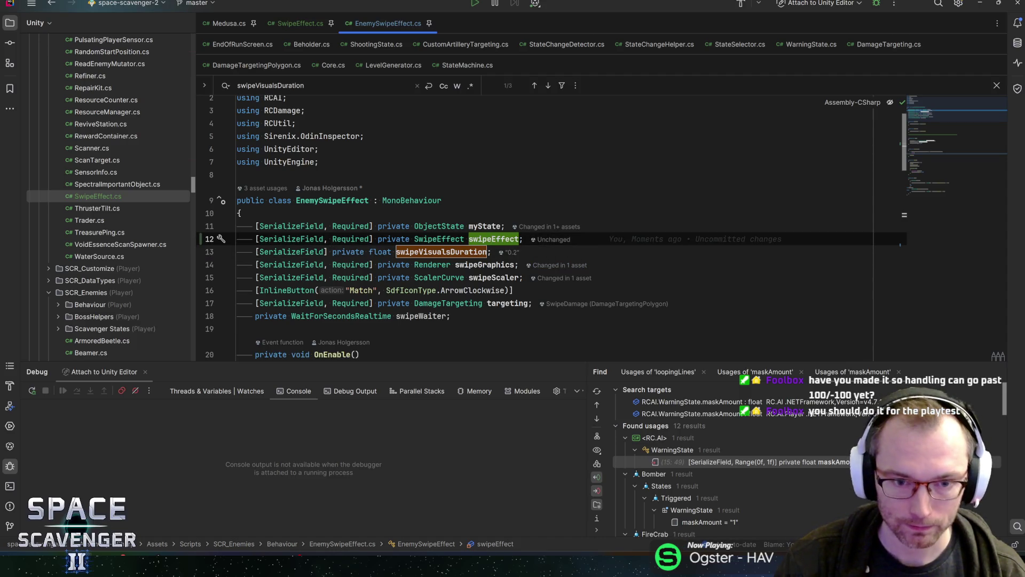
mouse_move(441, 252)
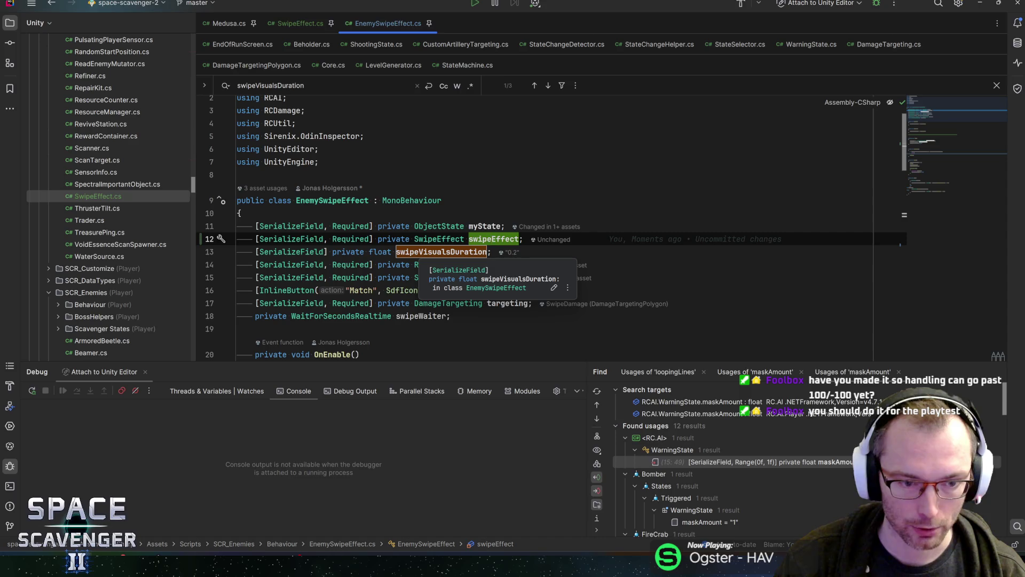
key("Down")
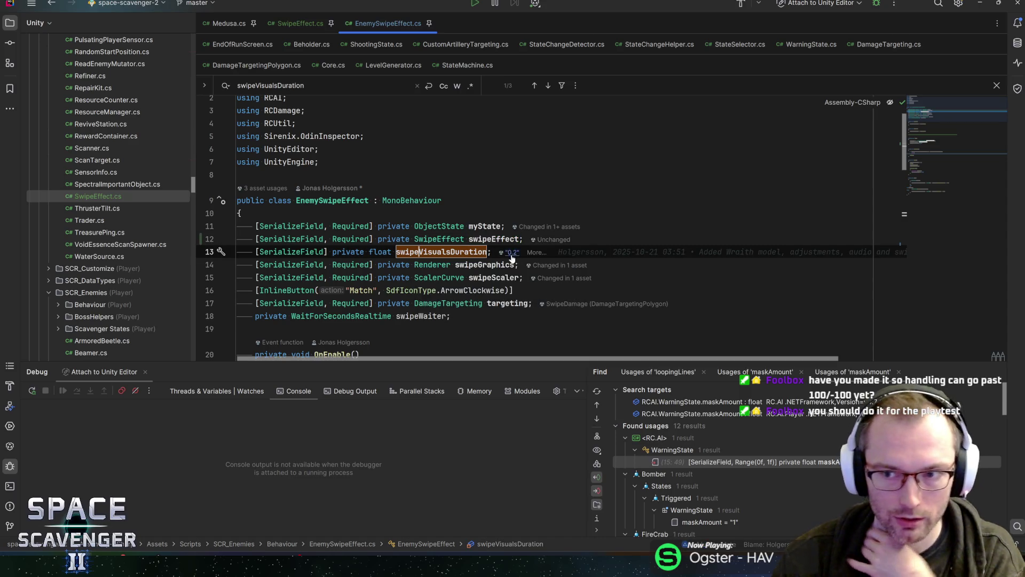
left_click(300, 23)
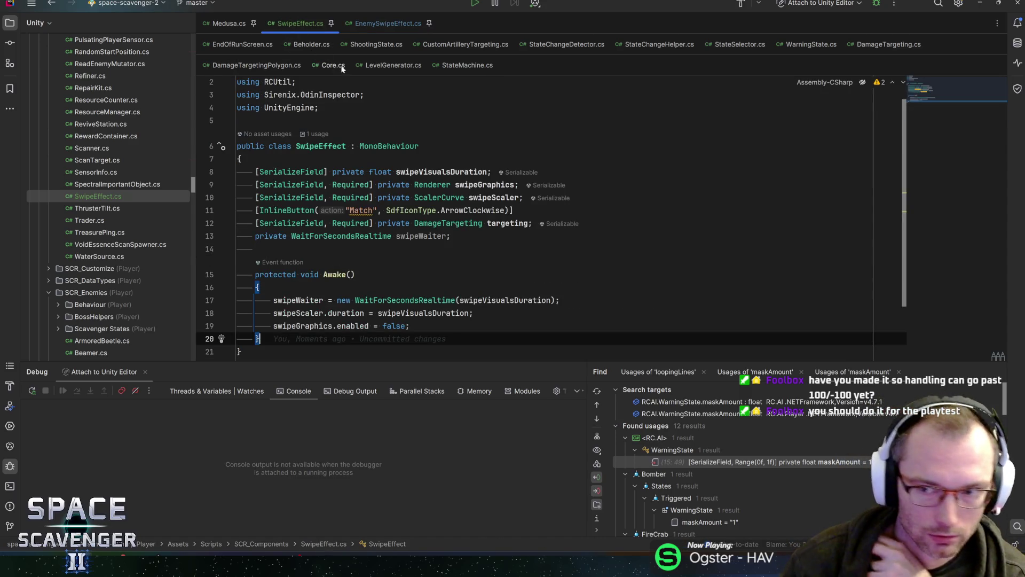
Step: Compare against SwipeEffect.cs and delete the duplicate Awake method from EnemySwipeEffect.cs
scroll(534, 214, "down", 3)
key("Up")
key("Up")
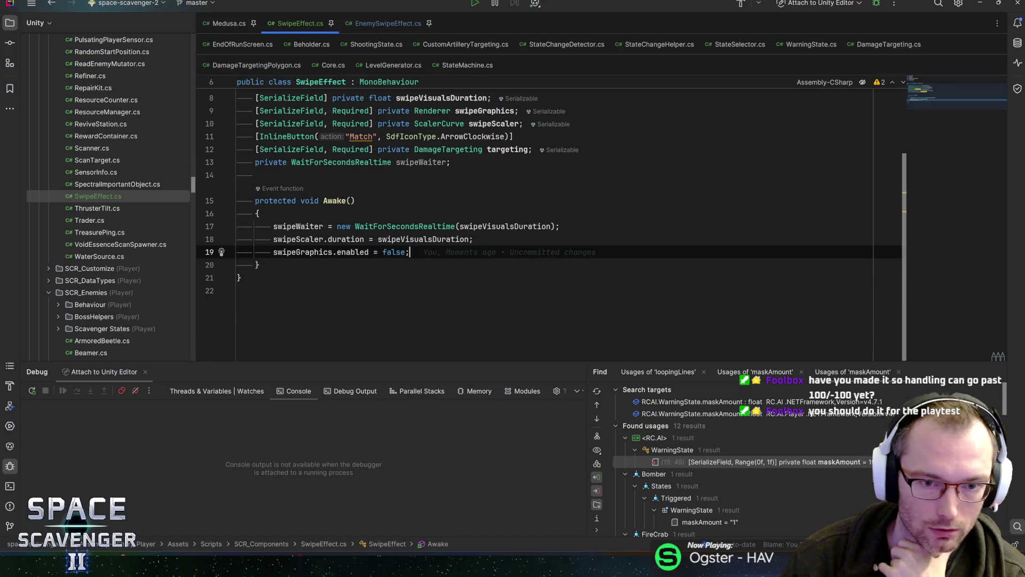
left_click(383, 24)
scroll(534, 213, "down", 8)
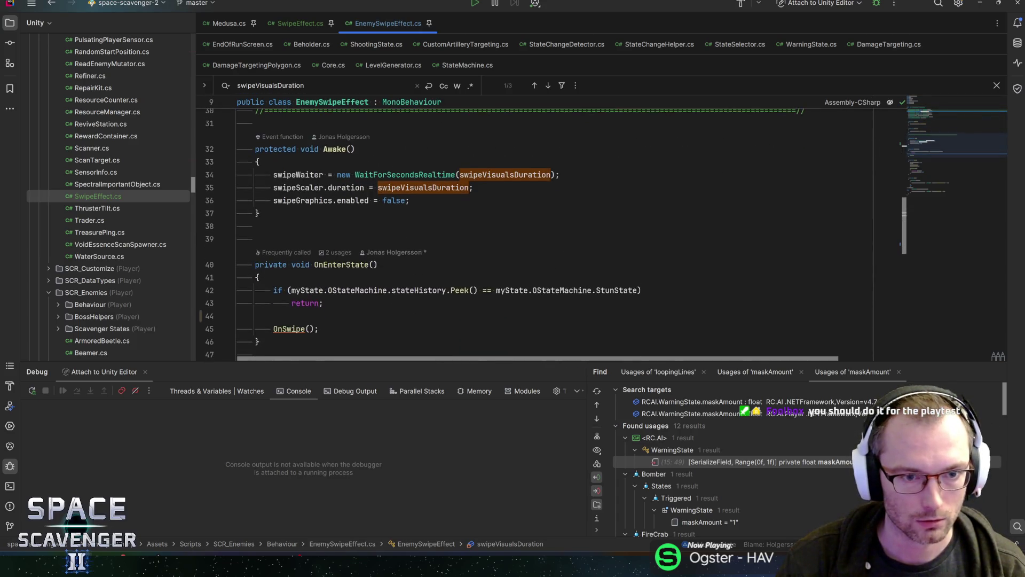
scroll(534, 213, "up", 3)
scroll(222, 217, "up", 2)
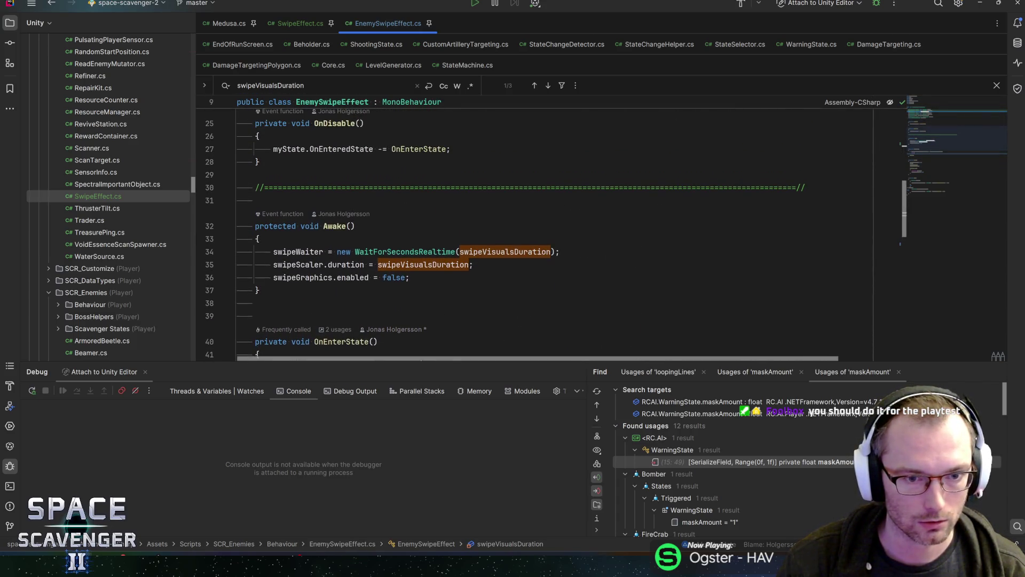
left_click_drag(260, 290, 223, 217)
key("BackSpace")
key("BackSpace")
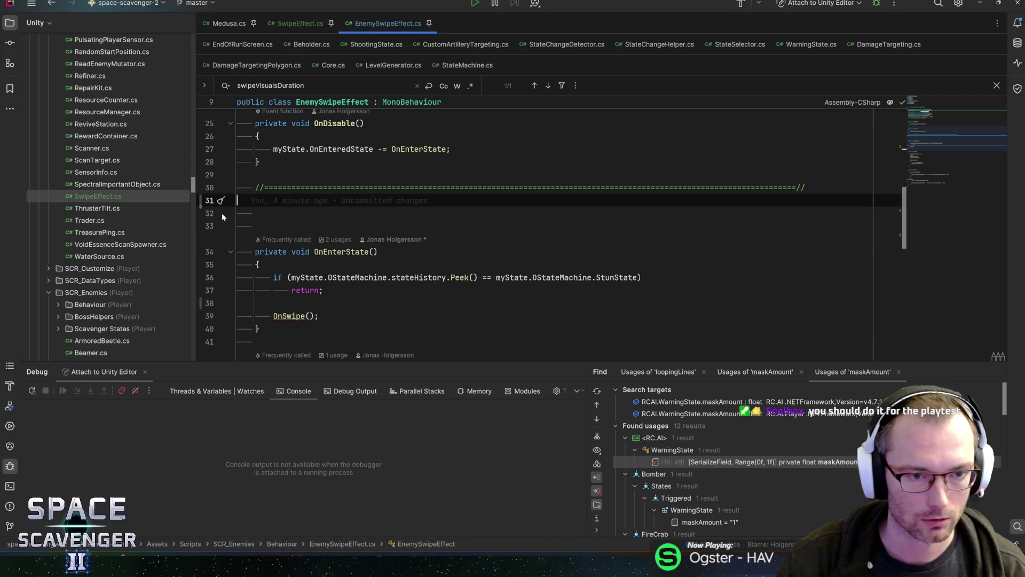
Step: Start renaming the OnSwipe method in EnemySwipeEffect.cs
scroll(534, 229, "down", 2)
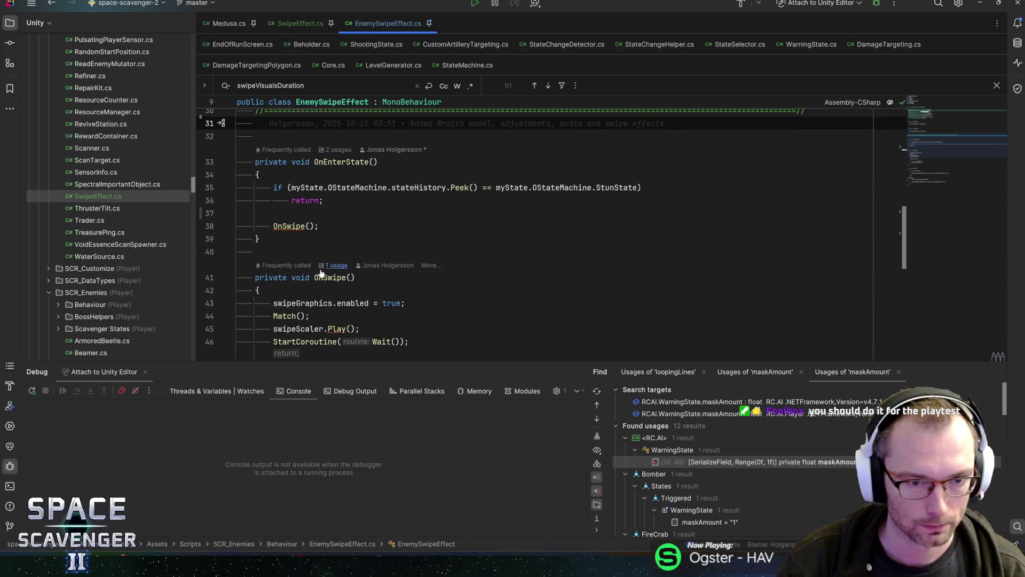
left_click(255, 277)
mouse_move(255, 277)
left_mouse_down()
mouse_move(257, 248)
mouse_move(299, 272)
mouse_move(320, 237)
mouse_move(314, 180)
left_mouse_up()
left_click(314, 180)
scroll(314, 180, "up", 1)
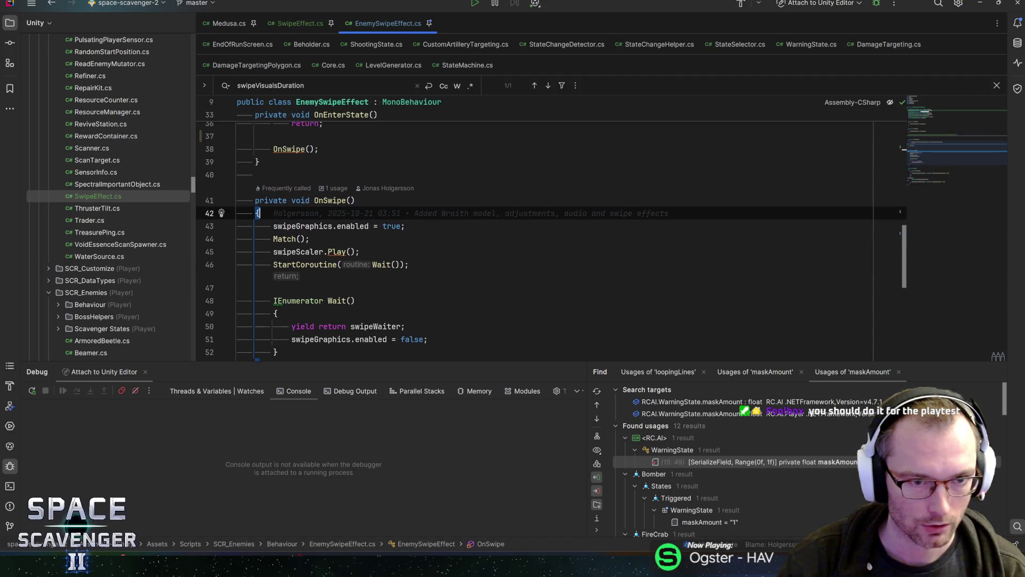
left_click(330, 200)
key("ctrl+r")
key("ctrl+r")
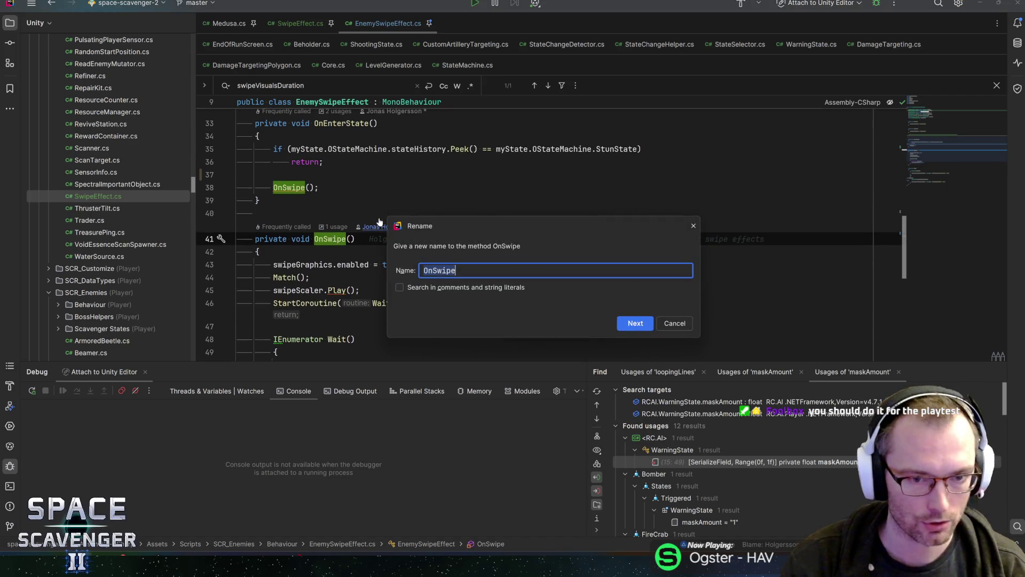
Step: Rename OnSwipe to Swipe and make it public
type("Swipe")
key("Return")
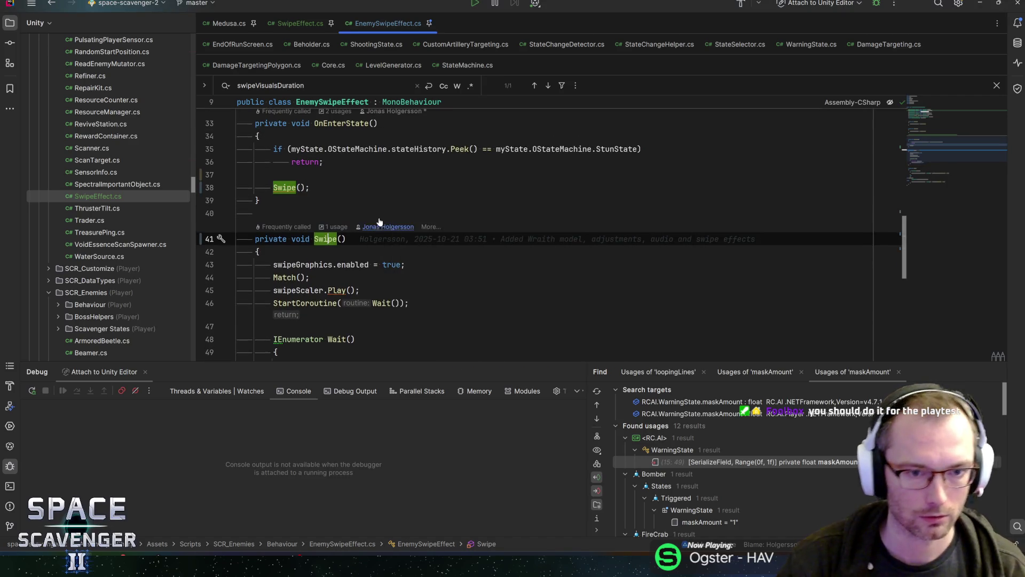
double_click(271, 239)
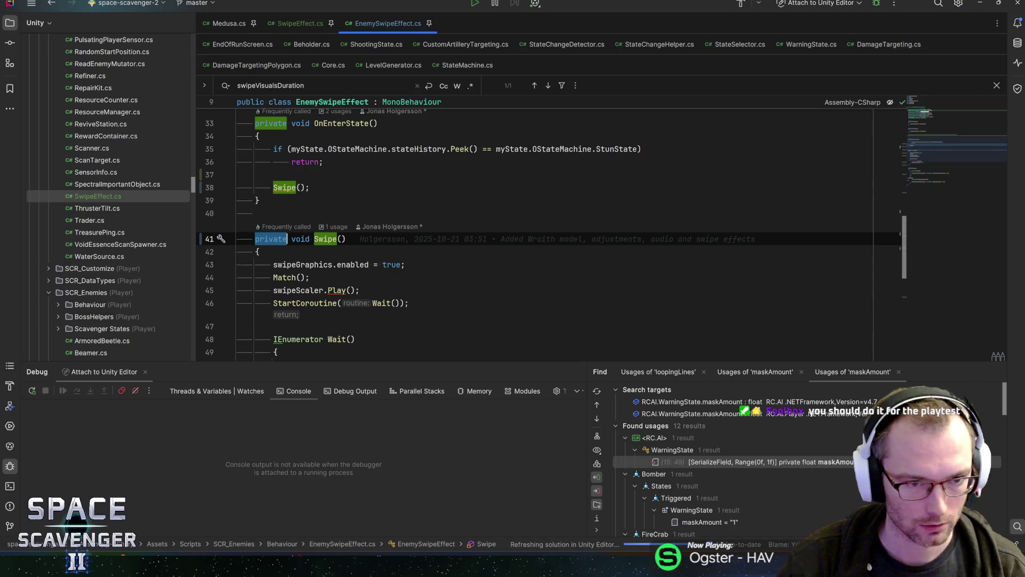
type("public")
key("End")
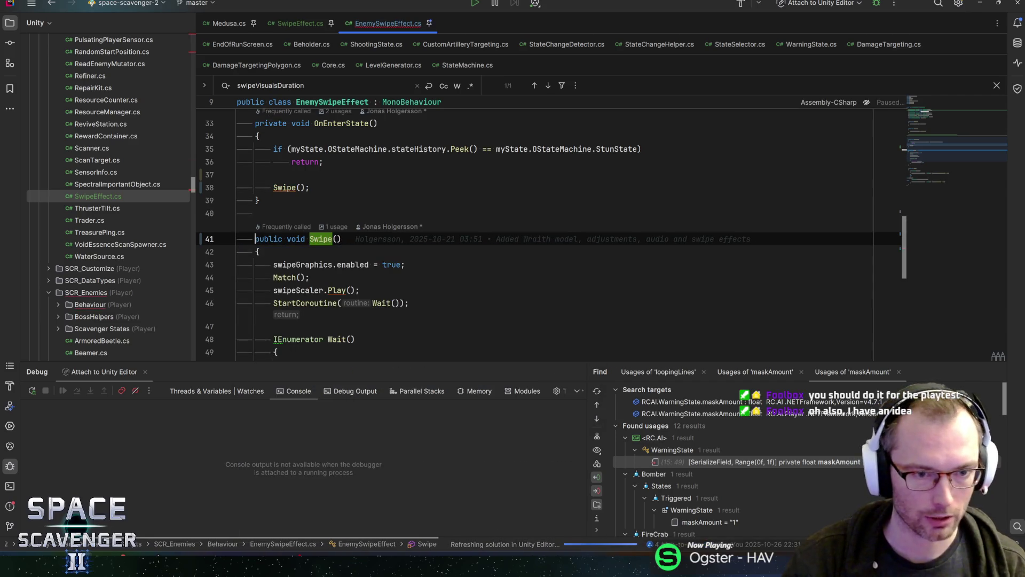
Step: Cut the Swipe and Match methods out of EnemySwipeEffect
key("Home")
scroll(534, 235, "down", 1)
key("shift+Down")
key("shift+Down")
key("shift+Down")
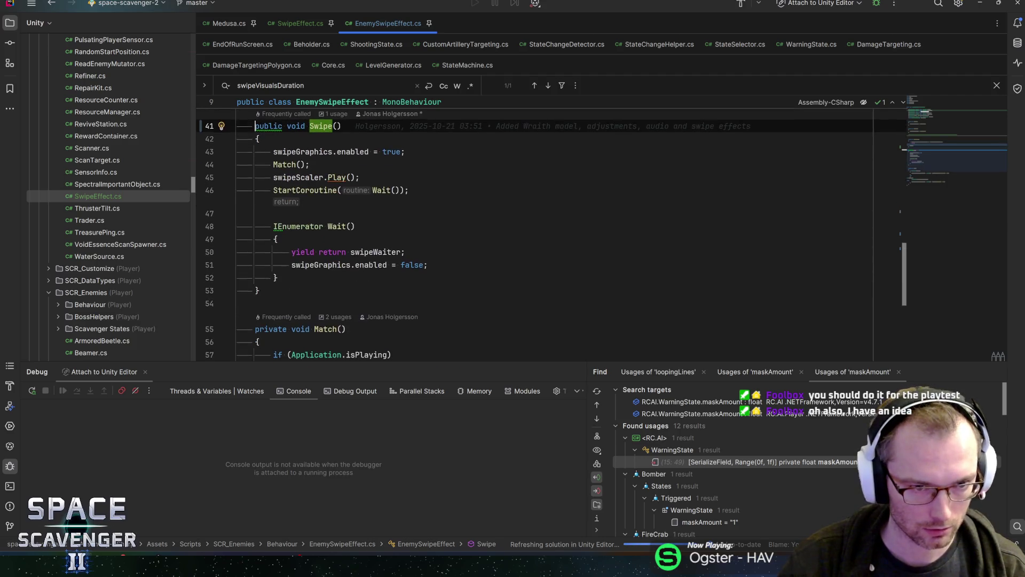
key("shift+Down")
key("shift+Down")
key("shift+Down")
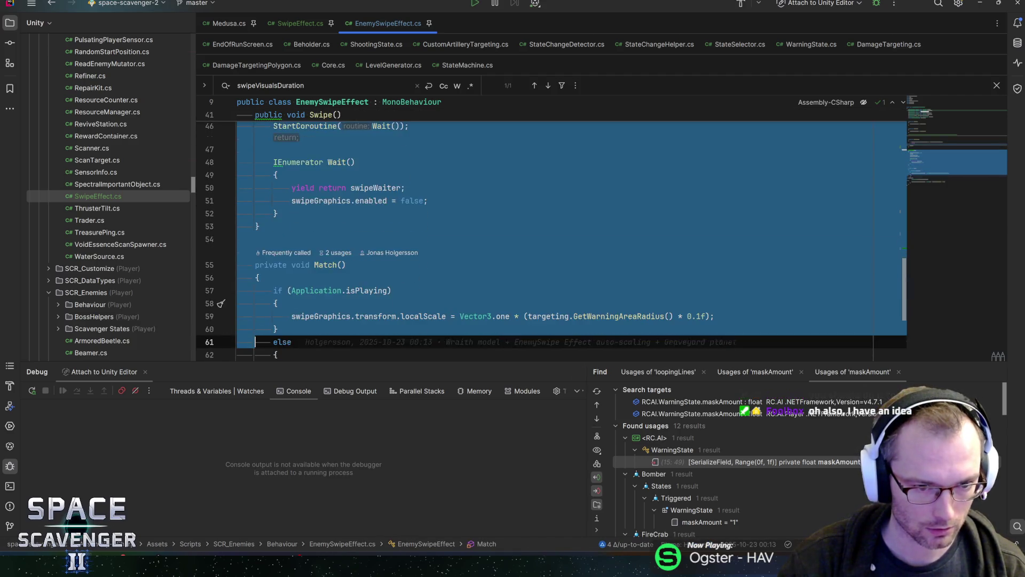
key("shift+Down")
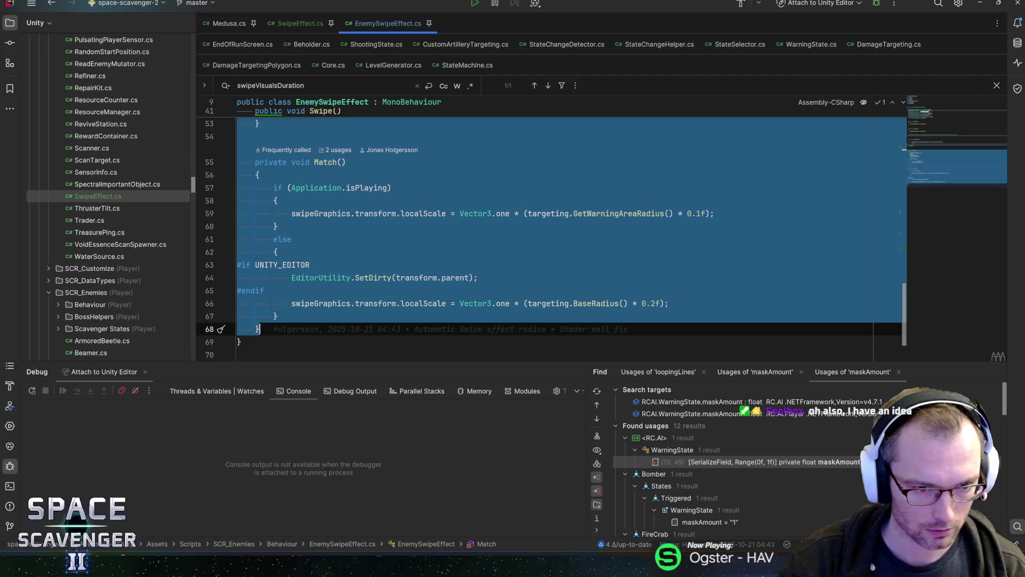
scroll(347, 219, "up", 3)
scroll(347, 218, "up", 6)
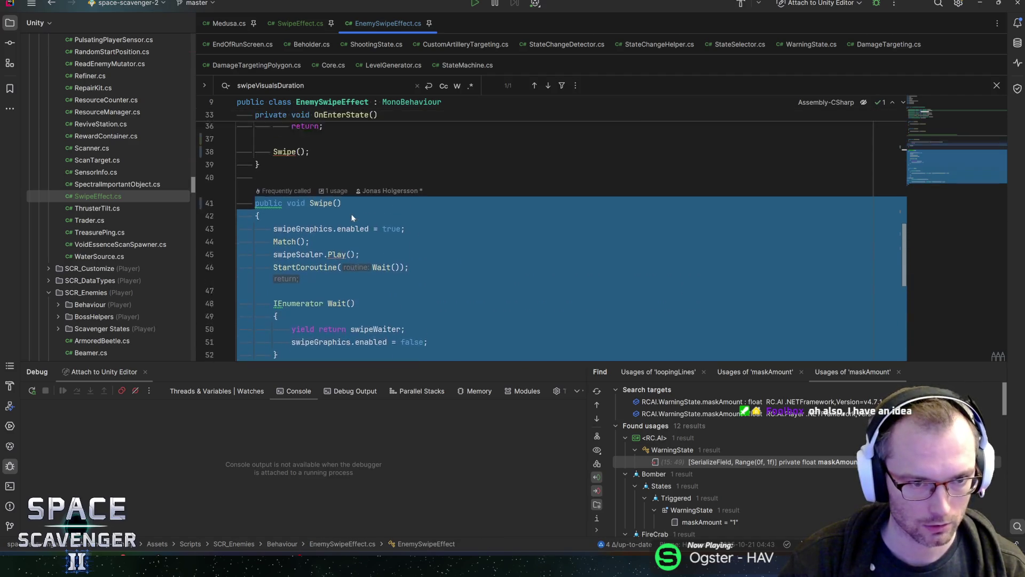
key("Delete")
key("BackSpace")
Step: Route the call in OnEnterState through the swipeEffect field
key("Up")
key("Up")
type("swipe")
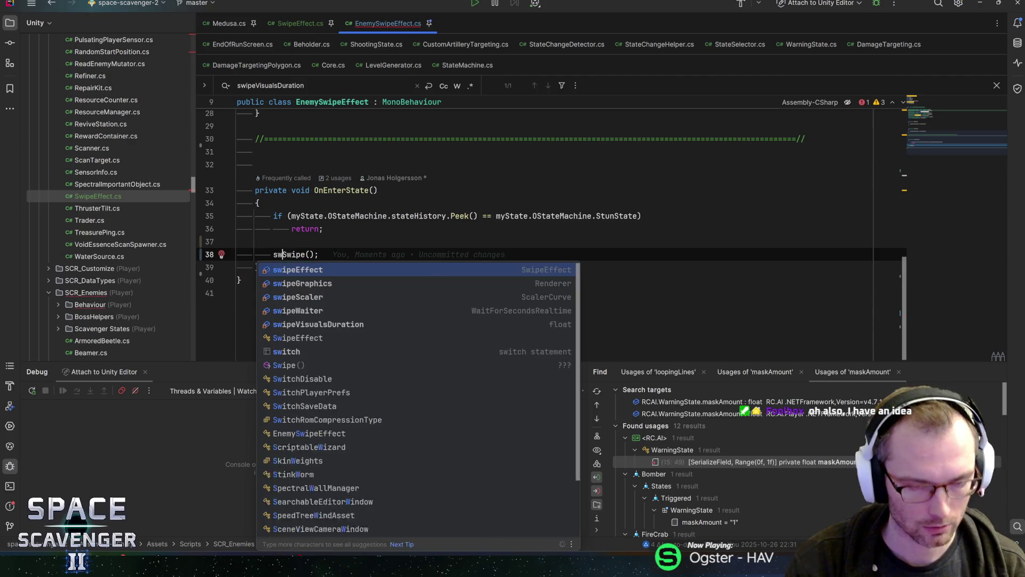
key("Return")
type("/")
key("BackSpace")
Step: Complete the swipeEffect.Swipe() call and paste the Swipe, Wait and Match methods after Awake in SwipeEffect.cs
type(".")
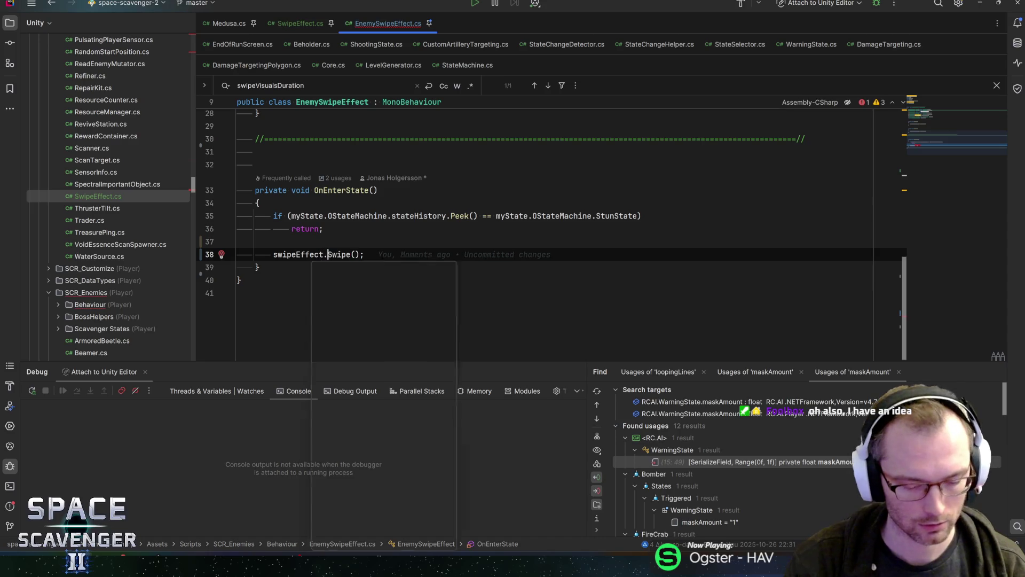
left_click(300, 23)
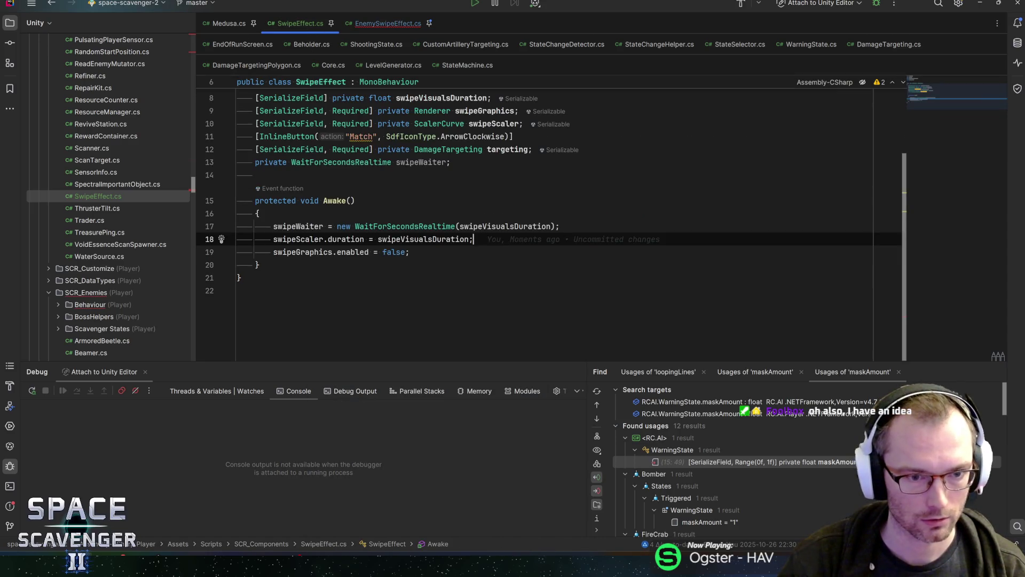
key("Down")
key("Down")
key("Down")
Step: Import System.Collections to resolve IEnumerator, then review the Swipe method
key("Up")
key("Up")
key("Up")
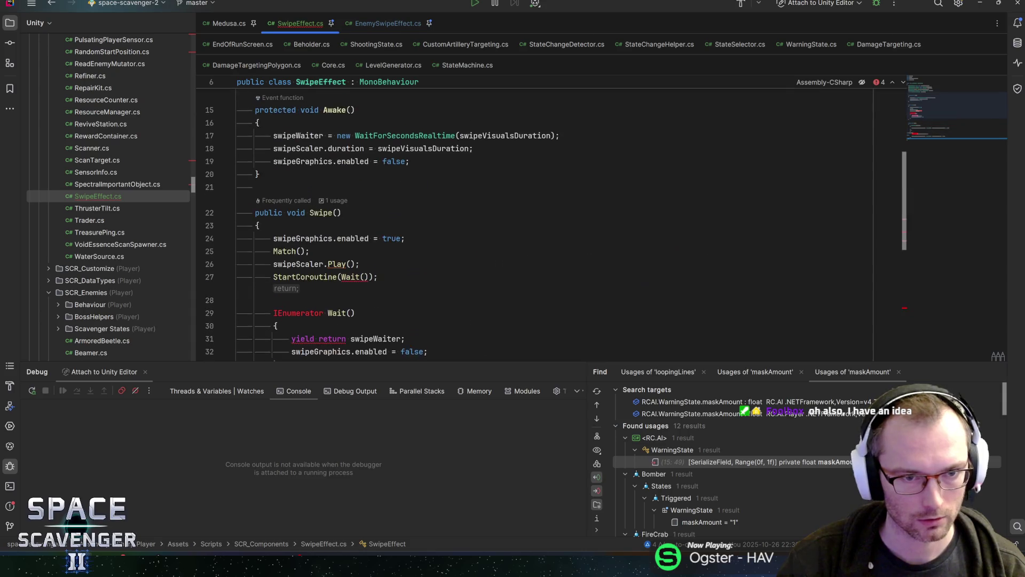
key("alt+Return")
key("Return")
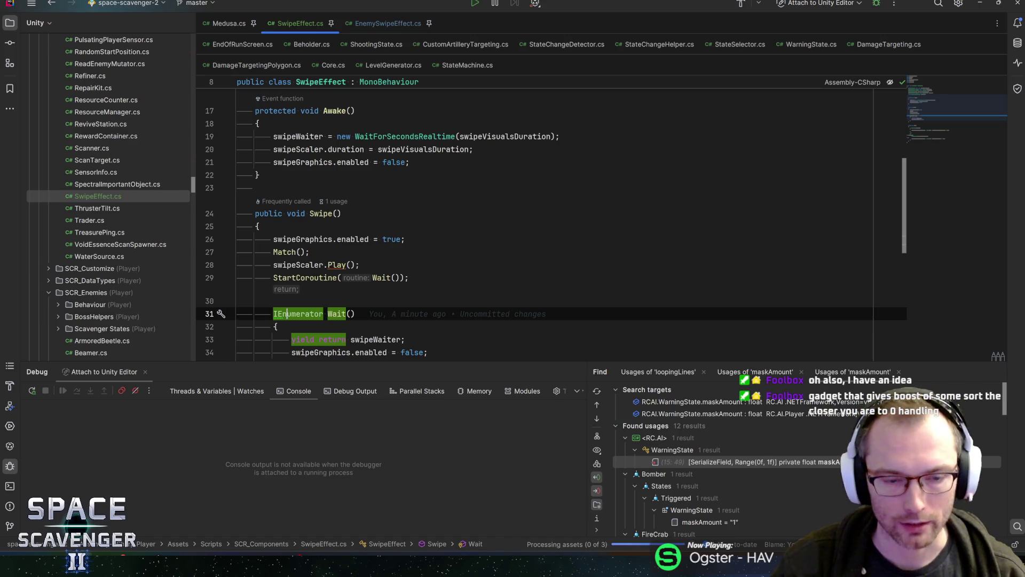
left_click(238, 301)
left_click(409, 278)
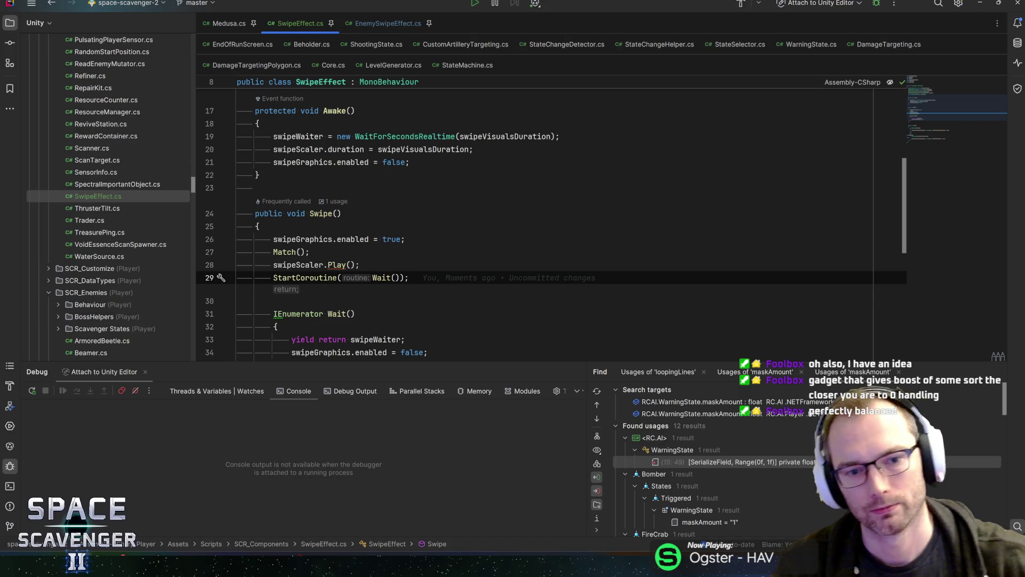
key("Up")
key("Up")
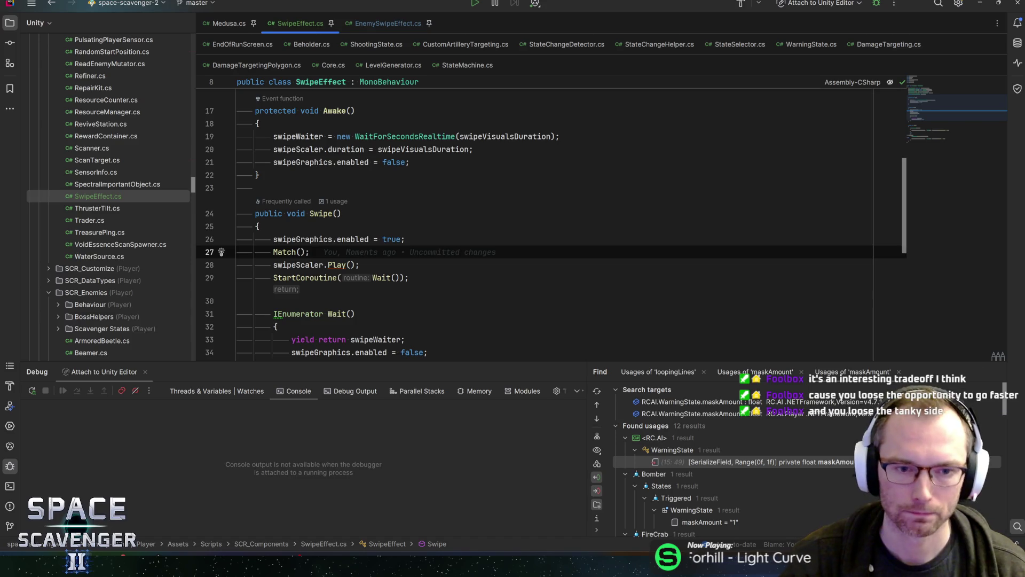
Step: Review the swipeScaler.Play call in the SwipeEffect script
left_click(361, 265)
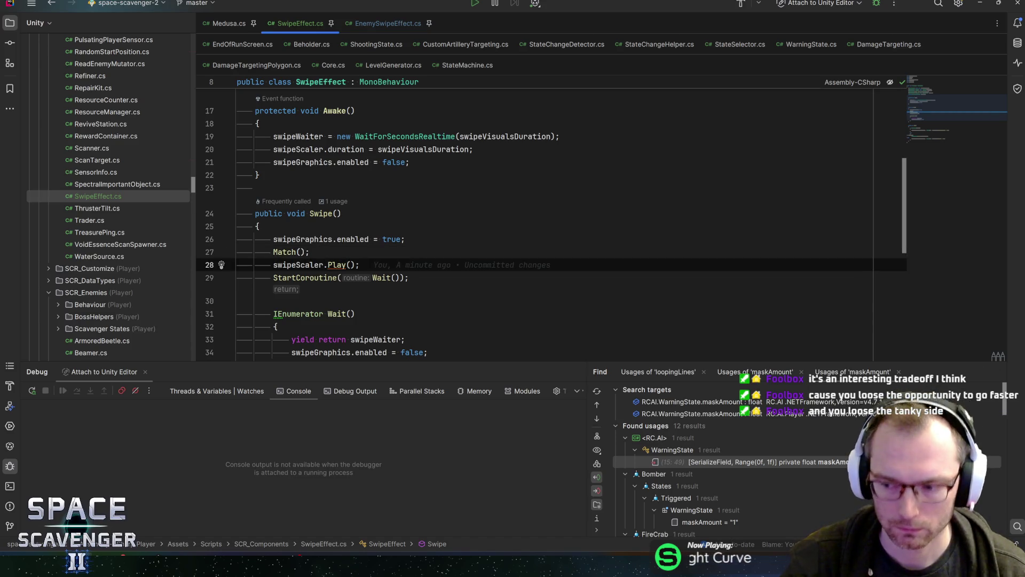
scroll(550, 219, "down", 4)
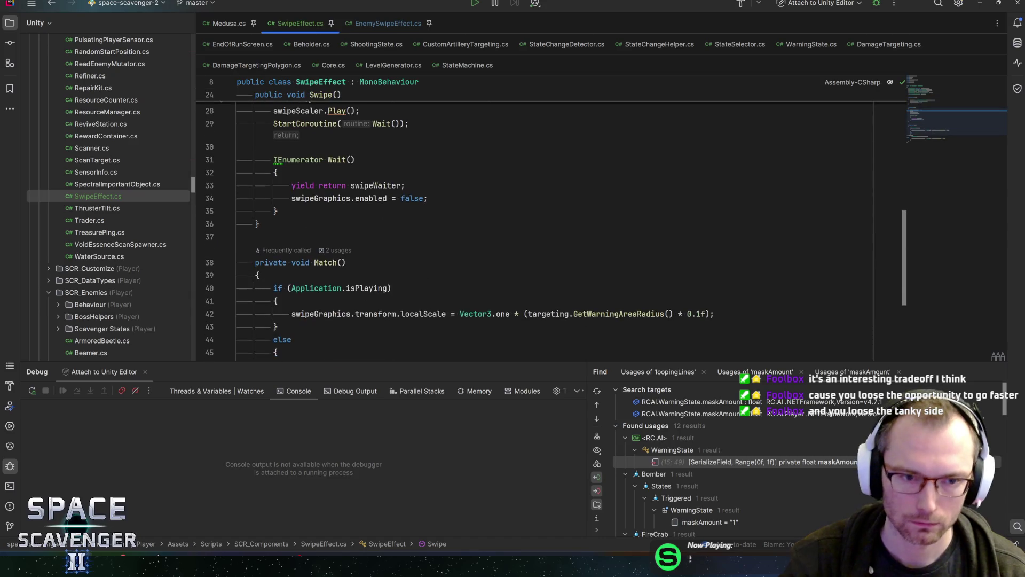
left_click_drag(378, 361, 381, 404)
scroll(368, 224, "up", 2)
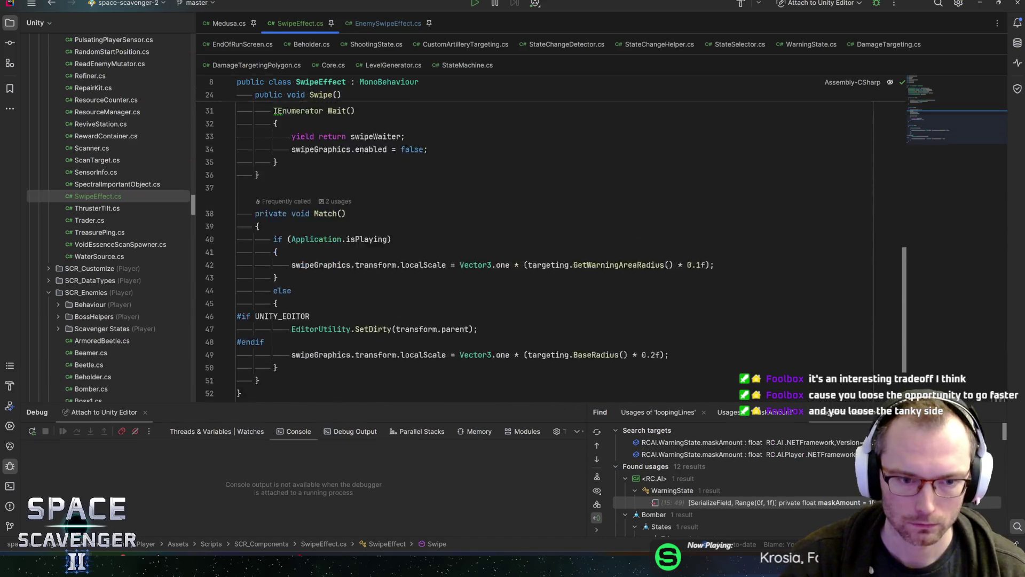
Step: In EnemySwipeEffect, list which prefabs set swipeVisualsDuration and read their full paths
left_click(388, 23)
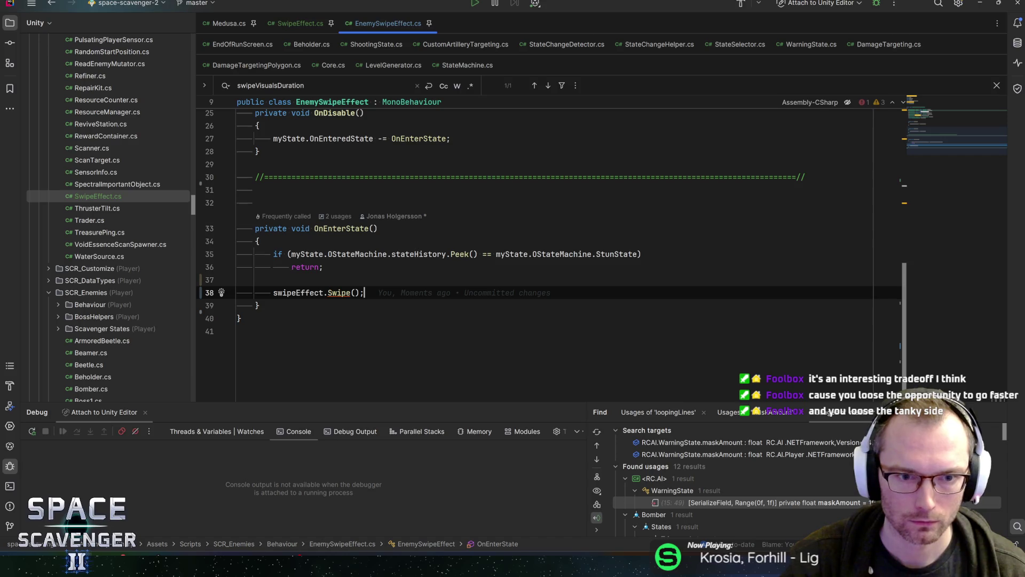
scroll(943, 109, "up", 3)
scroll(943, 114, "up", 2)
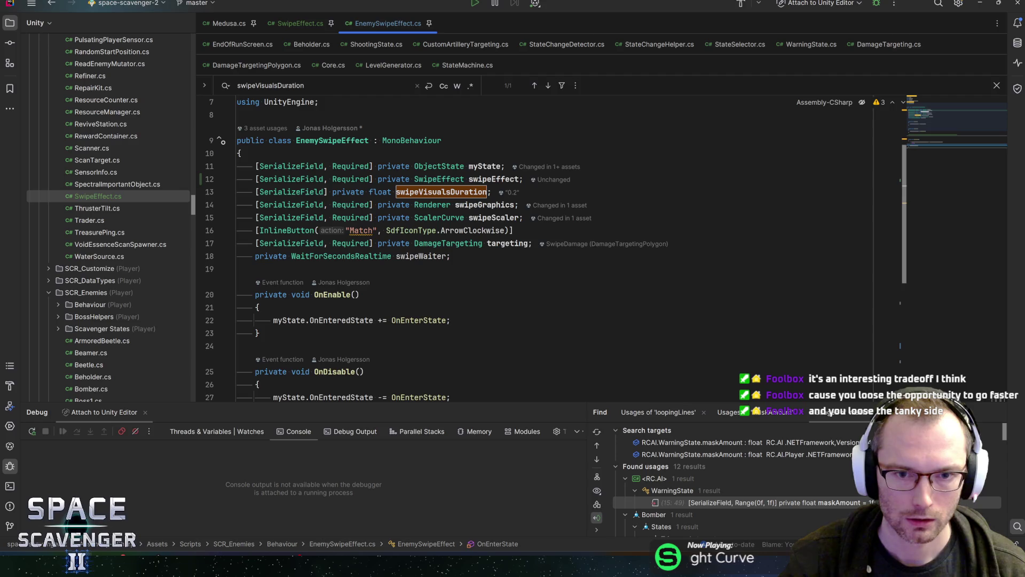
left_click(510, 193)
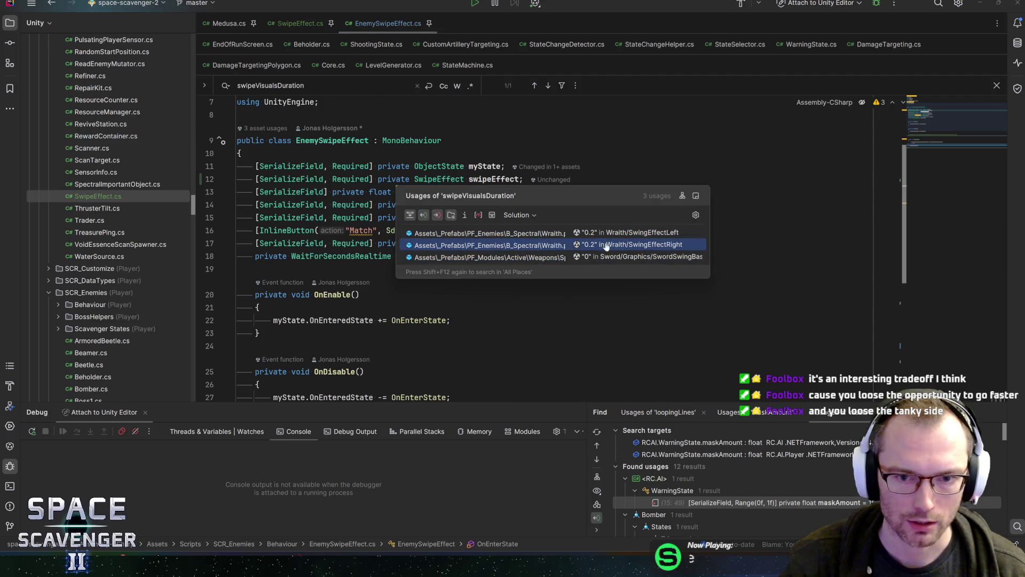
left_click_drag(708, 272, 863, 276)
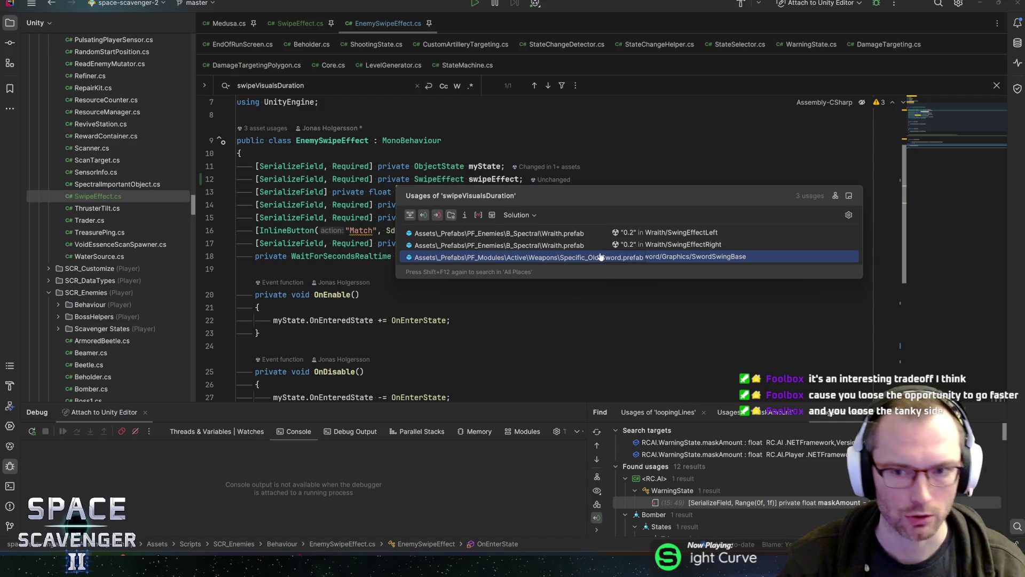
left_click(499, 233)
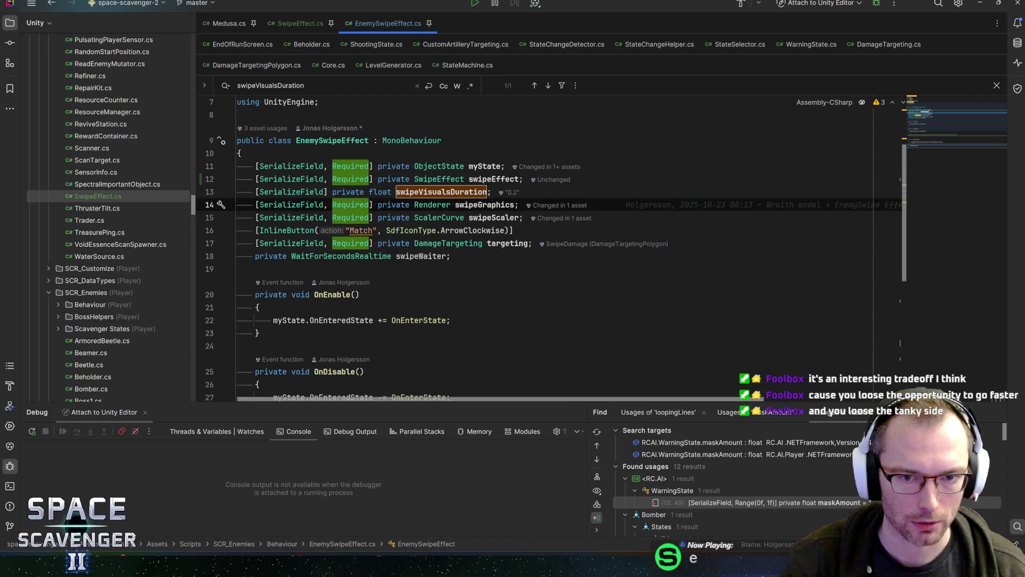
Step: Delete the fields from swipeVisualsDuration to swipeWaiter and open a line above the class
mouse_move(451, 256)
left_mouse_down()
mouse_move(321, 243)
mouse_move(94, 196)
left_mouse_up()
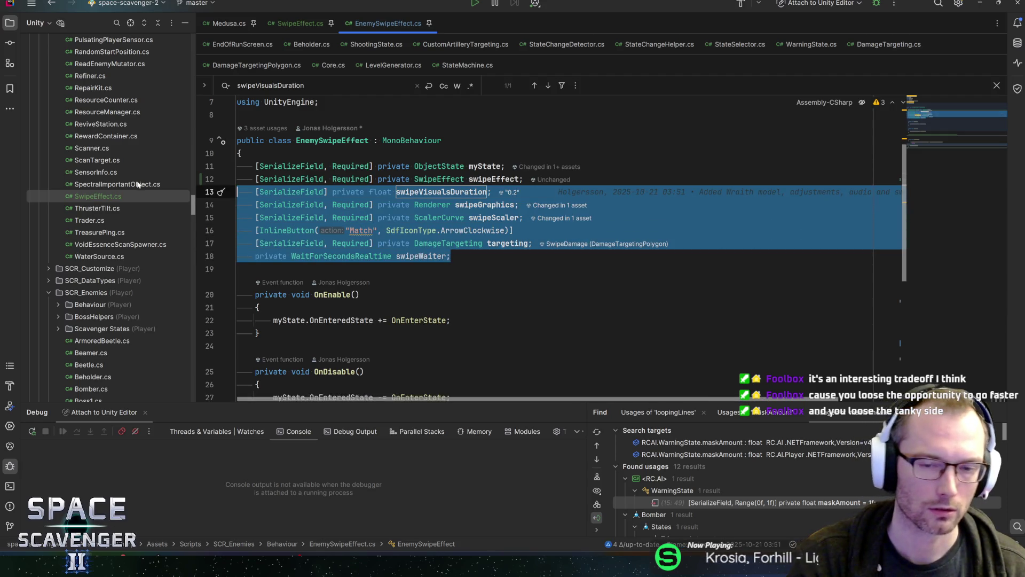
key("BackSpace")
key("BackSpace")
key("Up")
key("Up")
key("Up")
key("Return")
Step: Add [RequireComponent(typeof(SwipeEffect))] above the EnemySwipeEffect class
type("[")
key("BackSpace")
type("equirec]")
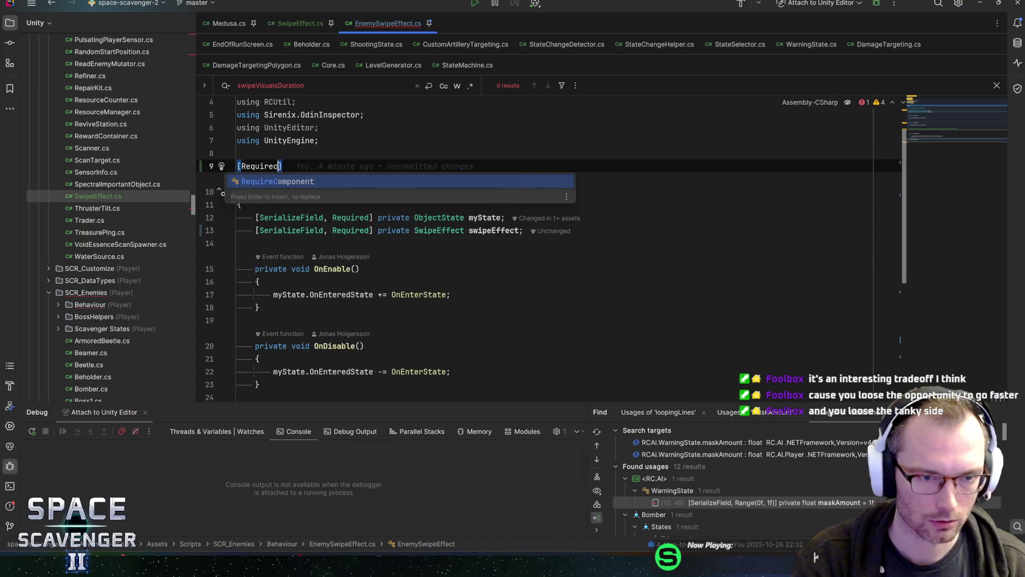
key("Return")
type("type")
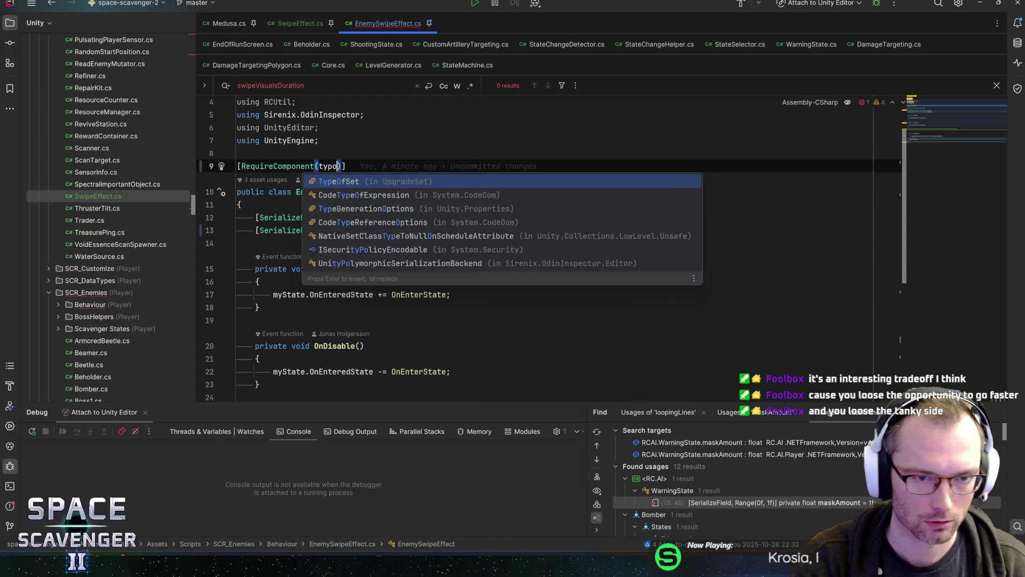
type("of(")
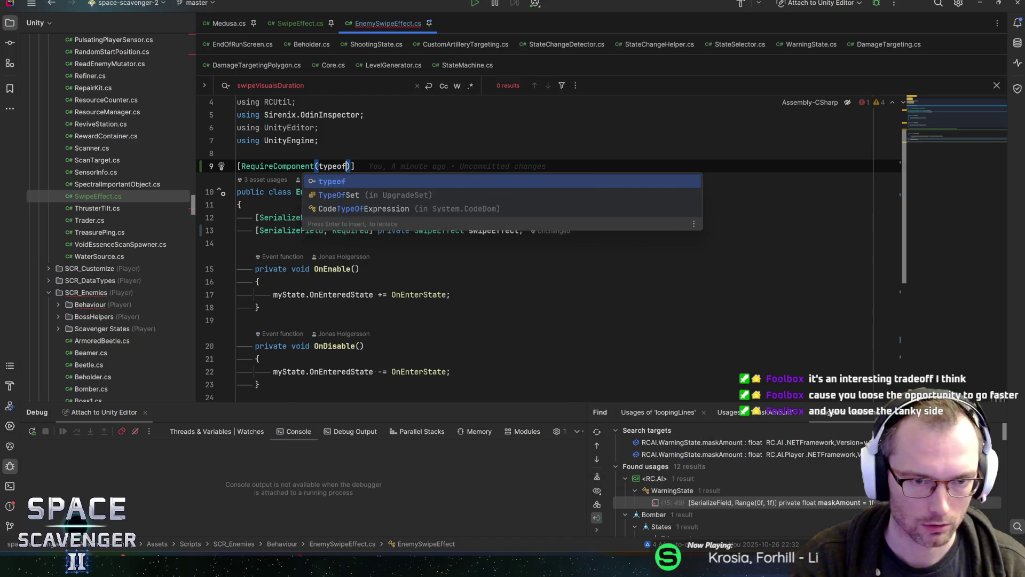
type("SwipeEffect")
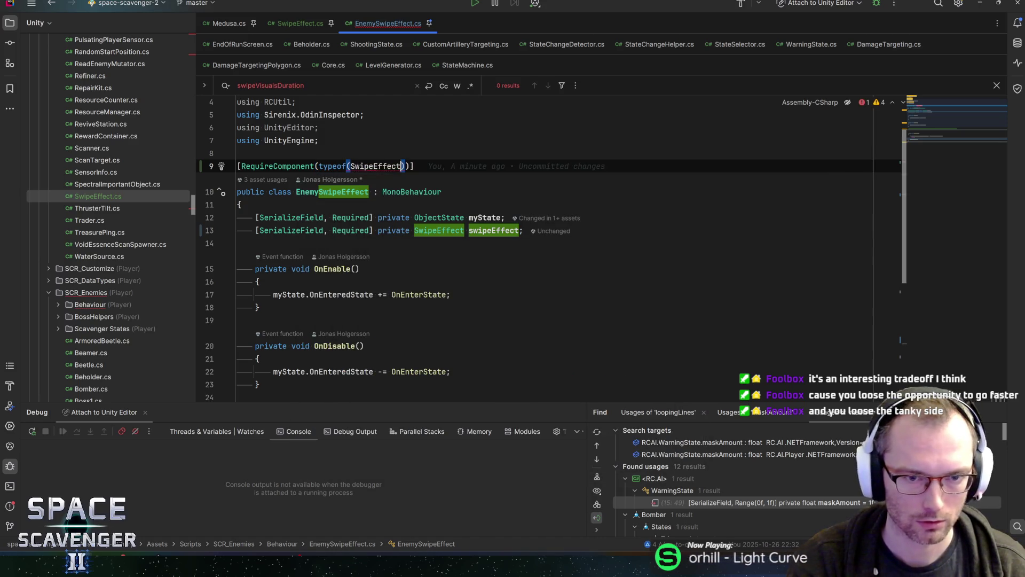
key("Return")
key("End")
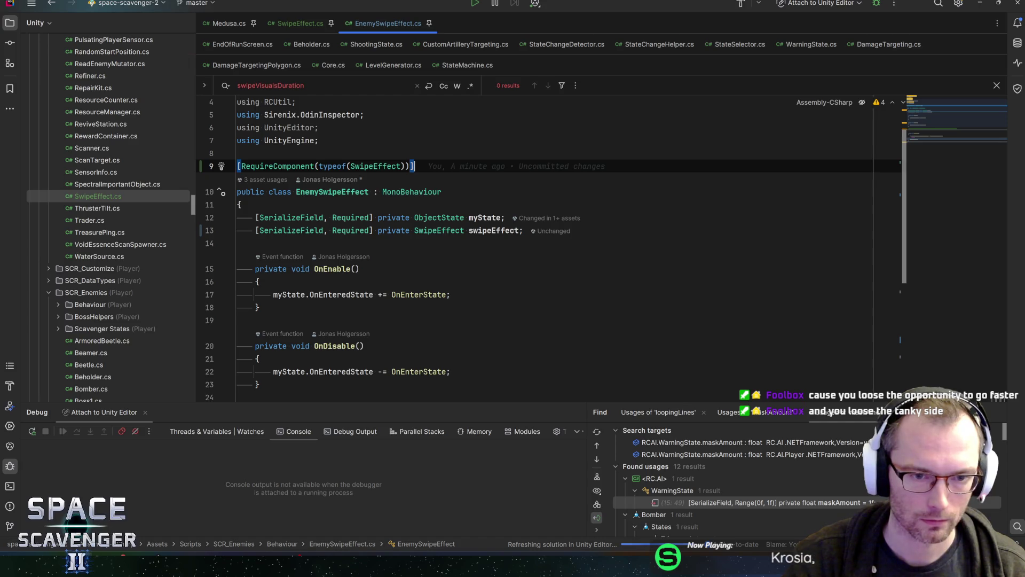
Step: Strip [SerializeField, Required] from swipeEffect, leaving a plain private field
mouse_move(504, 230)
left_mouse_down()
mouse_move(519, 230)
mouse_move(378, 230)
left_mouse_up()
key("ctrl+c")
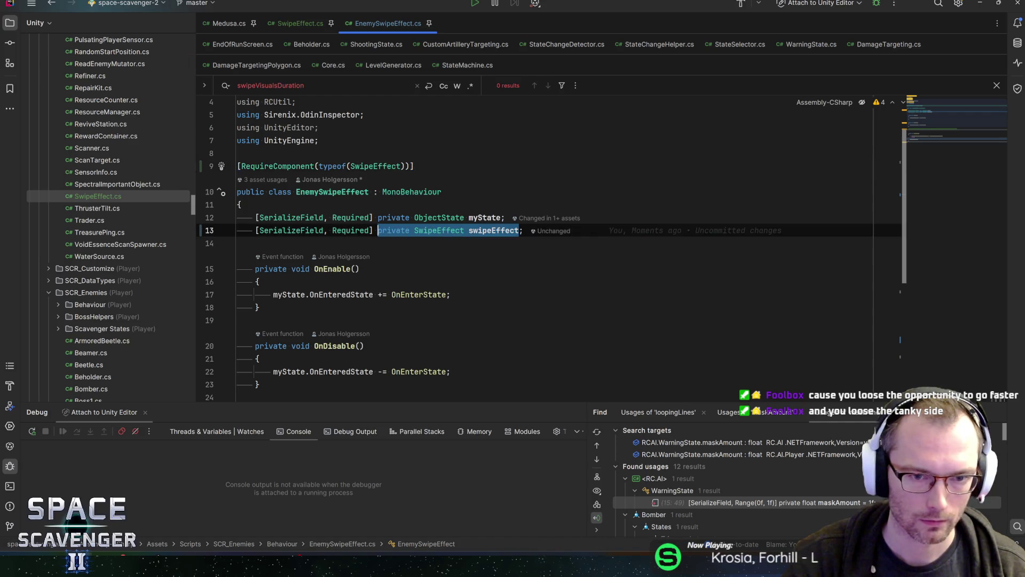
left_click(378, 230)
key("shift+Home")
key("BackSpace")
scroll(533, 241, "down", 5)
scroll(534, 240, "up", 2)
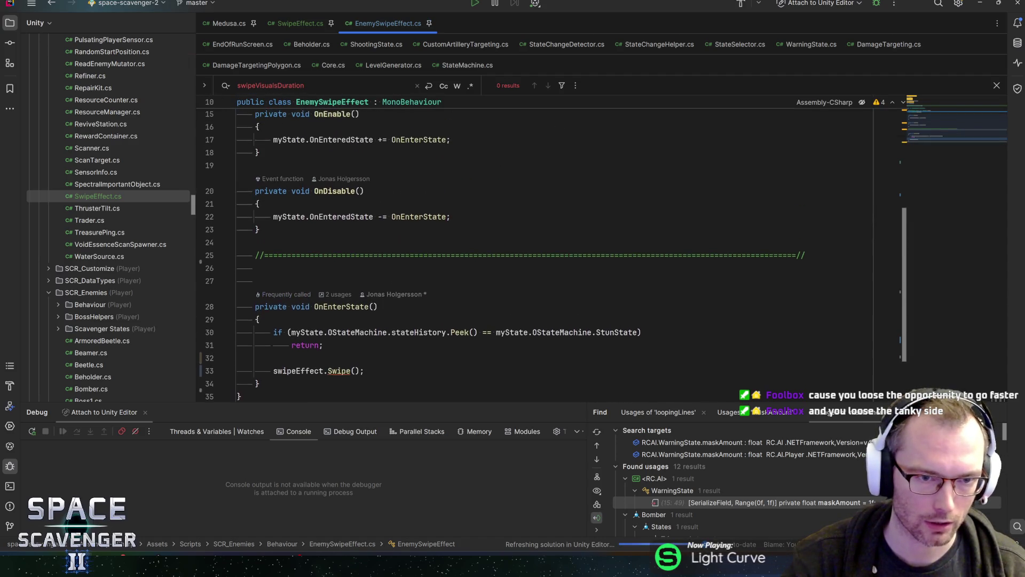
left_click(238, 243)
Step: Add an empty Awake method below OnDisable
key("Down")
key("Down")
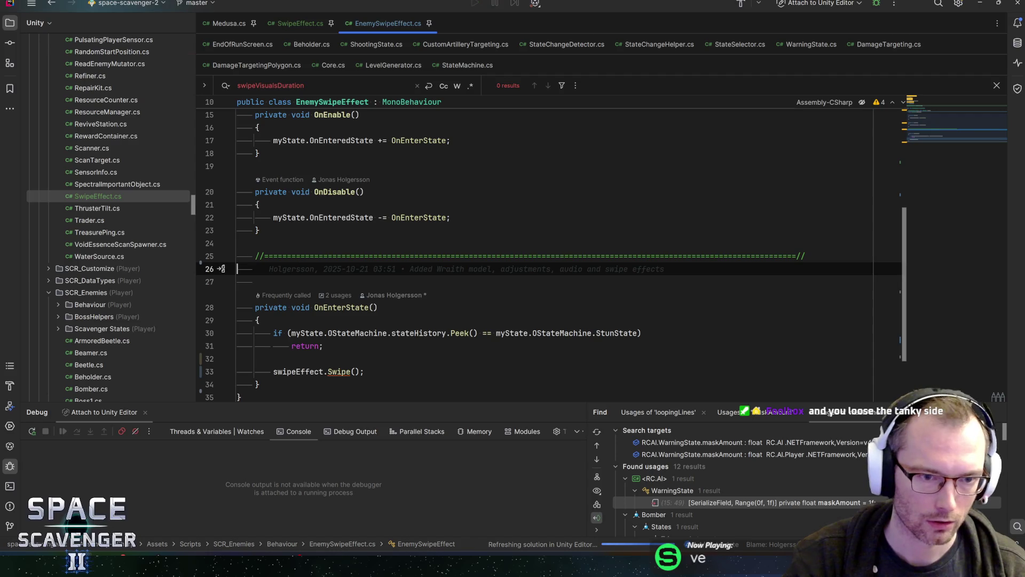
key("Return")
type("awak")
key("Return")
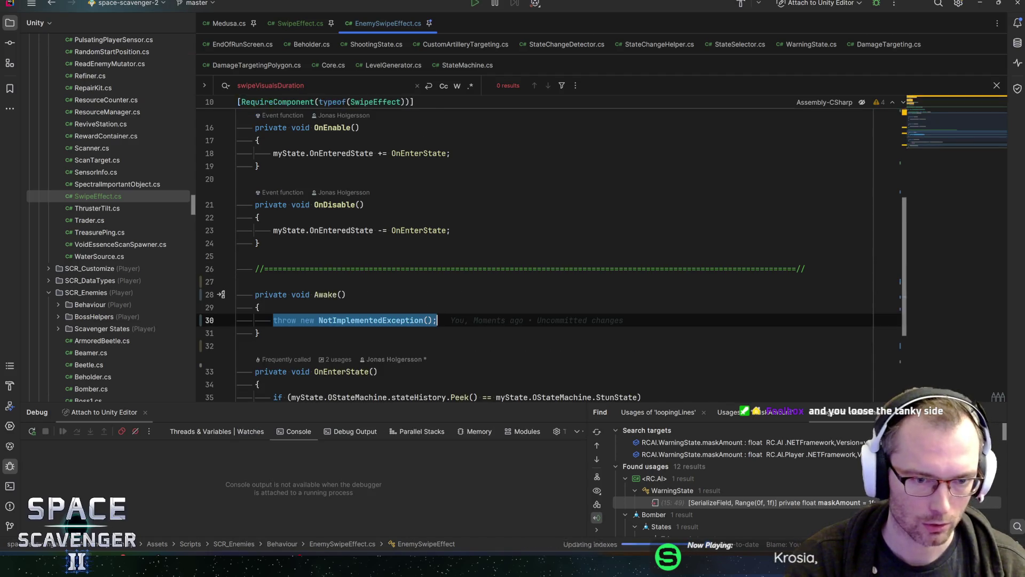
Step: Inside Awake, write swipeEffect = GetComponent<SwipeEffect>();
key("ctrl+v")
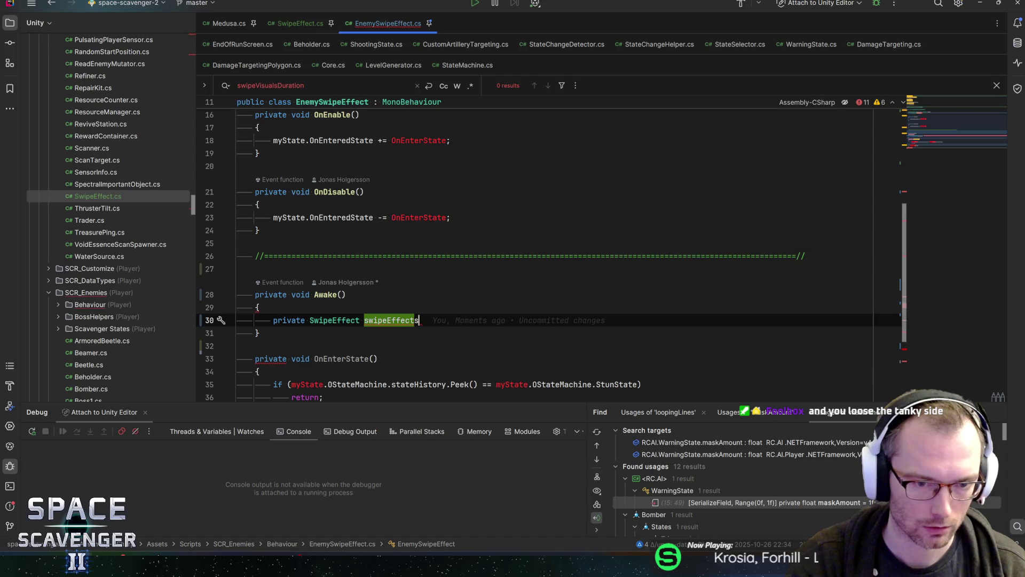
key("shift+Home")
type("swipe")
key("Return")
type("= getcom")
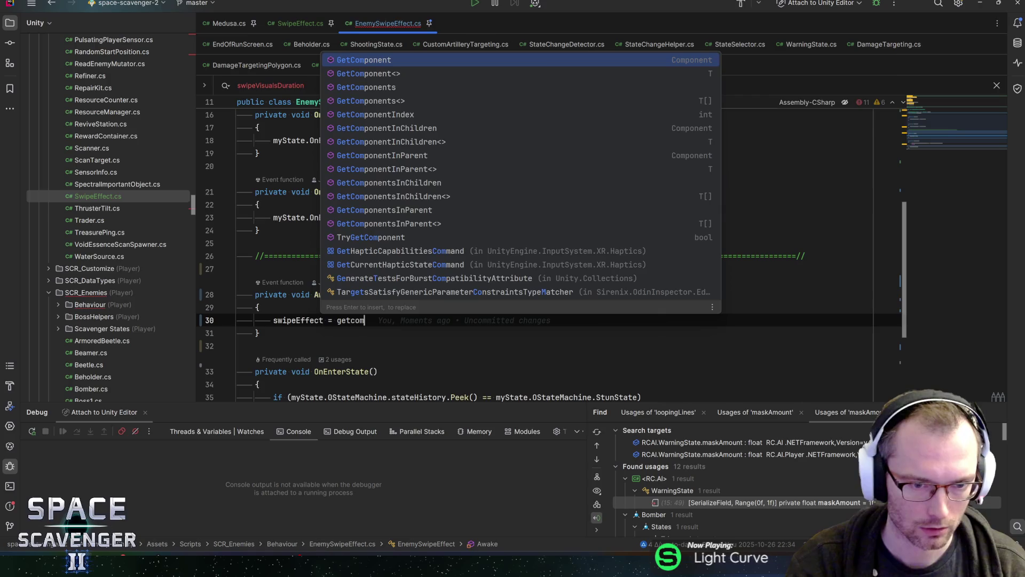
key("Return")
type("SwipeEf>(")
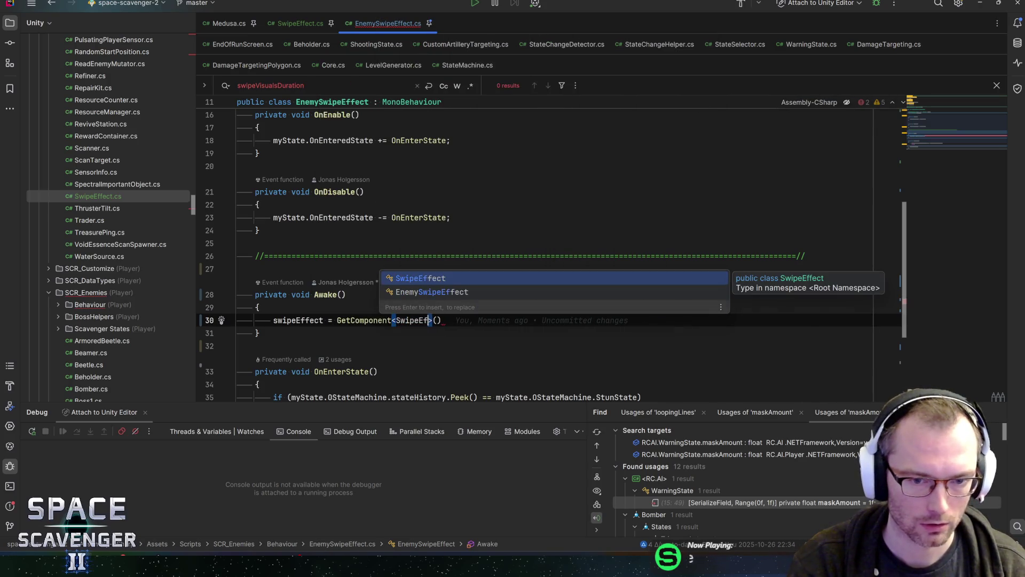
key("Return")
key("End")
type(";")
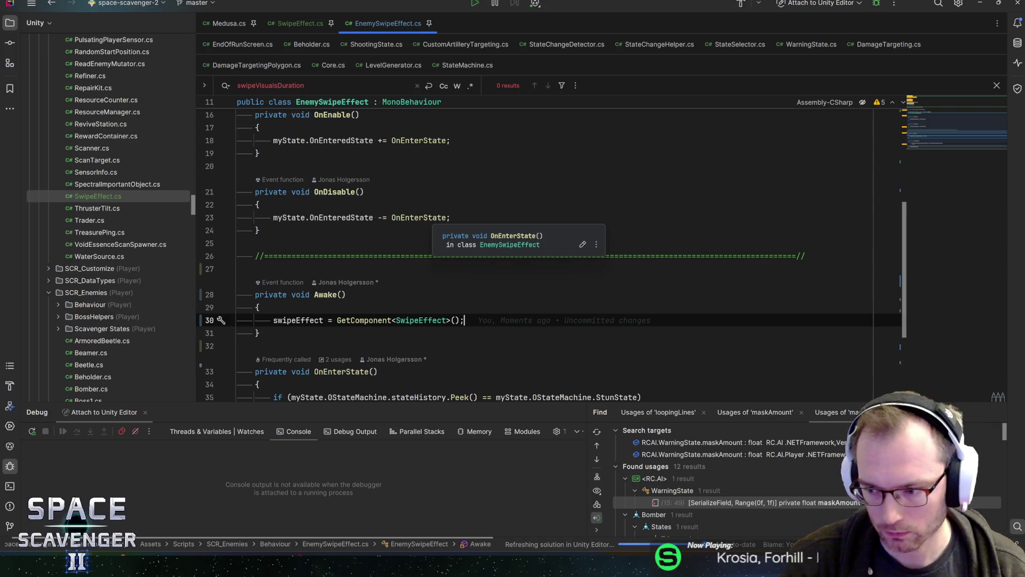
left_click(259, 231)
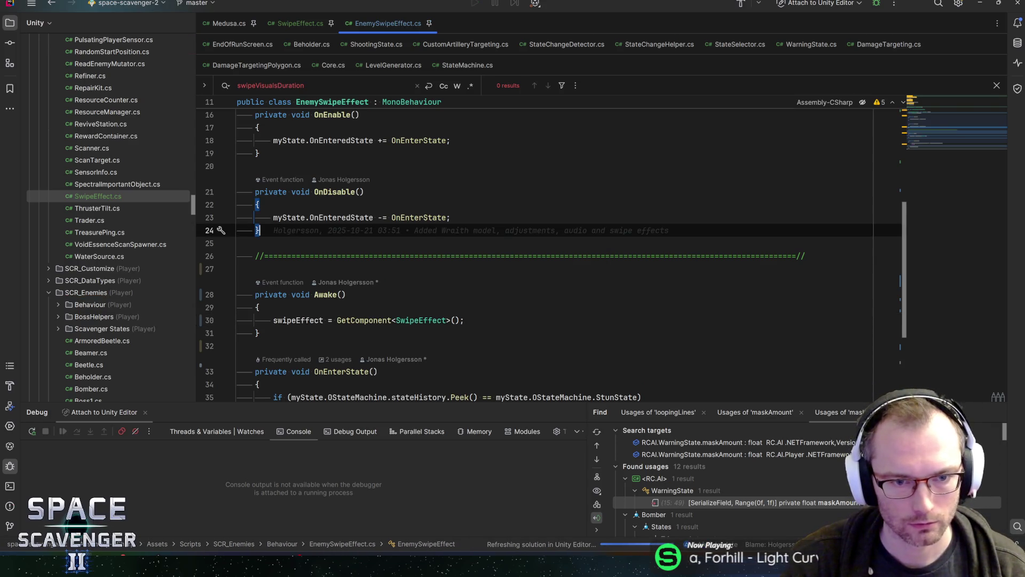
scroll(534, 245, "up", 4)
scroll(384, 194, "down", 1)
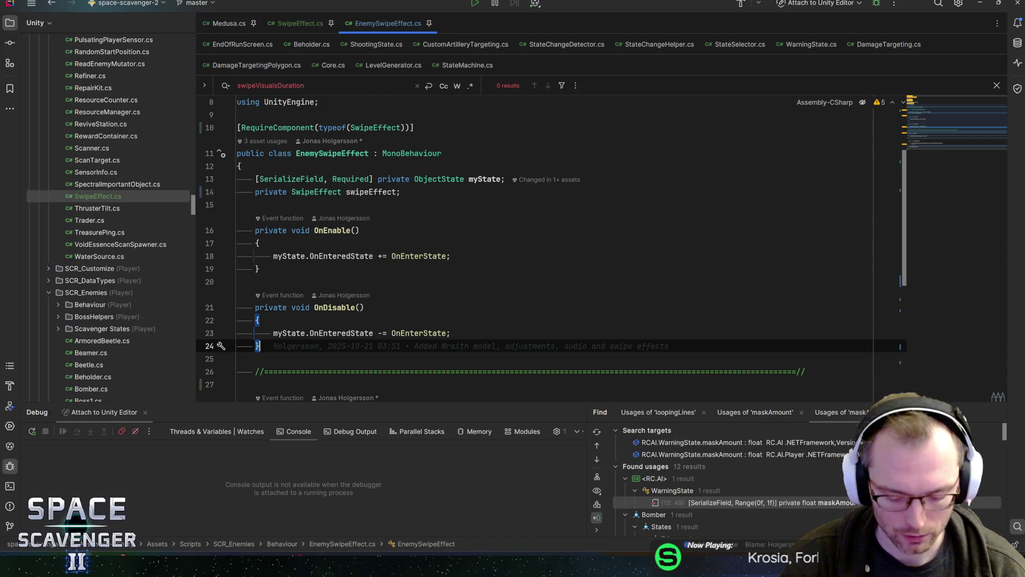
Step: Switch from Rider back to the Unity Editor showing the Sword prefab
key("alt+Tab")
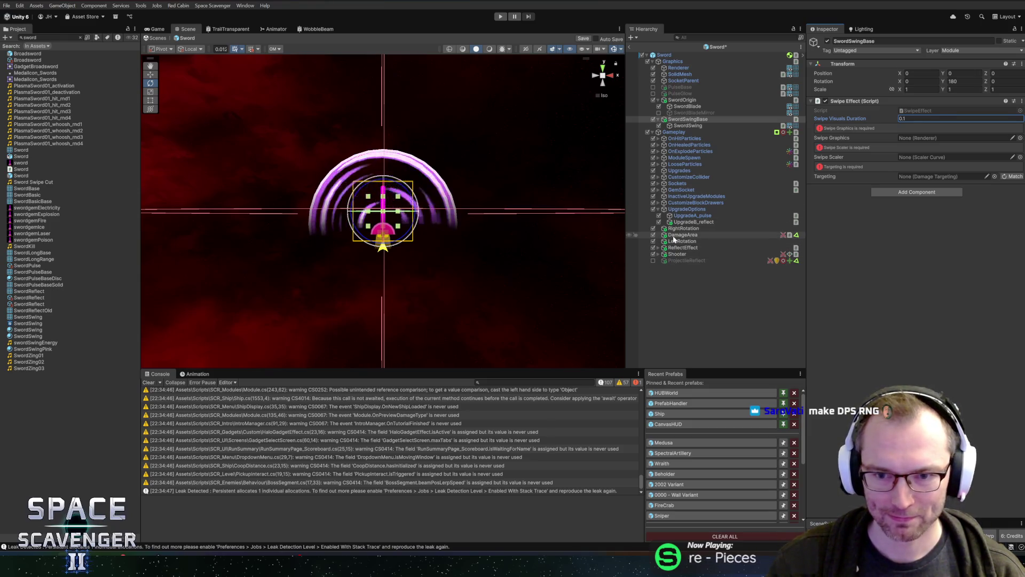
Step: Set SwordSwing as Swipe Graphics and DamageArea as Targeting, then open SwipeEffect.cs via Edit Script
left_click(684, 126)
left_click_drag(683, 128, 920, 138)
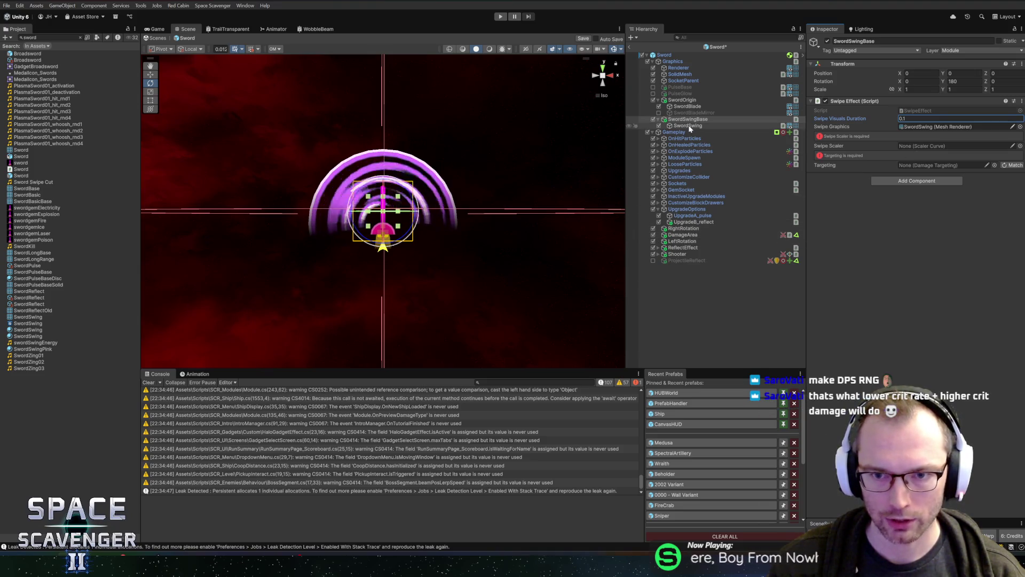
left_click_drag(689, 129, 908, 147)
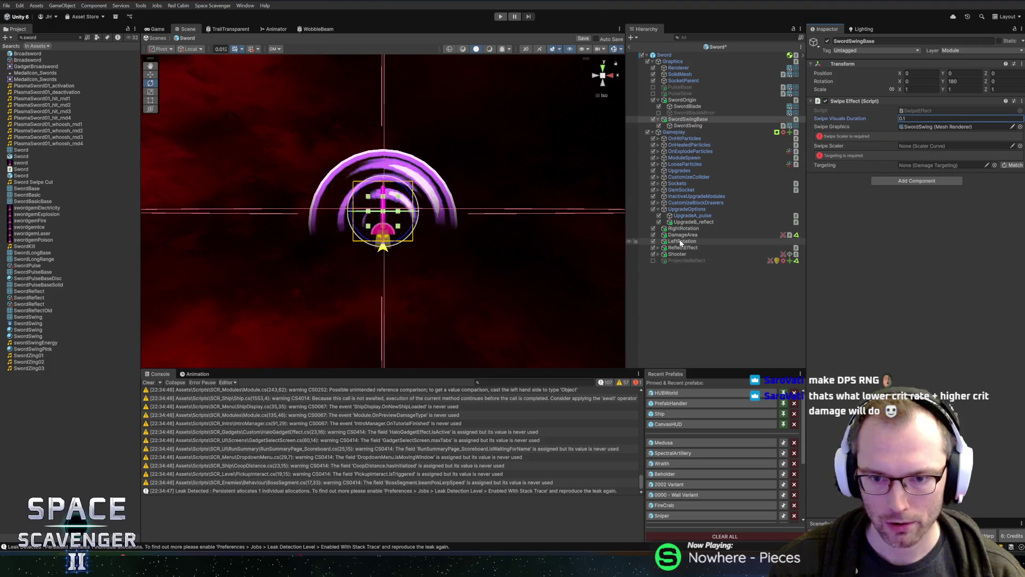
left_click_drag(682, 236, 940, 165)
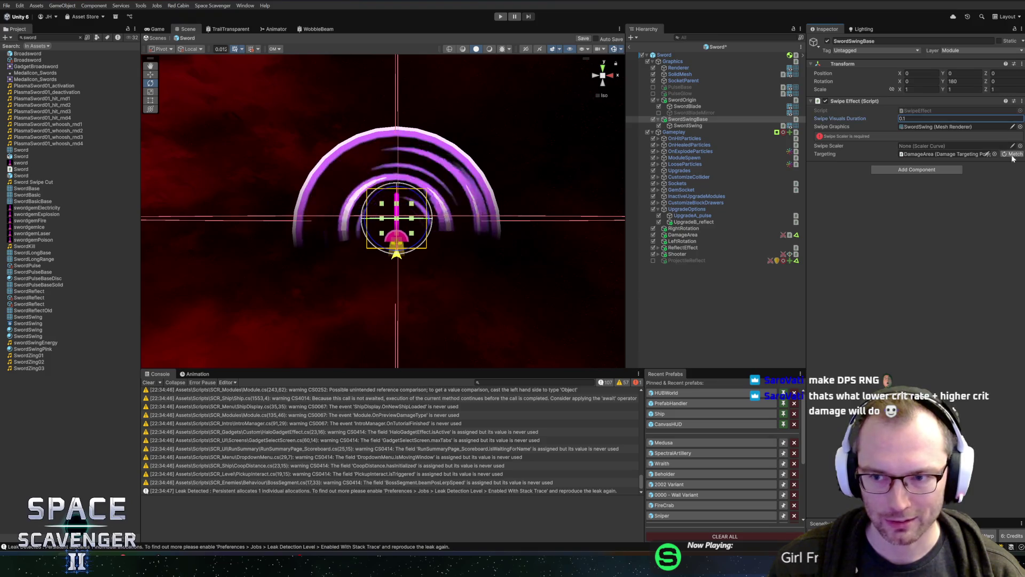
right_click(884, 101)
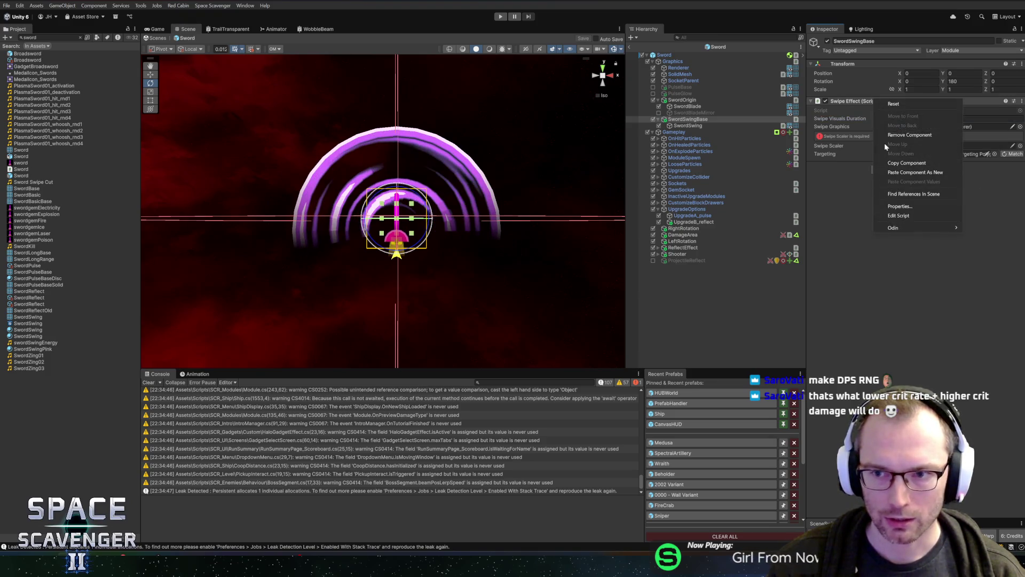
left_click(899, 216)
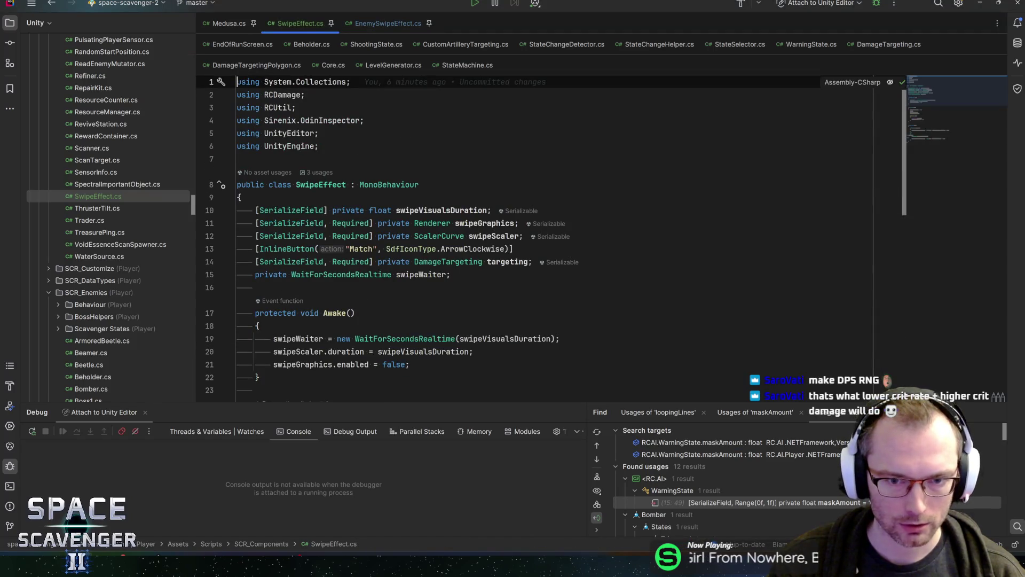
Step: Remove the Required attribute from the swipeScaler field
left_click(478, 223)
key("Down")
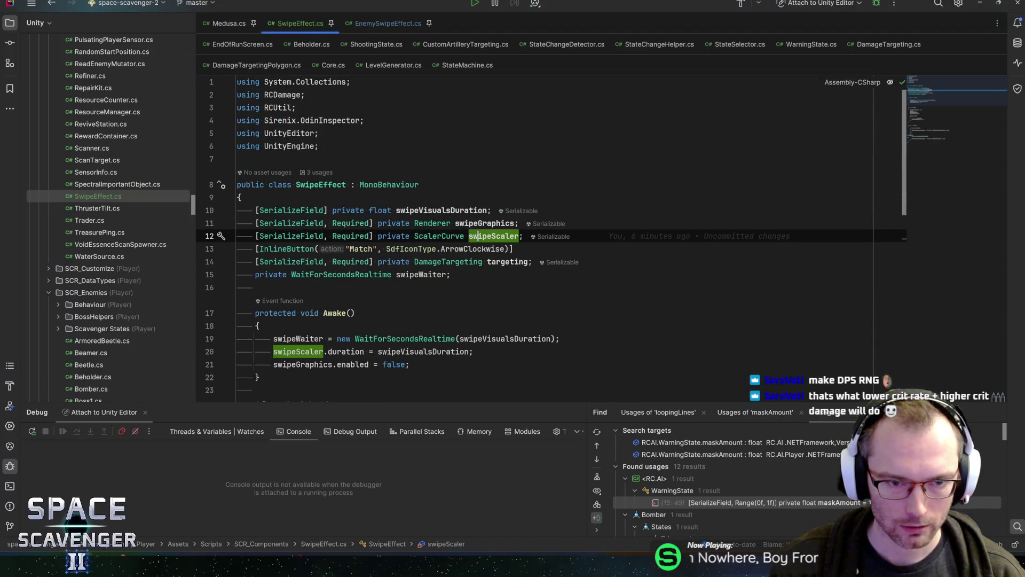
left_click(371, 235)
key("BackSpace")
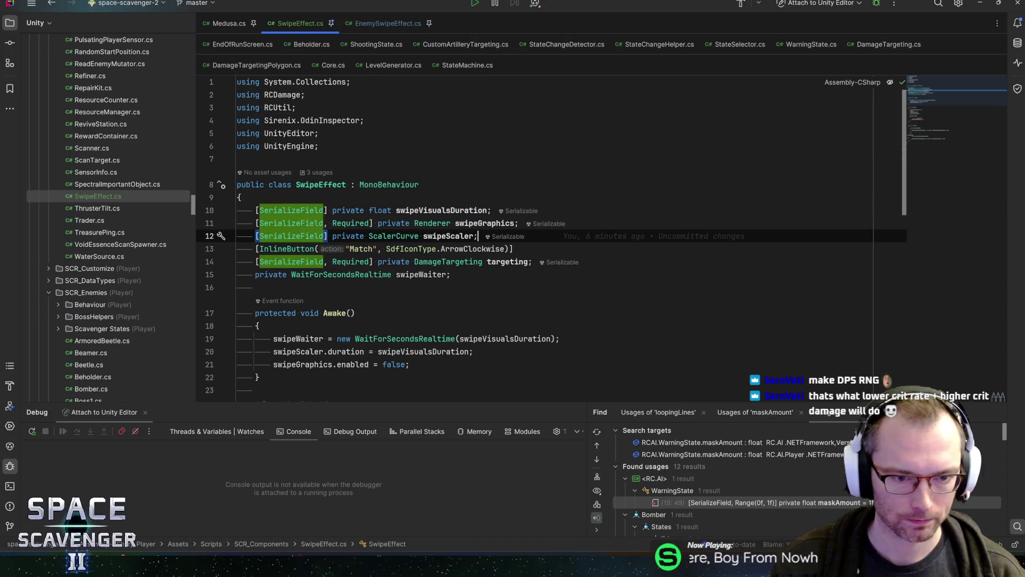
key("End")
Step: Wrap the swipeScaler.duration assignment in Awake inside an if (swipeScaler) { } check
left_click(298, 351)
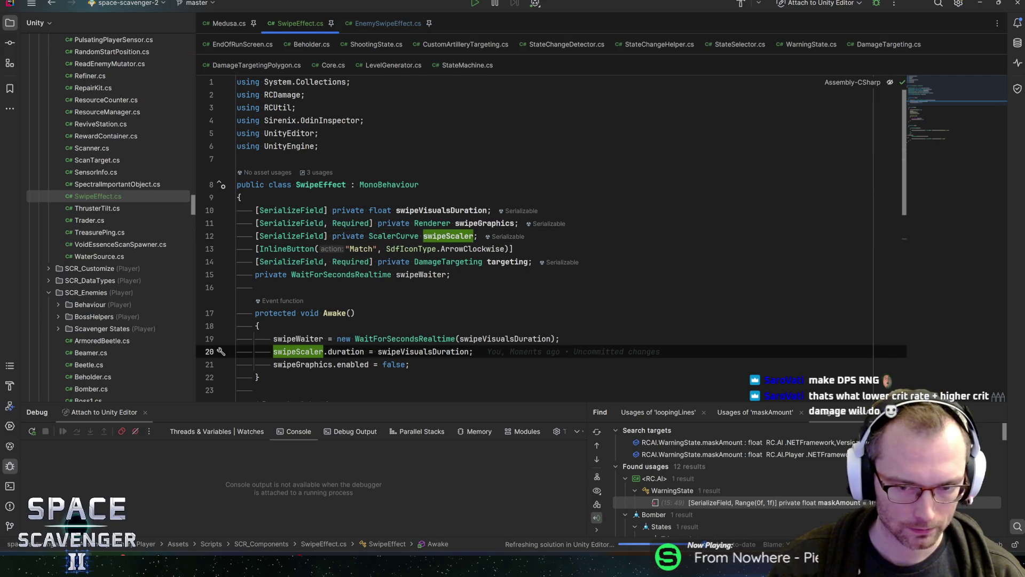
left_click(560, 338)
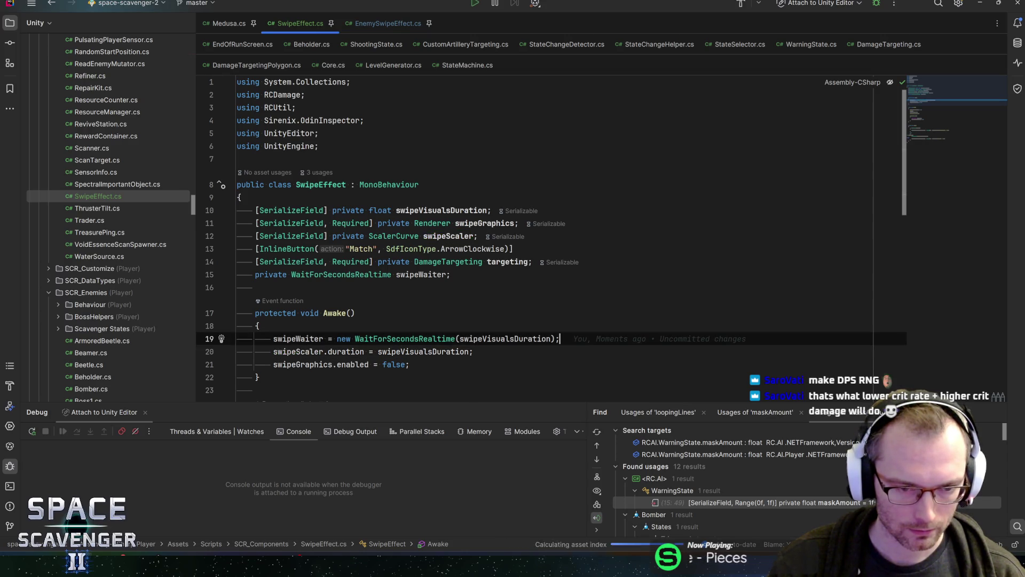
key("Return")
type("if (swipt")
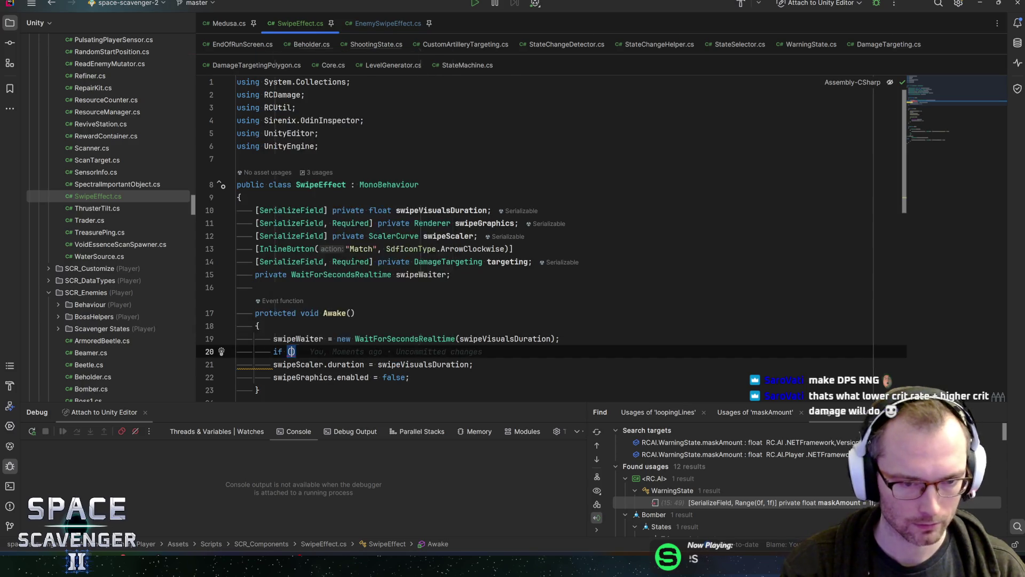
key("BackSpace")
type("esc")
key("Return")
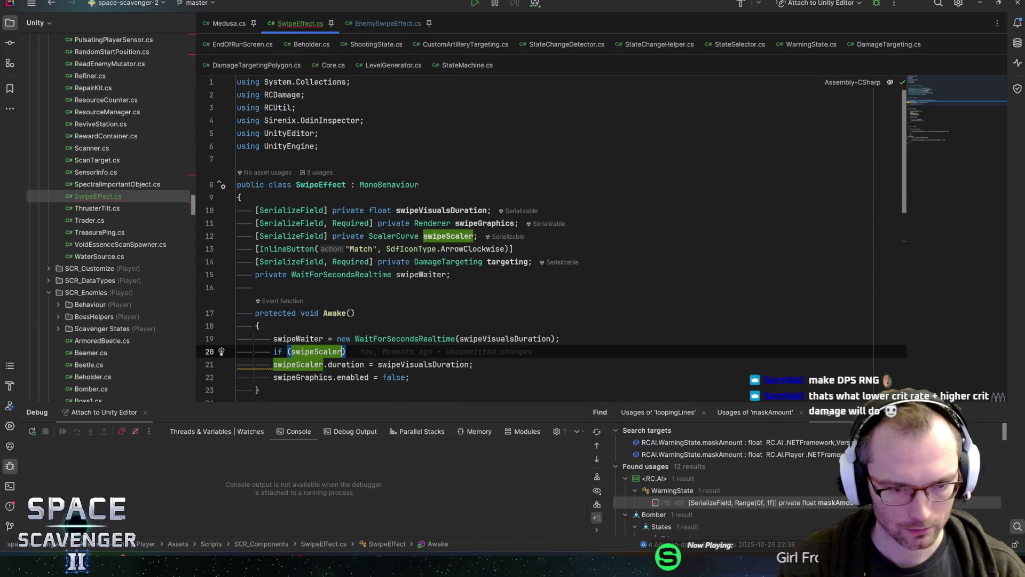
key("End")
key("Return")
type("{")
key("Return")
key("Down")
key("Down")
key("ctrl+shift+Up")
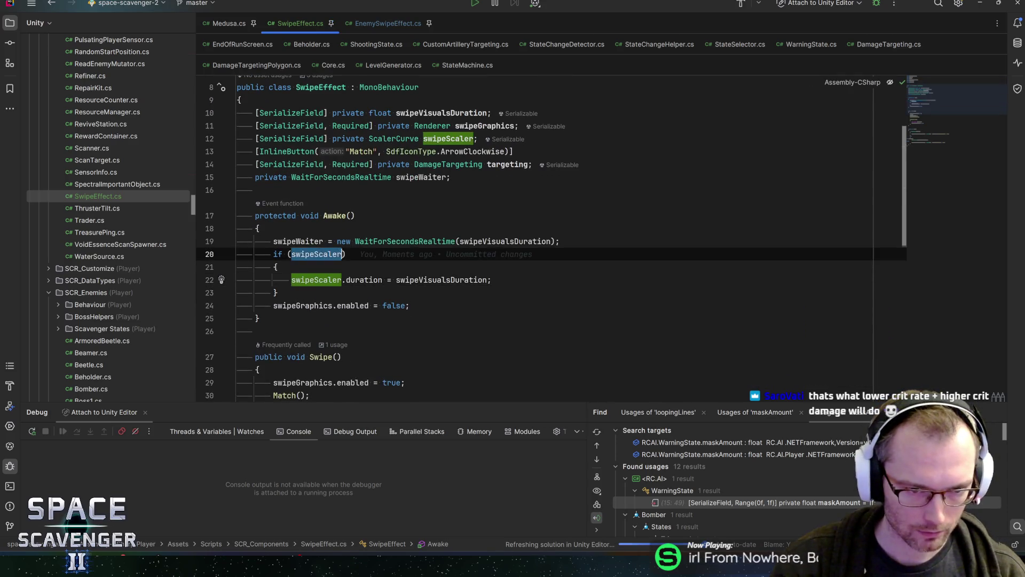
Step: Change swipeScaler.Play() to swipeScaler?.Play() and return to Unity
key("ctrl+f")
key("Return")
key("Escape")
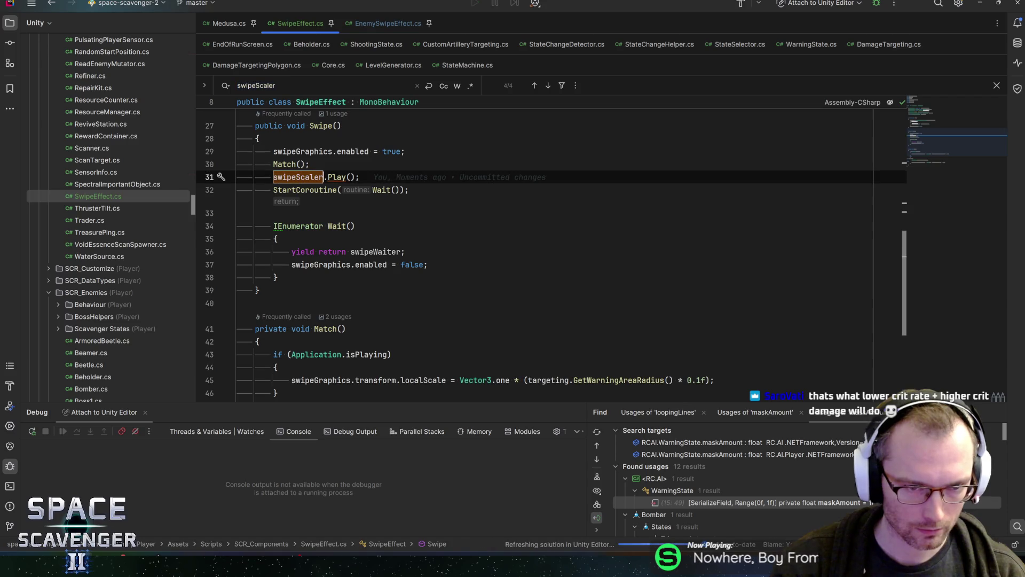
type("?")
scroll(550, 240, "down", 5)
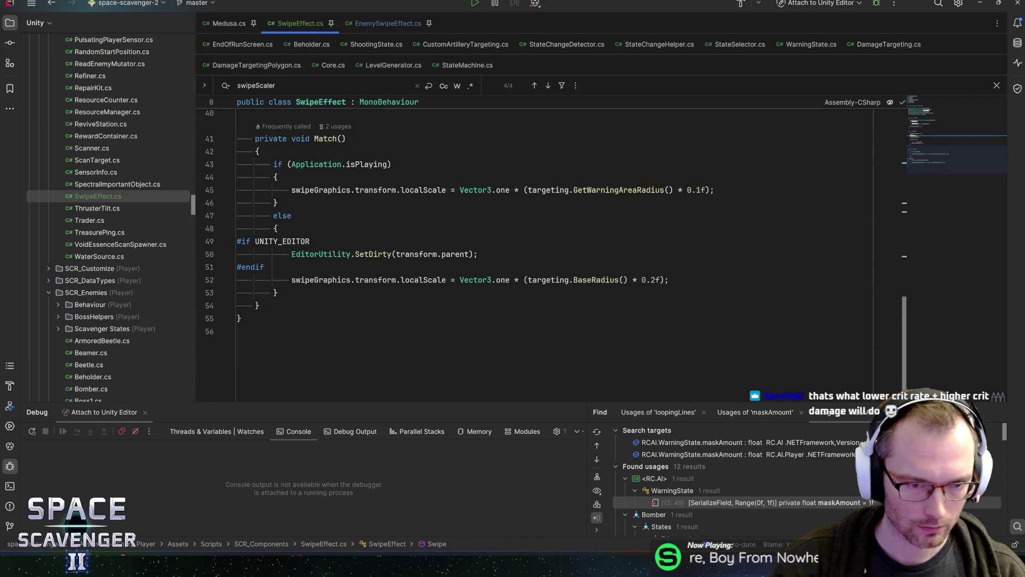
scroll(549, 240, "up", 5)
scroll(550, 240, "up", 5)
left_click(238, 268)
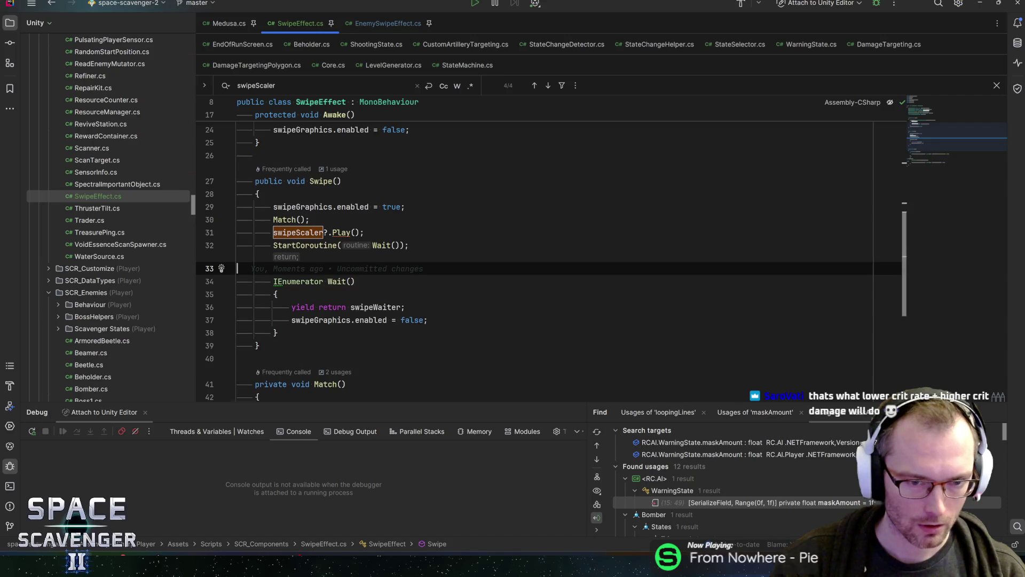
scroll(550, 240, "up", 3)
key("alt+Tab")
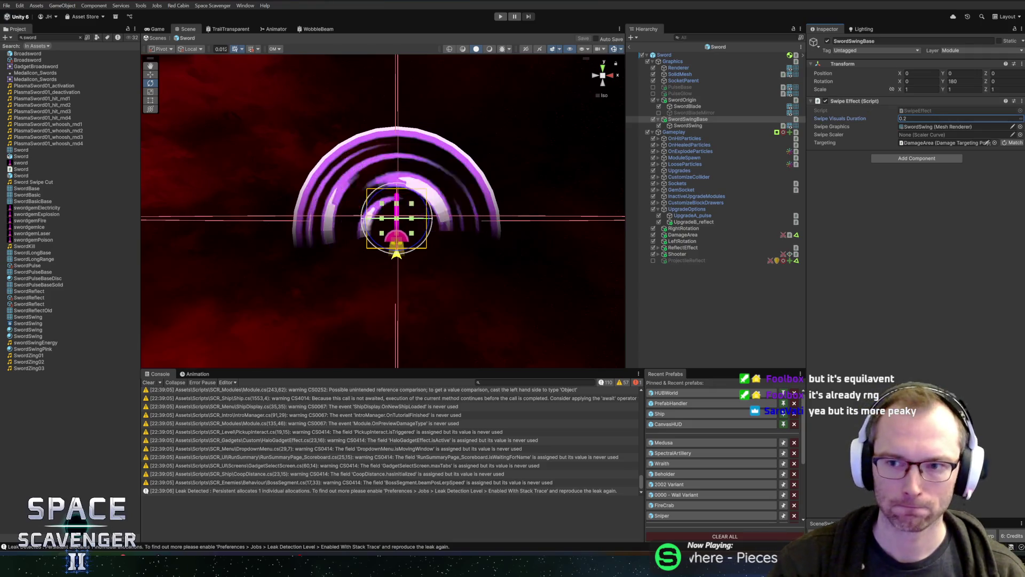
Step: In the Wraith prefab, give SwingEffectRight 0.2 duration, Swipe graphics, its scaler and SwipeDamage targeting
left_click(679, 463)
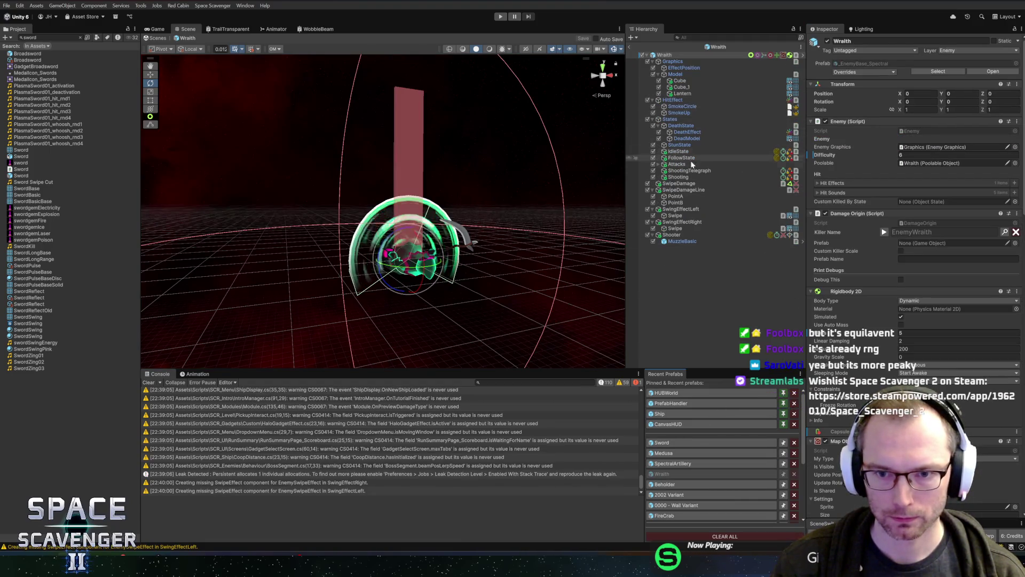
left_click(680, 222)
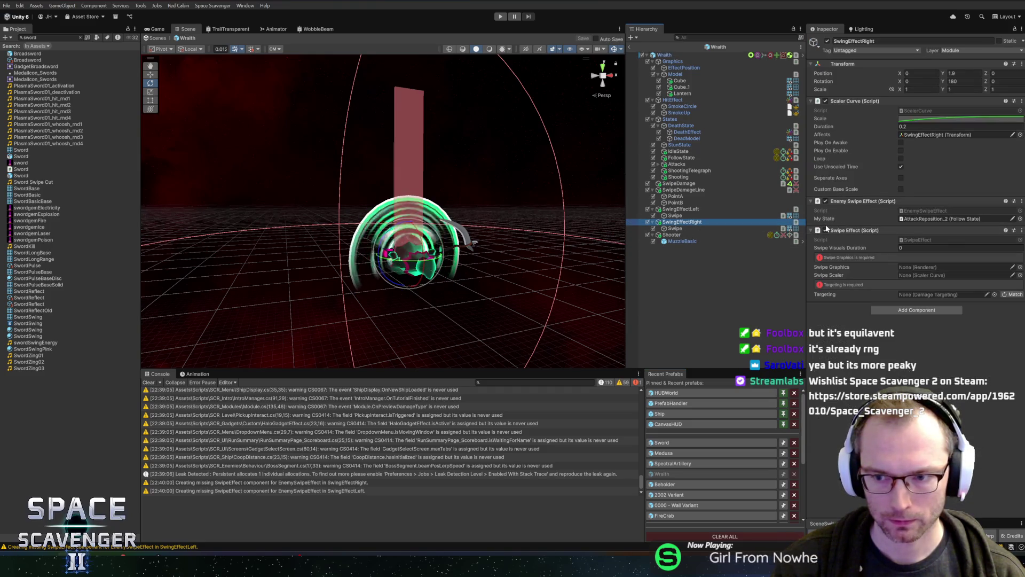
left_click(940, 248)
type("0.2")
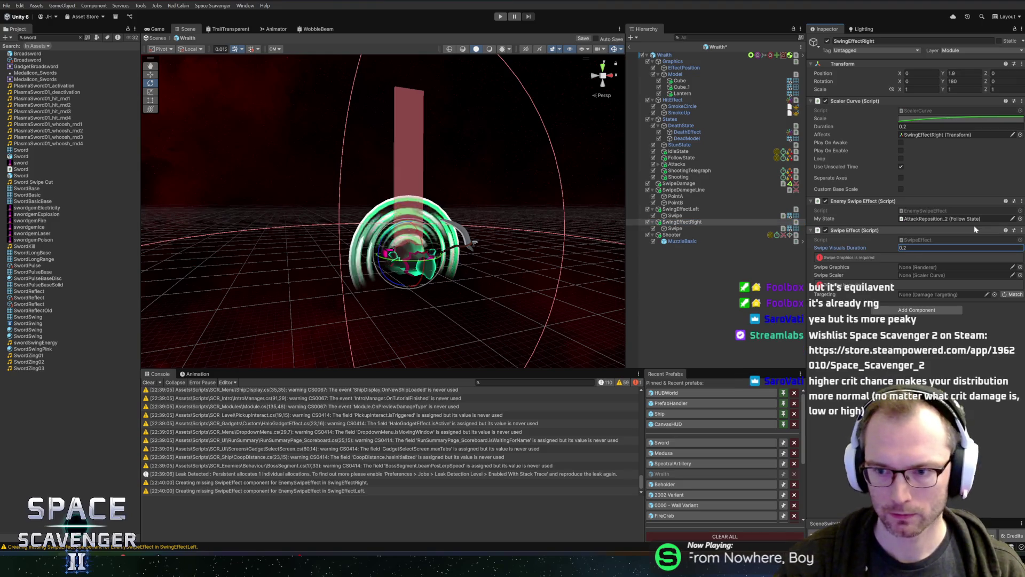
left_click_drag(684, 229, 940, 267)
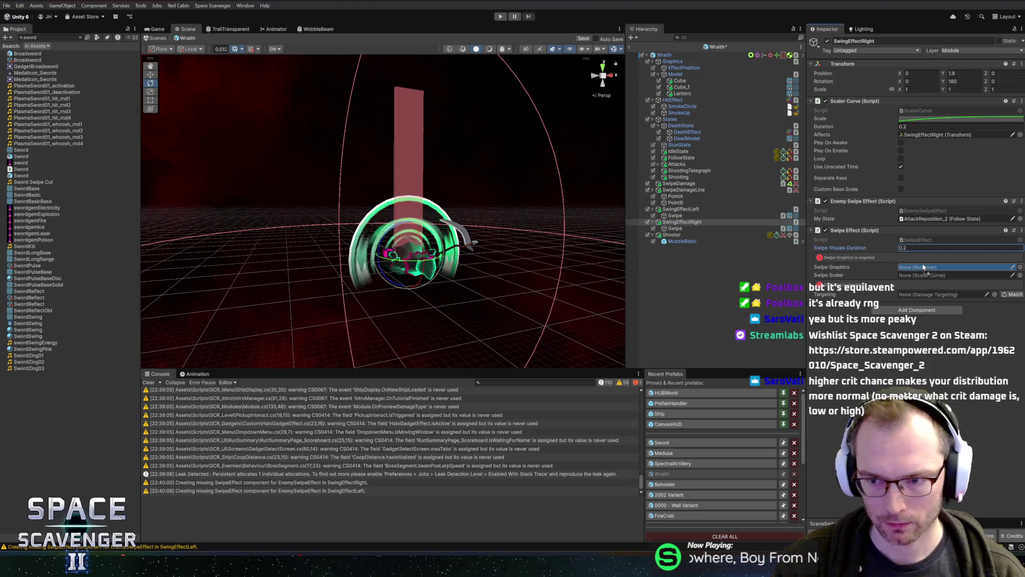
left_click_drag(678, 223, 926, 263)
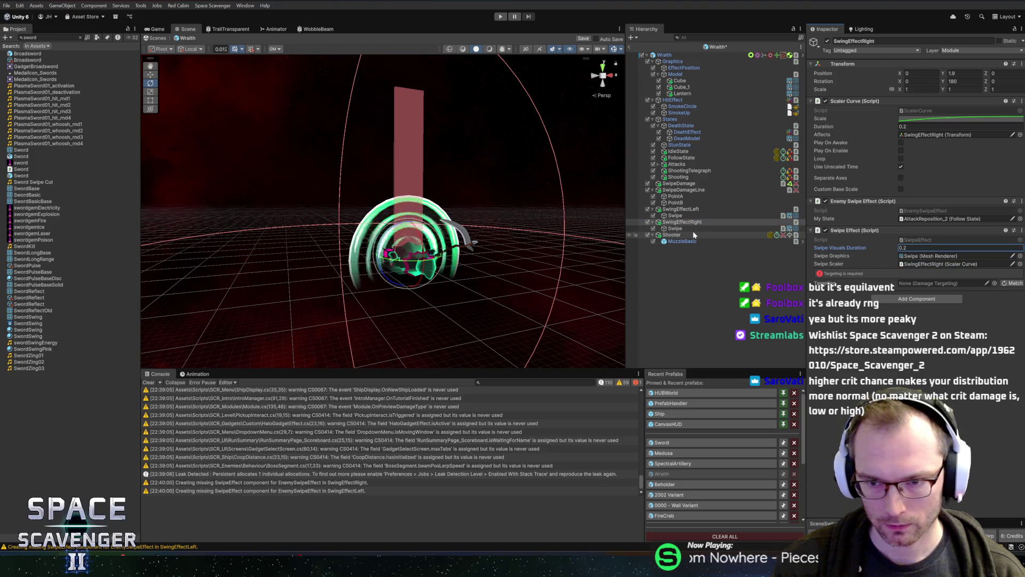
mouse_move(683, 189)
left_mouse_down()
mouse_move(947, 273)
mouse_move(938, 281)
left_mouse_up()
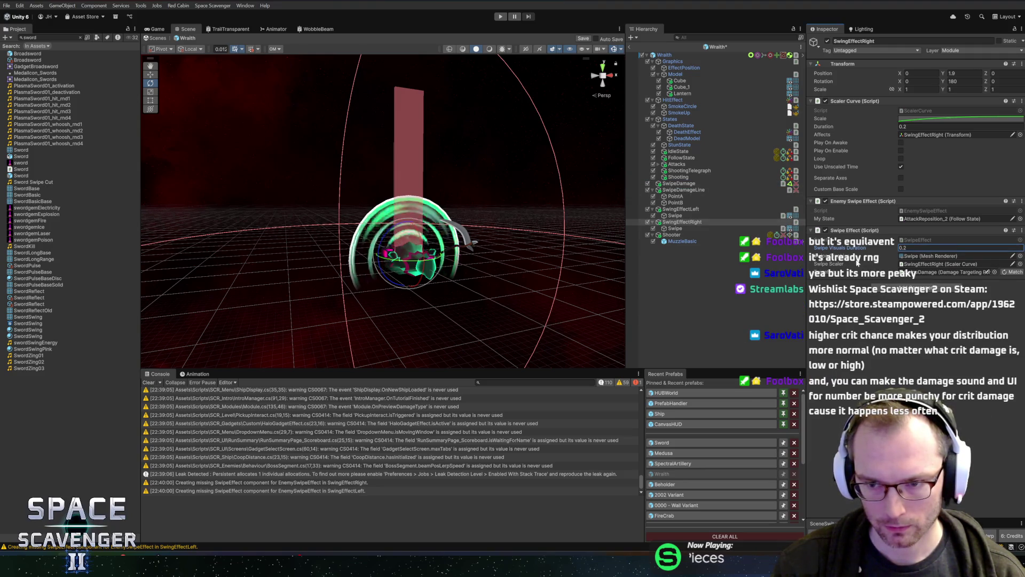
Step: Assign the Swipe renderer and SwipeDamage targeting to SwingEffectLeft's Swipe Effect
left_click(679, 209)
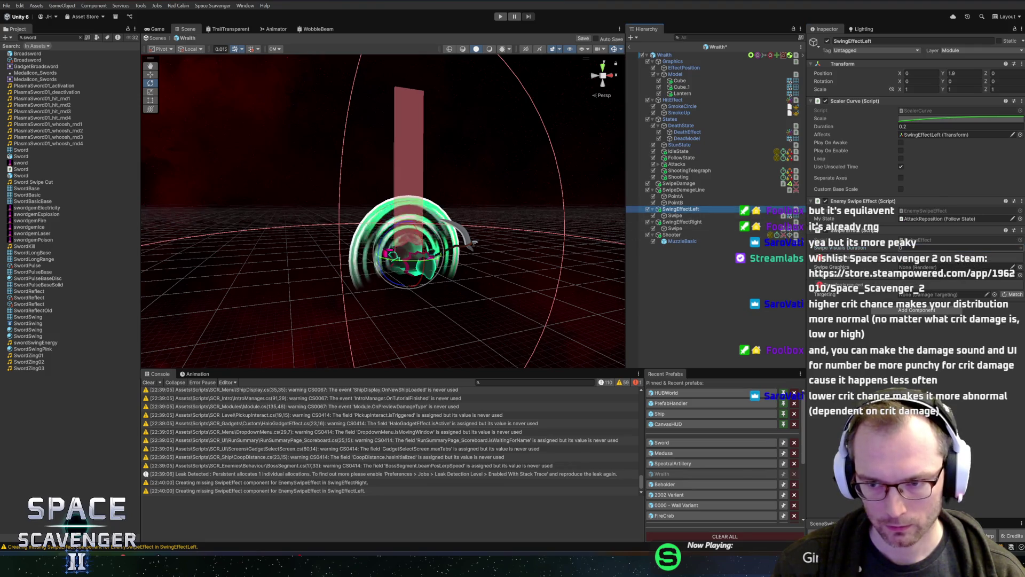
left_click_drag(675, 216, 675, 220)
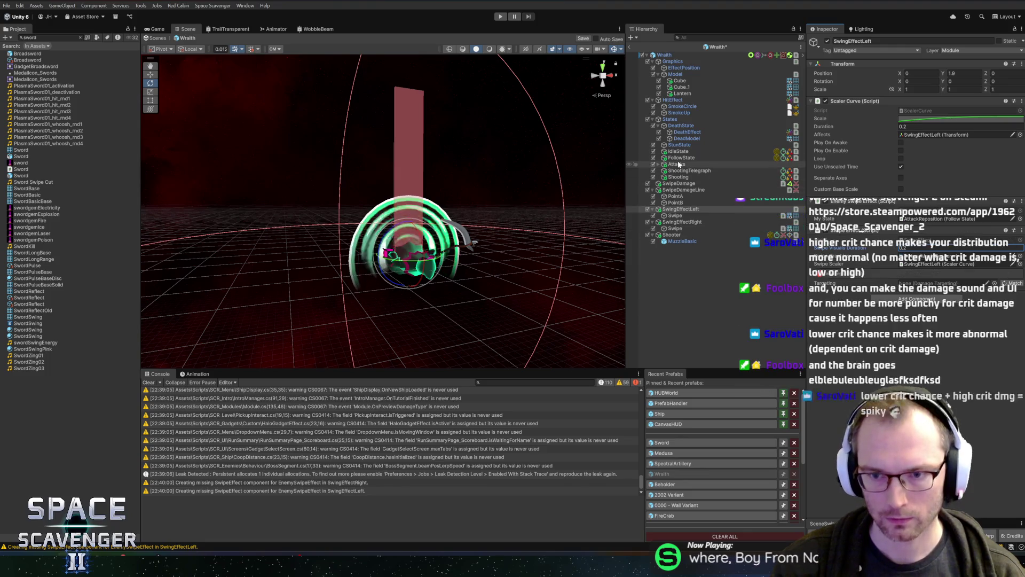
left_click_drag(678, 183, 937, 272)
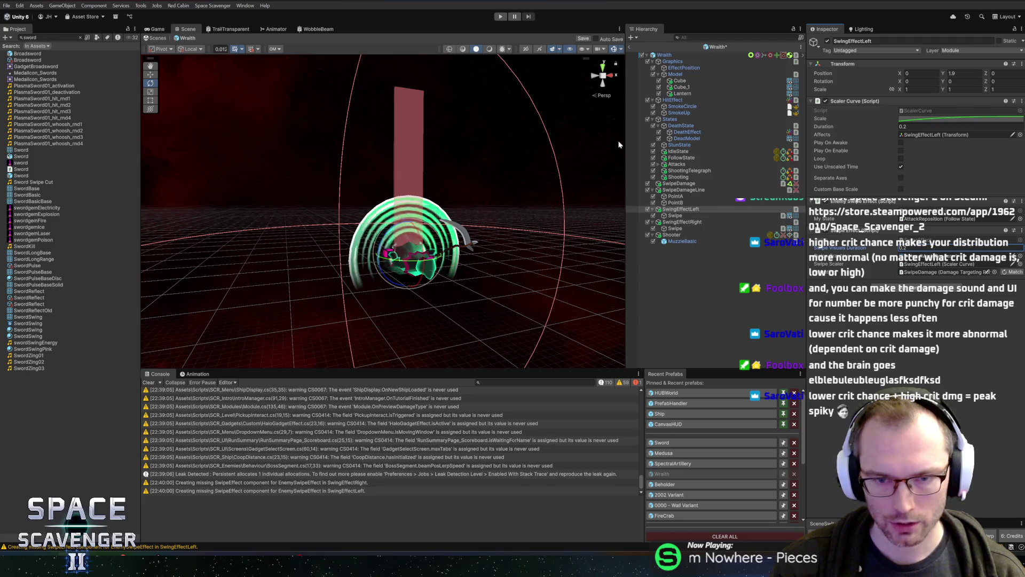
Step: Exit the Wraith prefab back to the Core scene and pan the Scene view
left_click(630, 47)
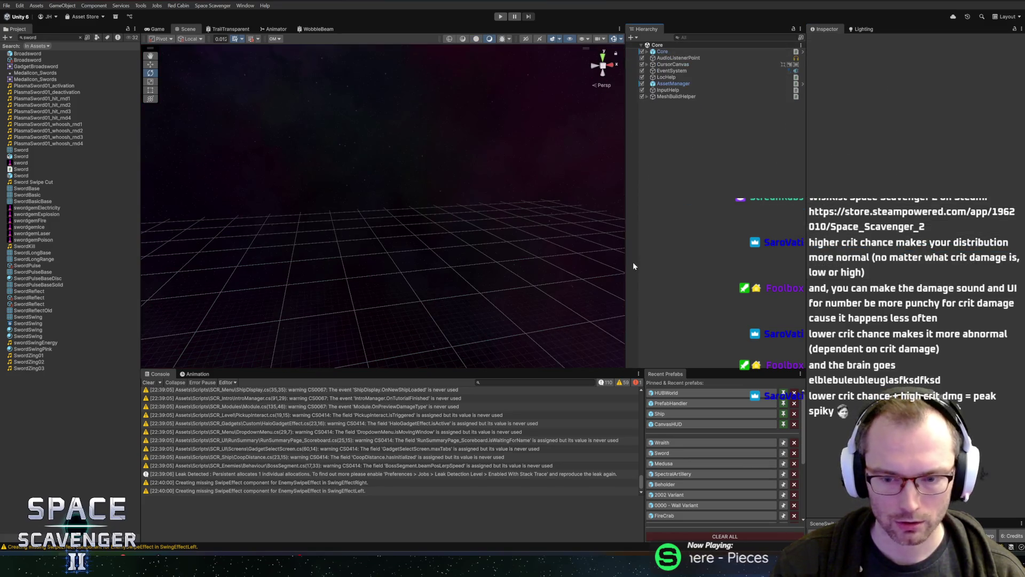
mouse_move(484, 233)
left_mouse_down()
mouse_move(457, 200)
mouse_move(458, 176)
mouse_move(459, 195)
mouse_move(378, 212)
mouse_move(417, 252)
mouse_move(435, 222)
mouse_move(350, 219)
mouse_move(420, 198)
mouse_move(354, 181)
mouse_move(396, 197)
mouse_move(415, 167)
mouse_move(403, 209)
mouse_move(361, 206)
left_mouse_up()
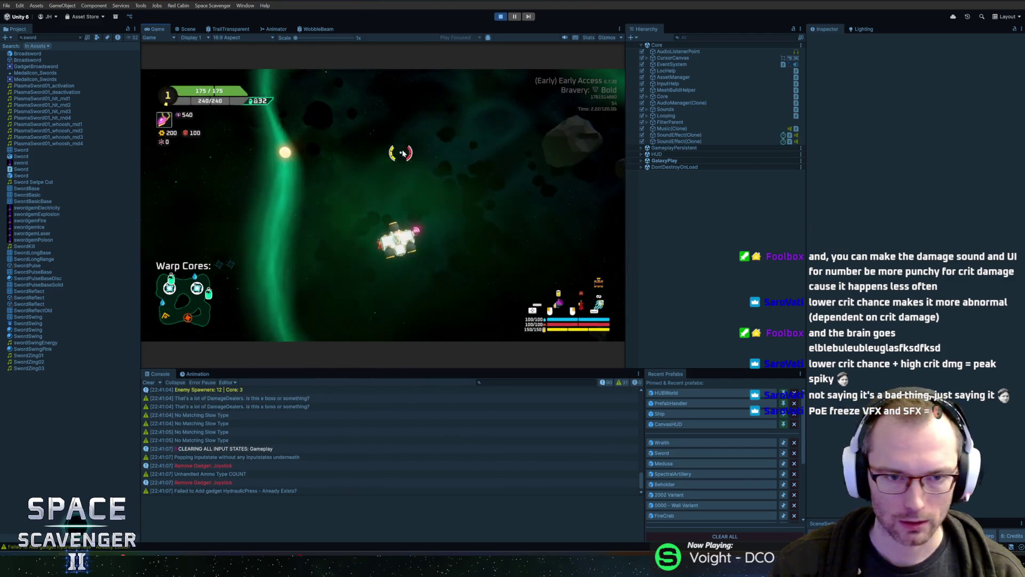
Step: Maximize the Game view so the running game fills the editor
double_click(164, 29)
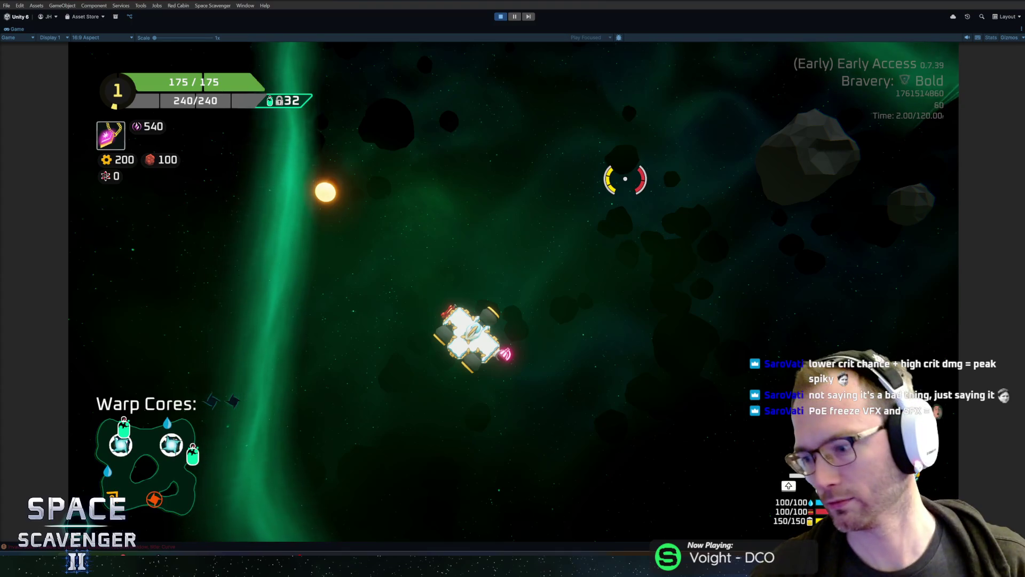
Step: Fly the ship, run 'spawn sword' in the debug console, and pick up the Laser Sword
key("s")
key("w")
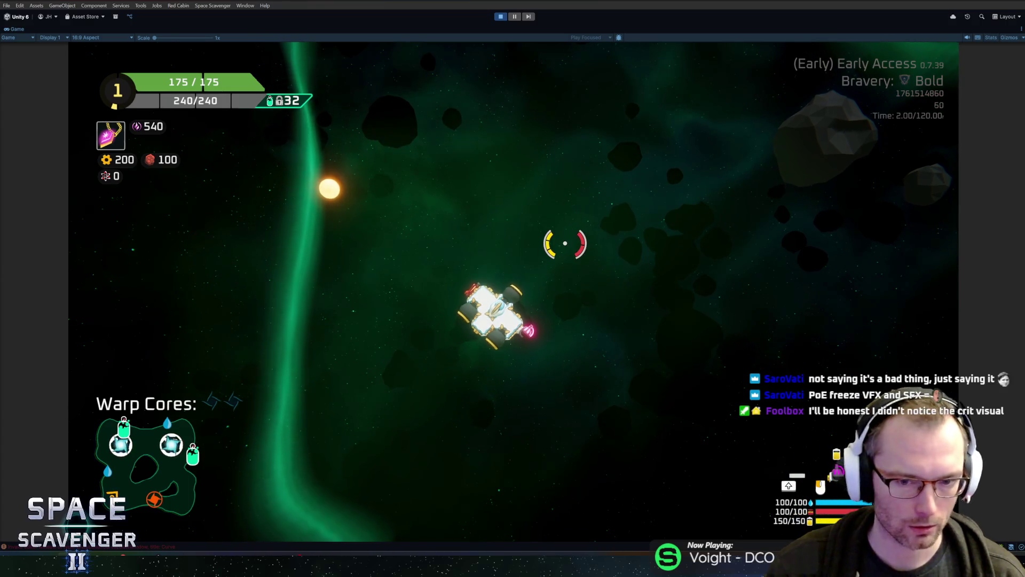
key("grave")
type("spawn sword")
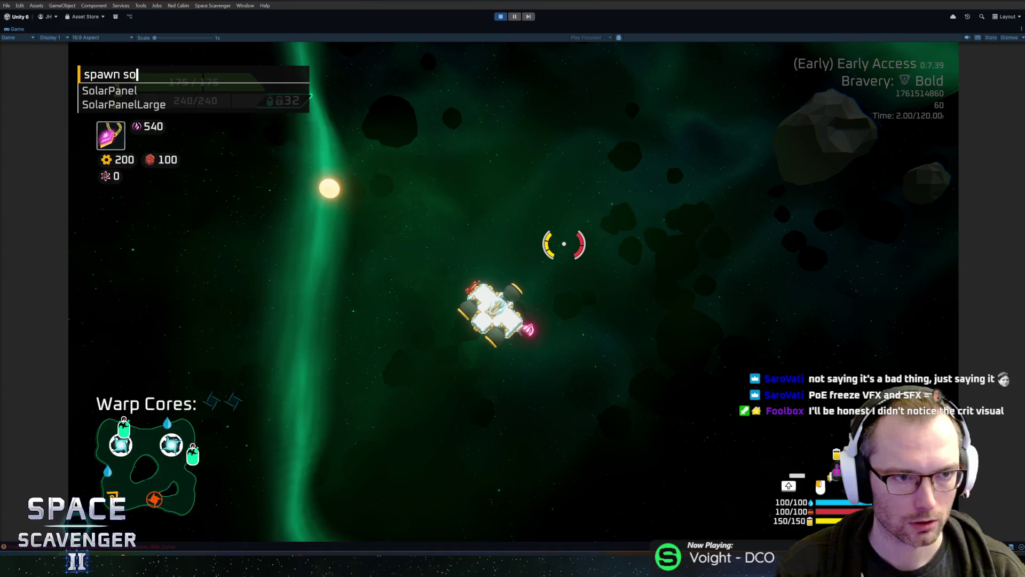
key("Return")
key("e")
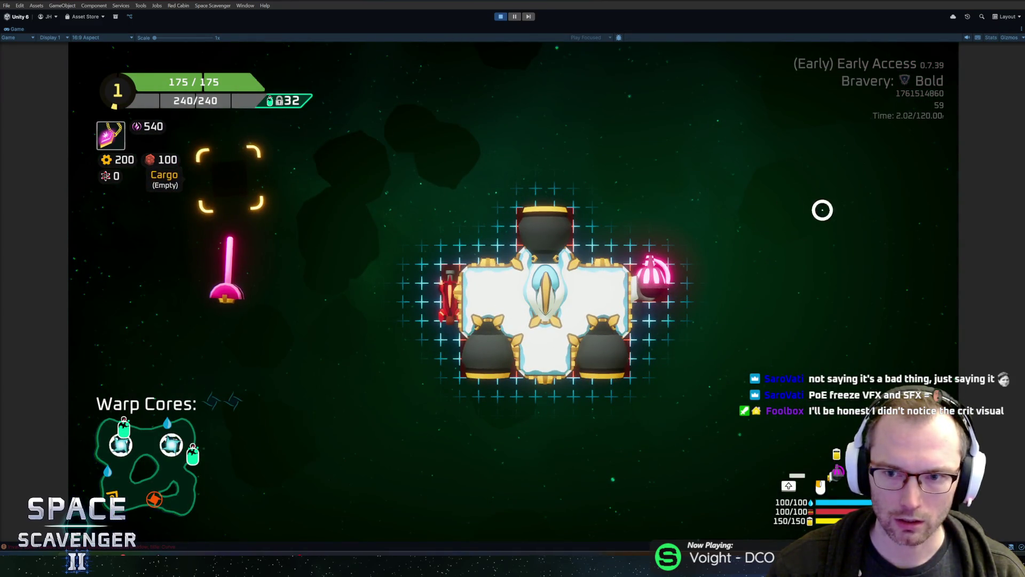
Step: Restore the full editor layout and select the spawned Sword(Clone)
mouse_move(448, 301)
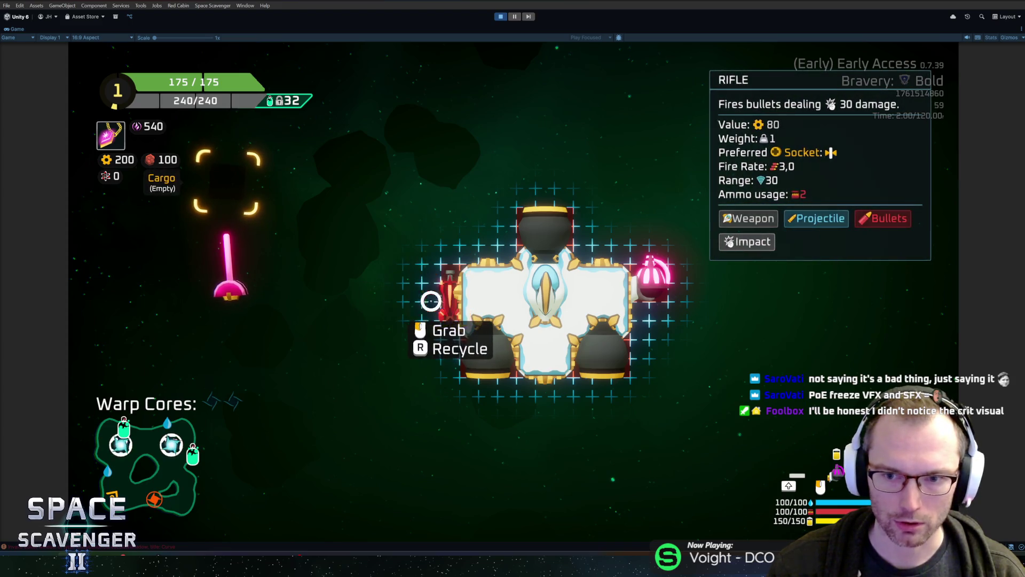
mouse_move(227, 291)
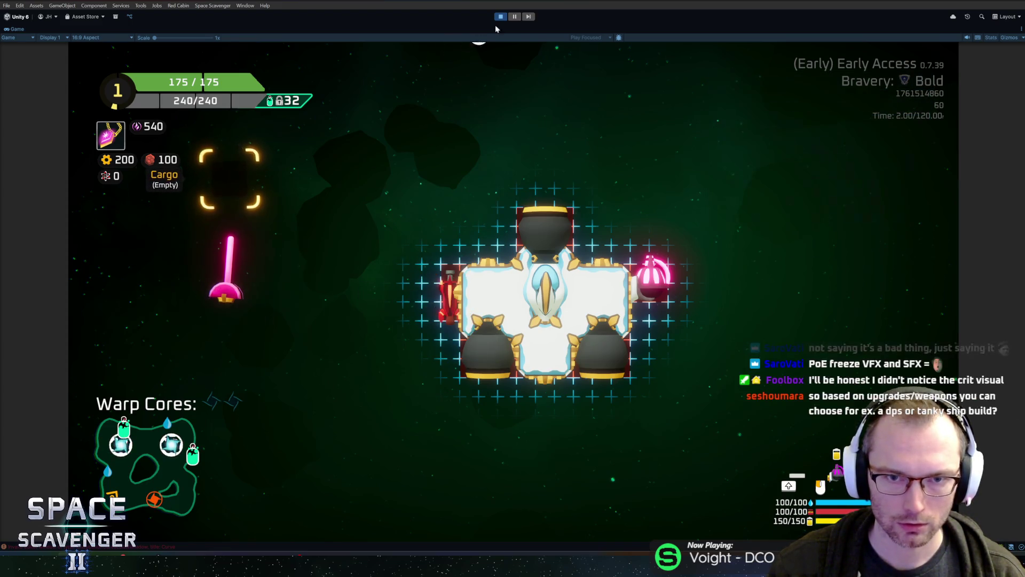
left_click(500, 17)
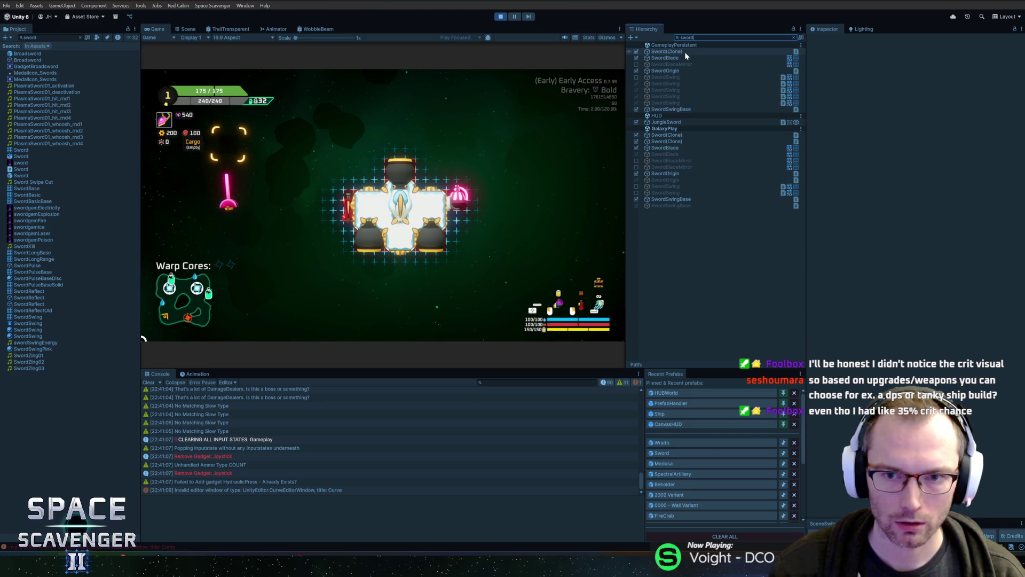
left_click(668, 52)
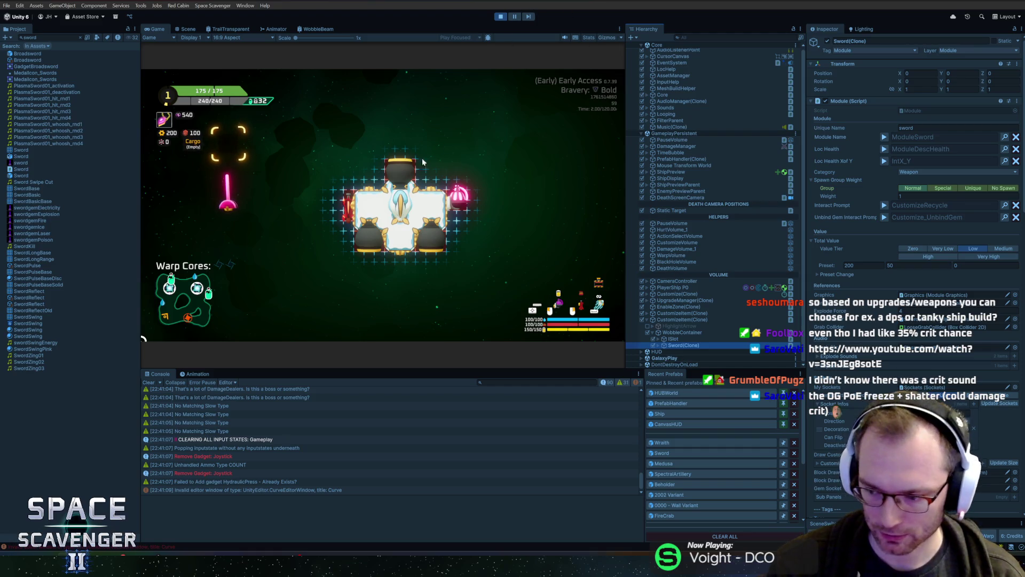
Step: Scroll down through the running sword module's Sword (Script) settings in the Inspector
left_click(226, 198)
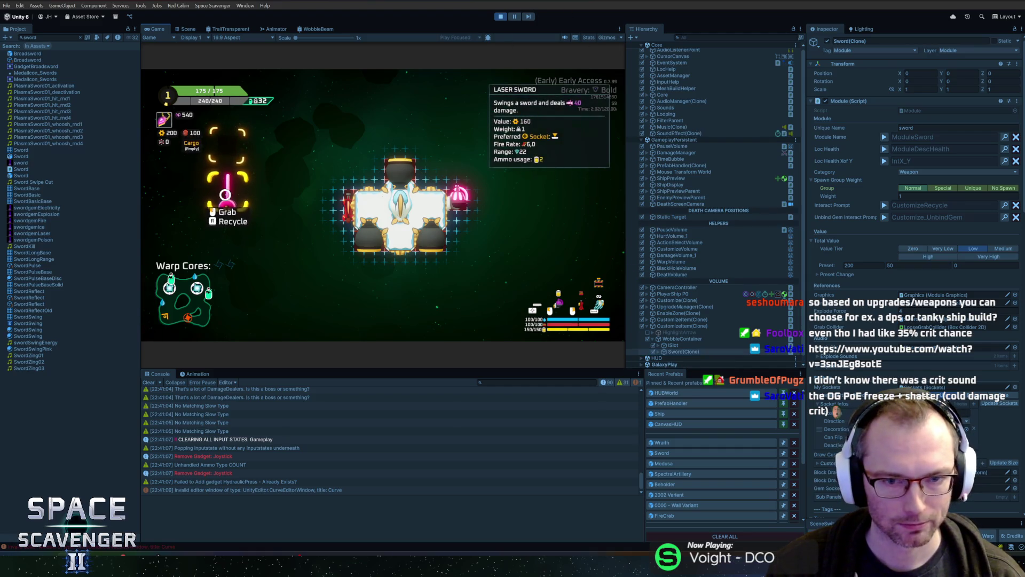
scroll(860, 287, "down", 3)
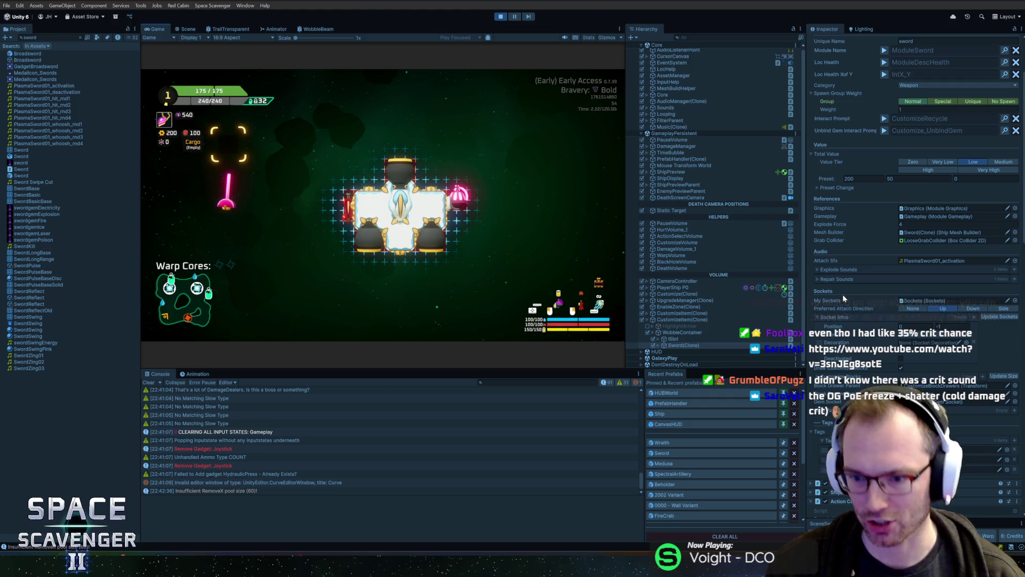
scroll(843, 414, "down", 3)
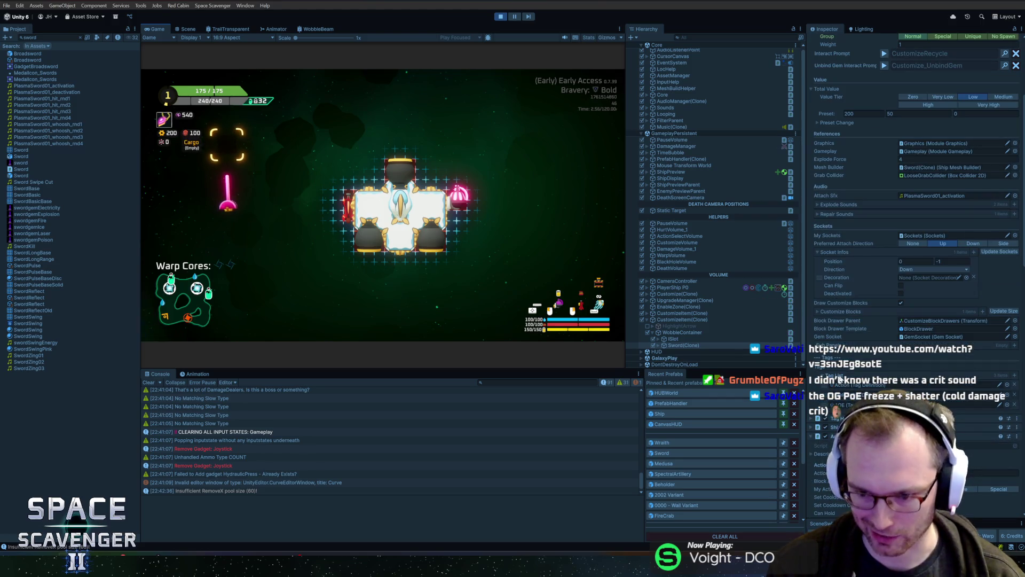
scroll(874, 213, "down", 10)
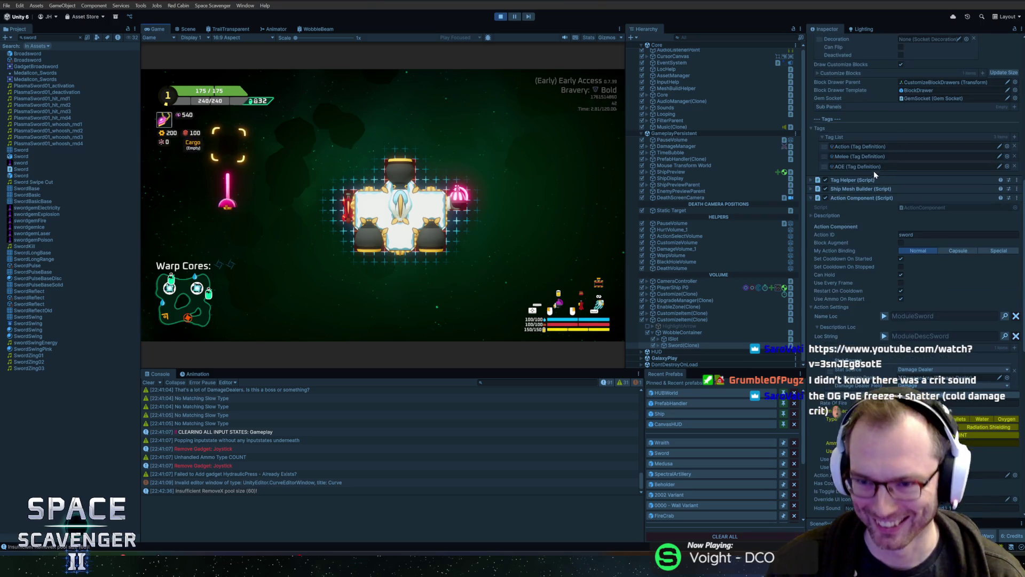
scroll(860, 219, "down", 20)
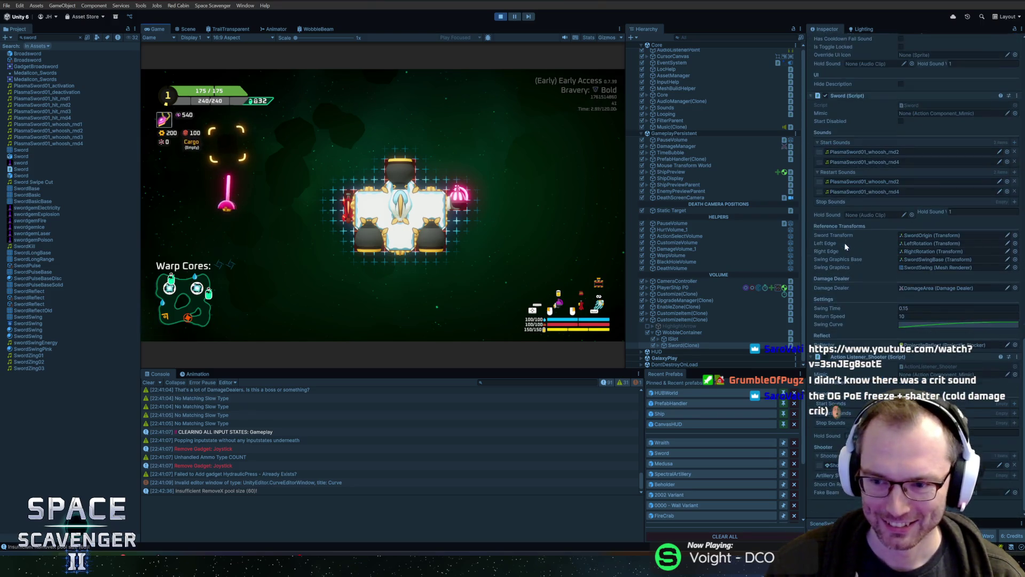
Step: Scroll back up the Sword settings, then raise the Path of Exile shatter-sound video window over Unity
scroll(861, 286, "up", 15)
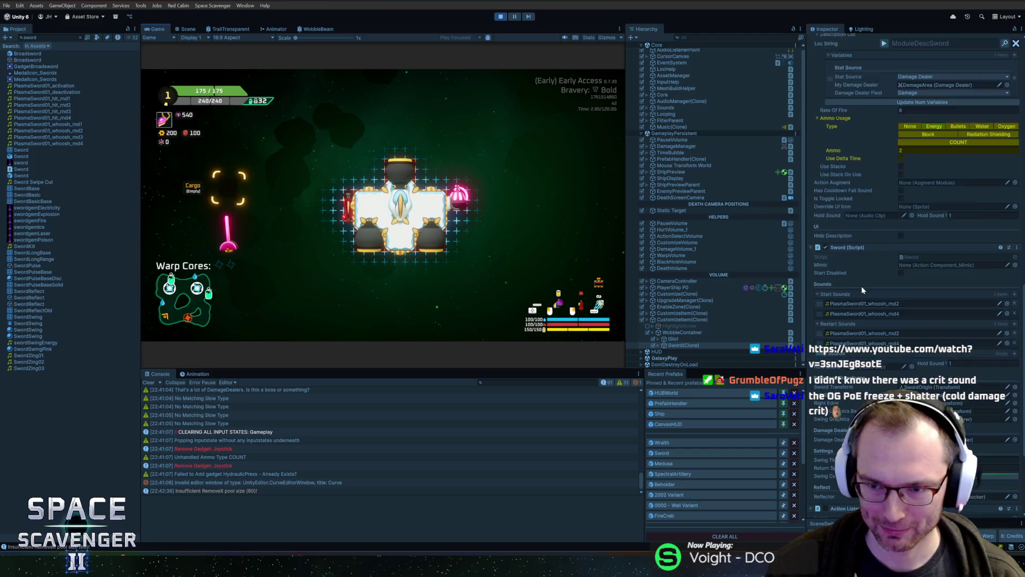
scroll(858, 212, "up", 3)
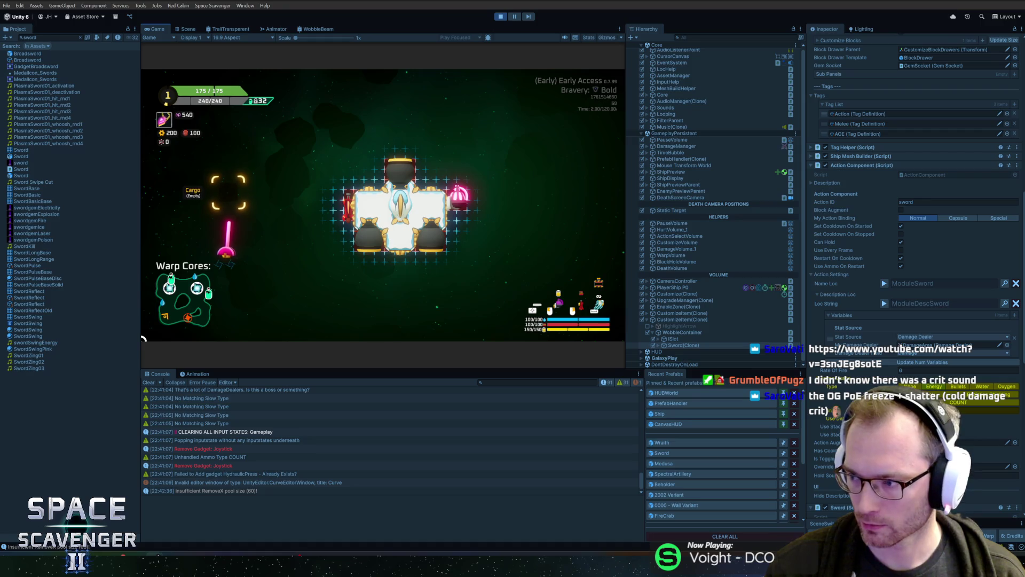
key("alt+Tab")
left_click_drag(497, 60, 499, 33)
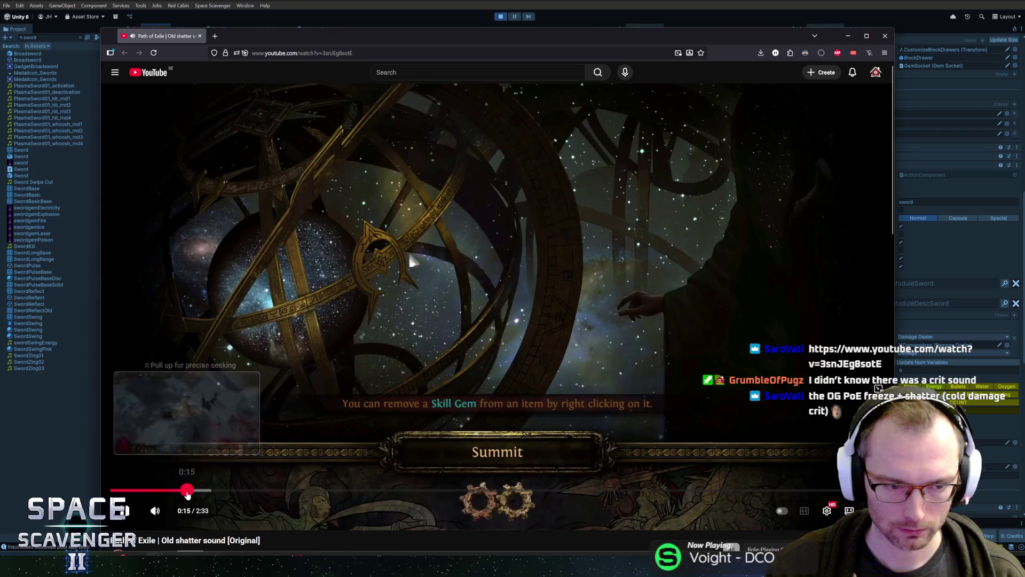
Step: Skip the shatter video ahead to gameplay, back to 0:08, then pause and resume it
left_click(188, 490)
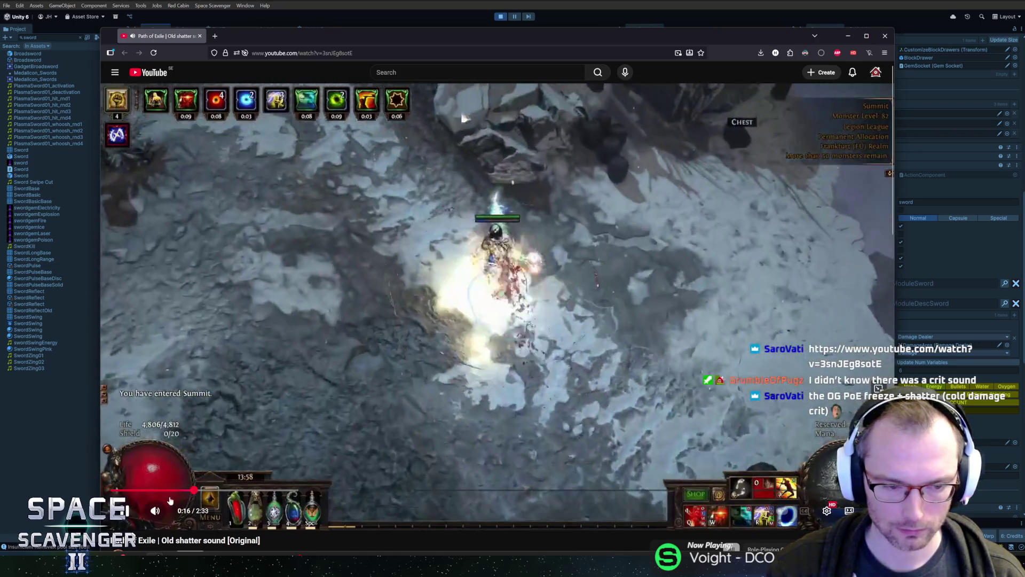
left_click(154, 490)
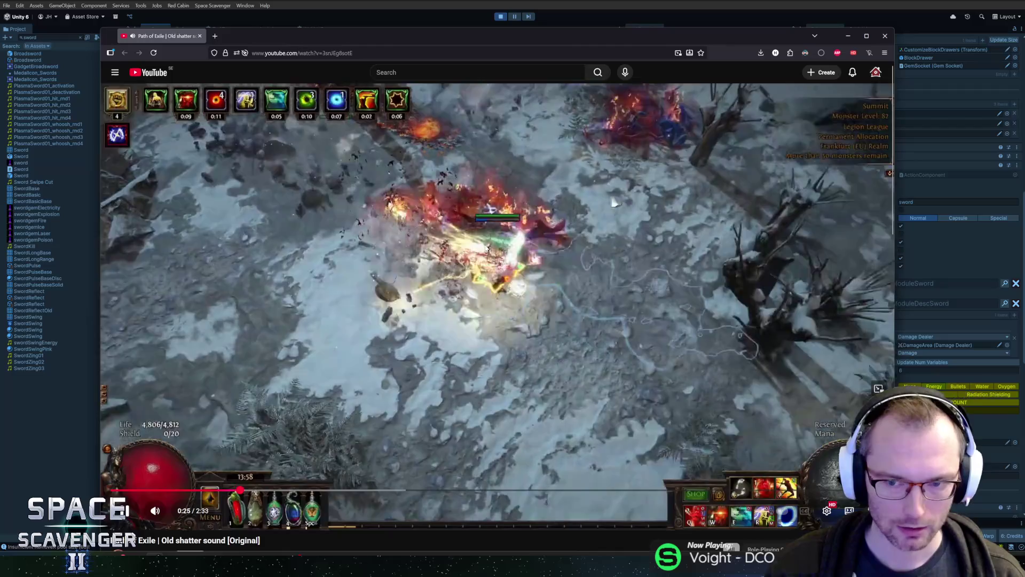
left_click(598, 340)
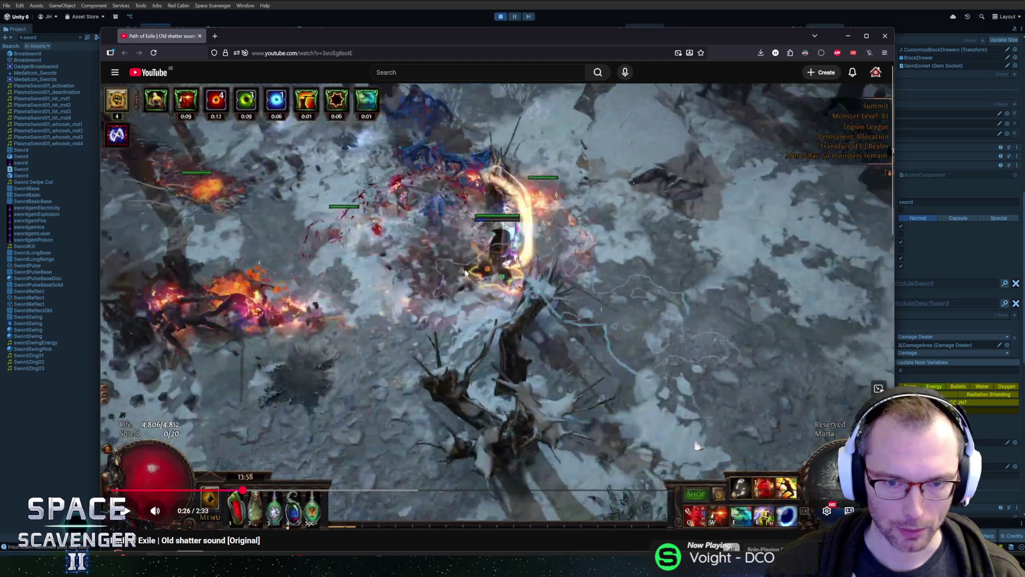
left_click(464, 271)
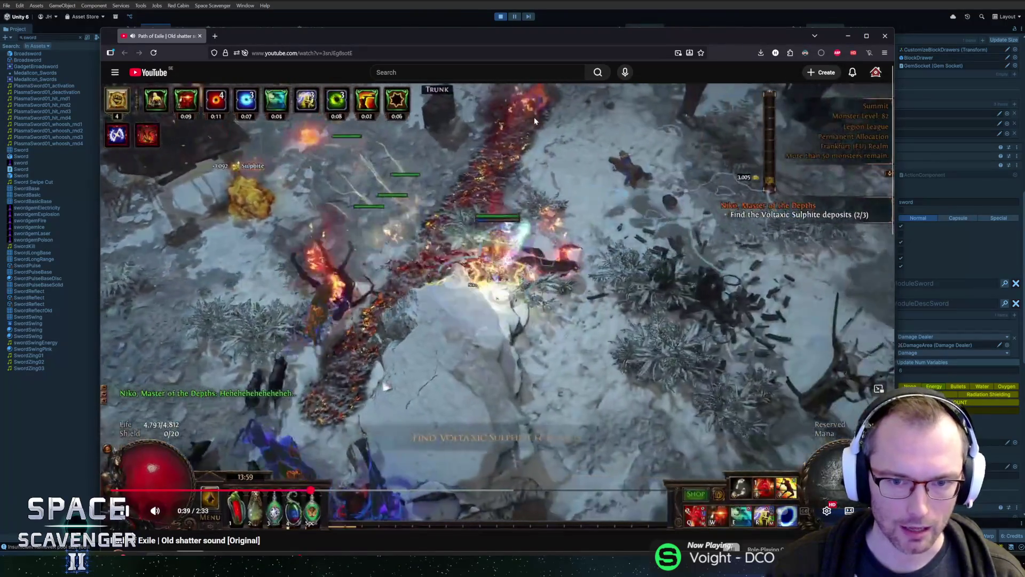
Step: Pause the video again and switch back to the Unity editor
left_click(535, 114)
left_click_drag(262, 38, 265, 39)
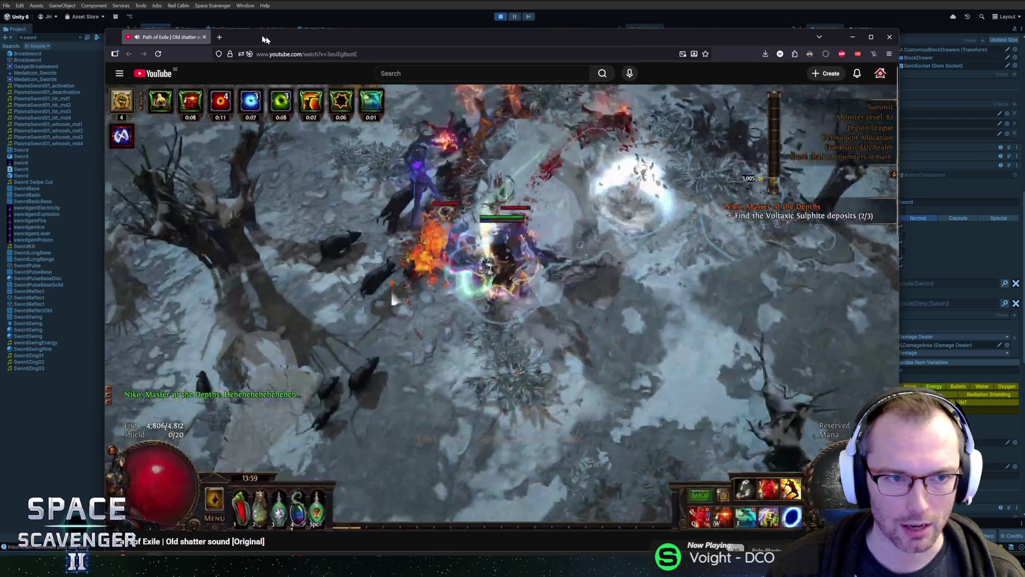
key("alt+Tab")
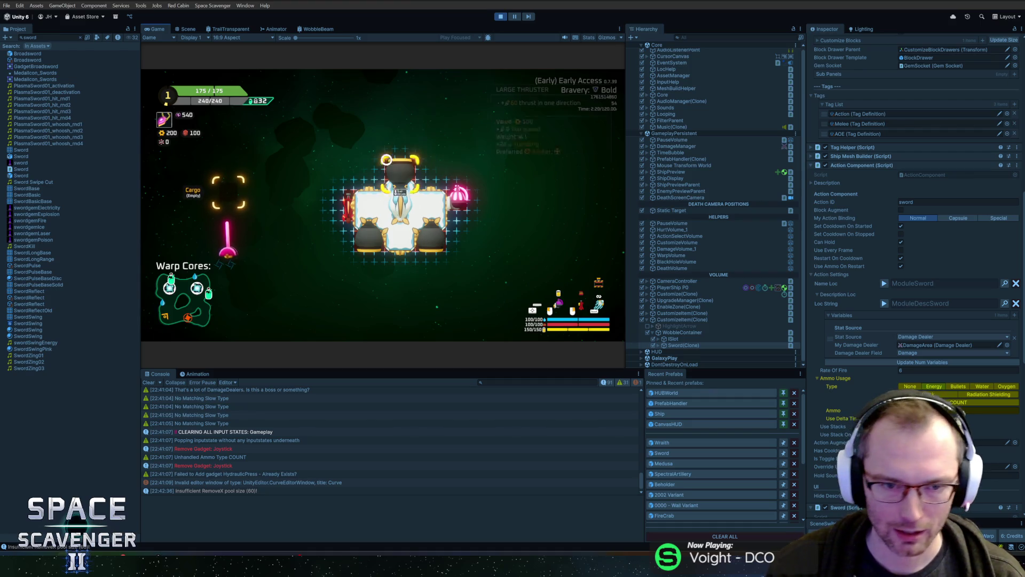
Step: Select the running Sword(Clone) in the Hierarchy and expand it to show its children
mouse_move(231, 246)
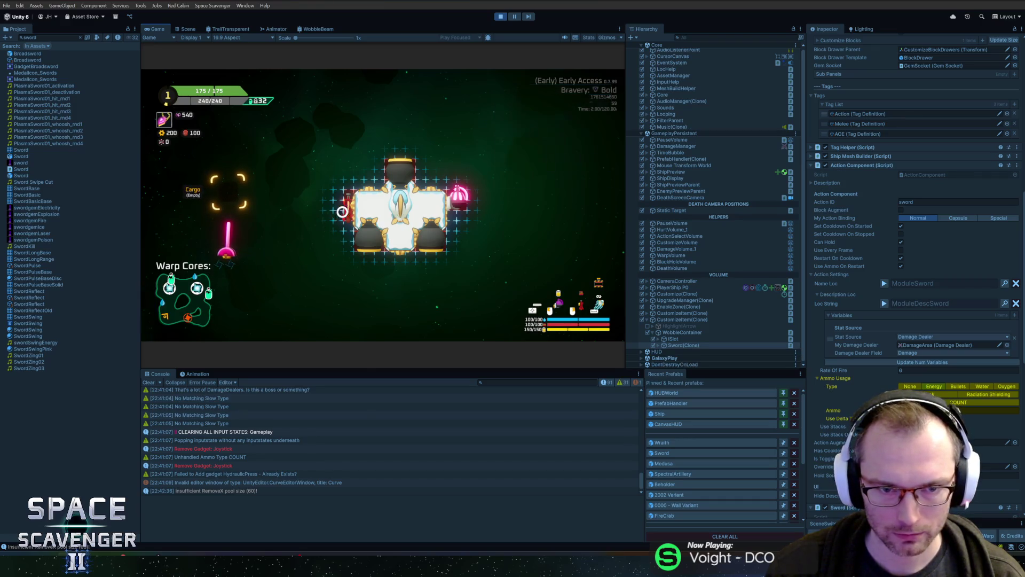
mouse_move(413, 173)
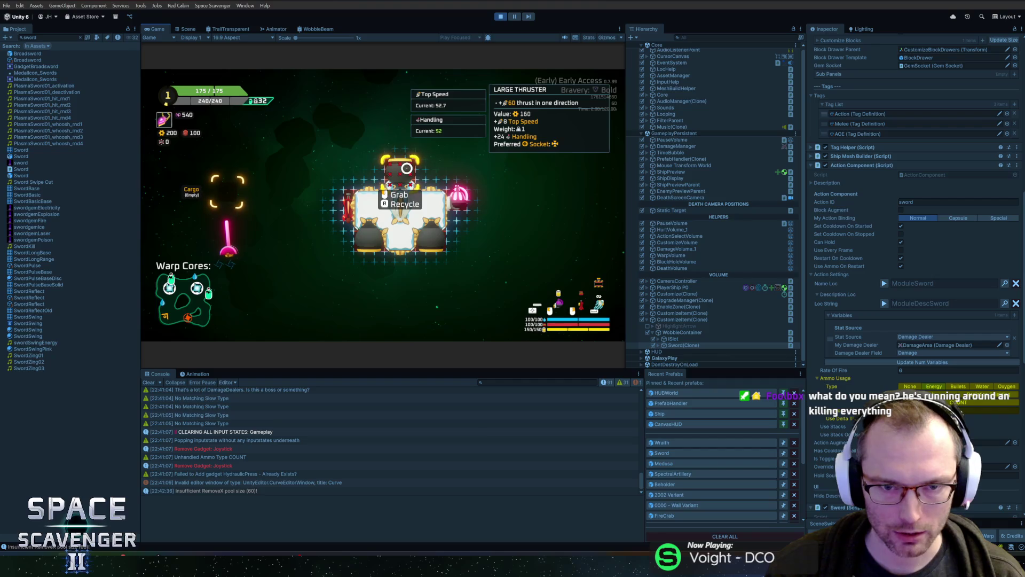
mouse_move(459, 197)
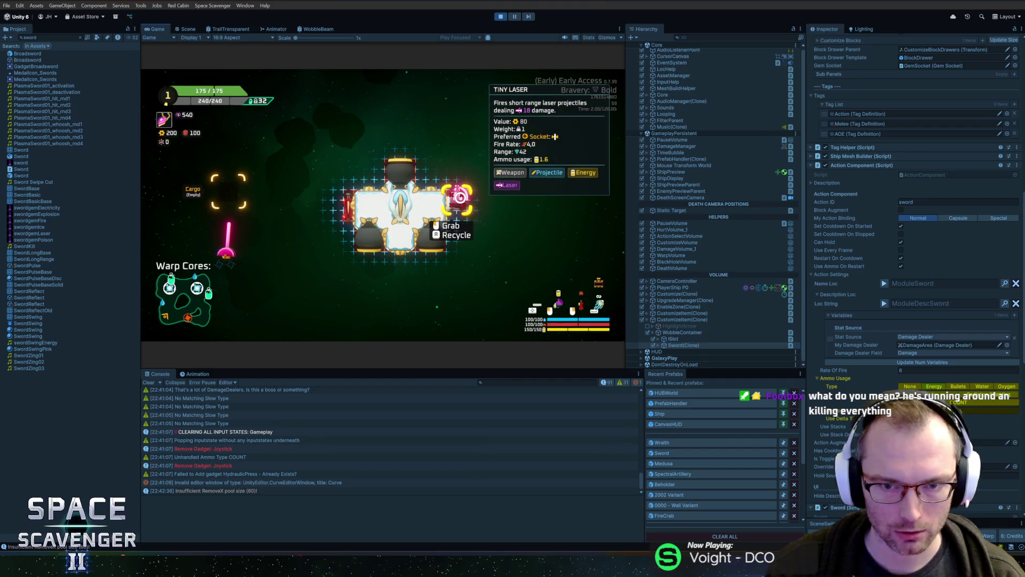
mouse_move(350, 204)
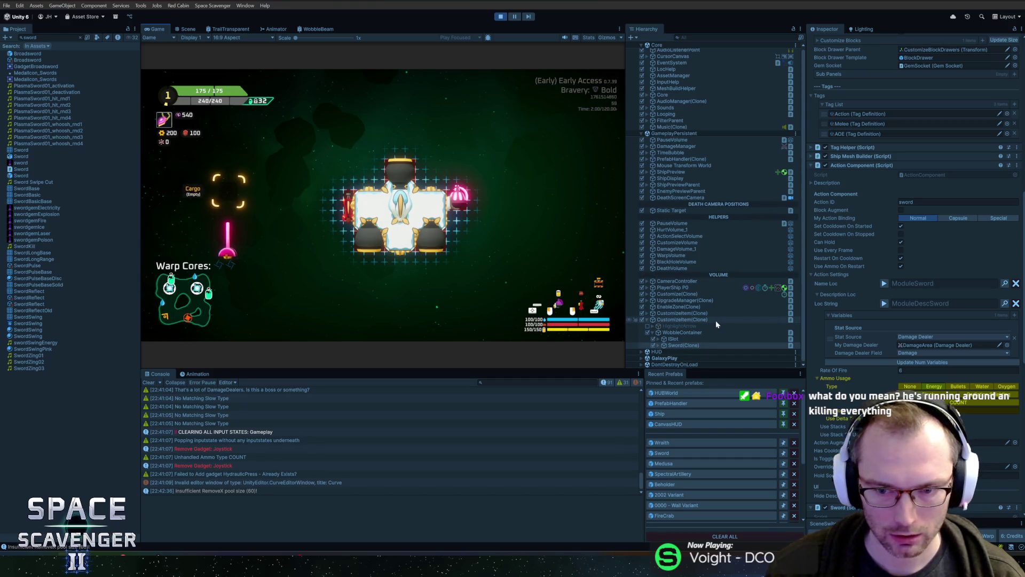
left_click(687, 345)
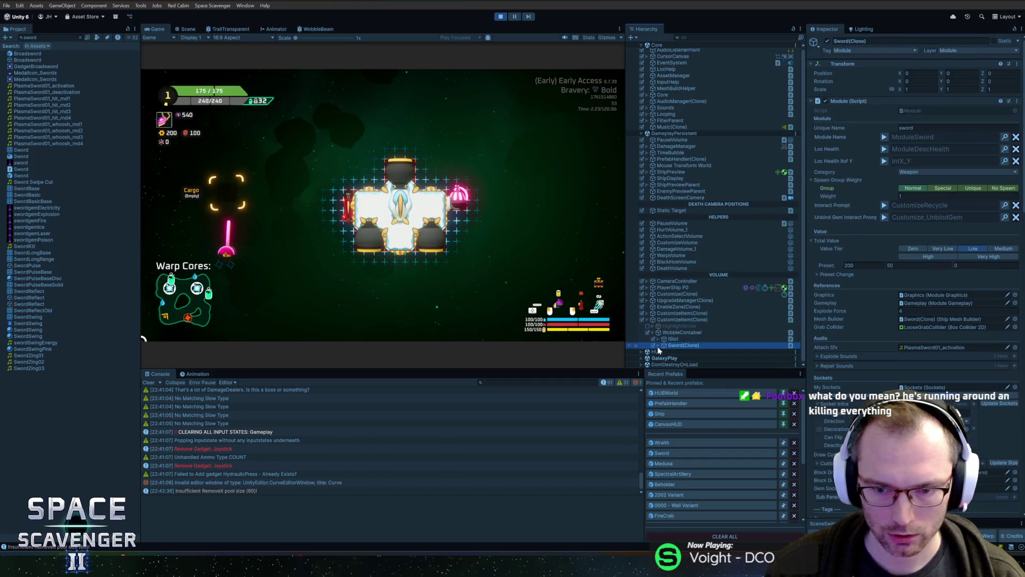
key("Right")
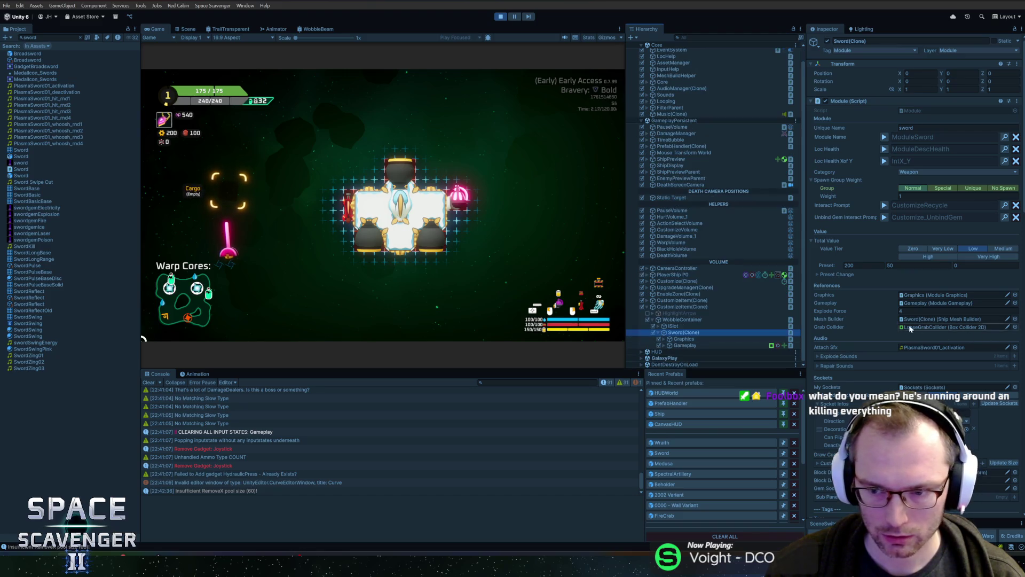
scroll(899, 321, "down", 5)
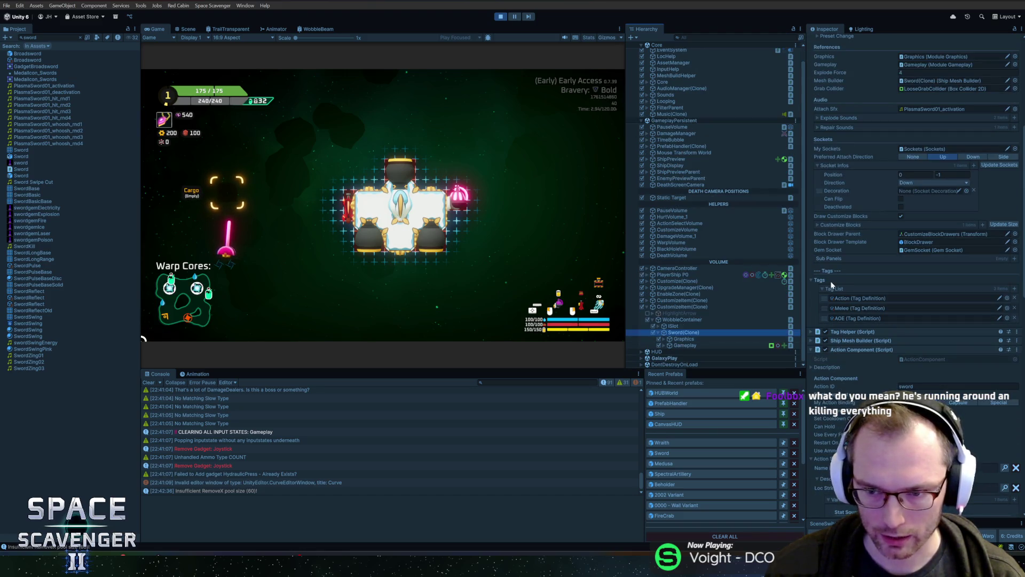
Step: Ping the Melee and Action tag assets, then mount the laser sword on the ship's top socket
left_click(844, 308)
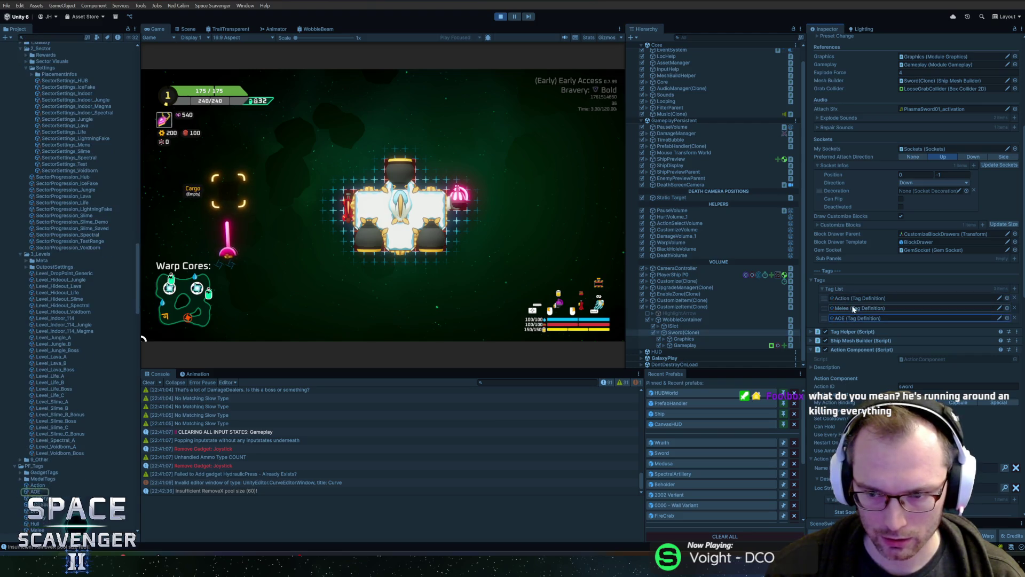
left_click(853, 299)
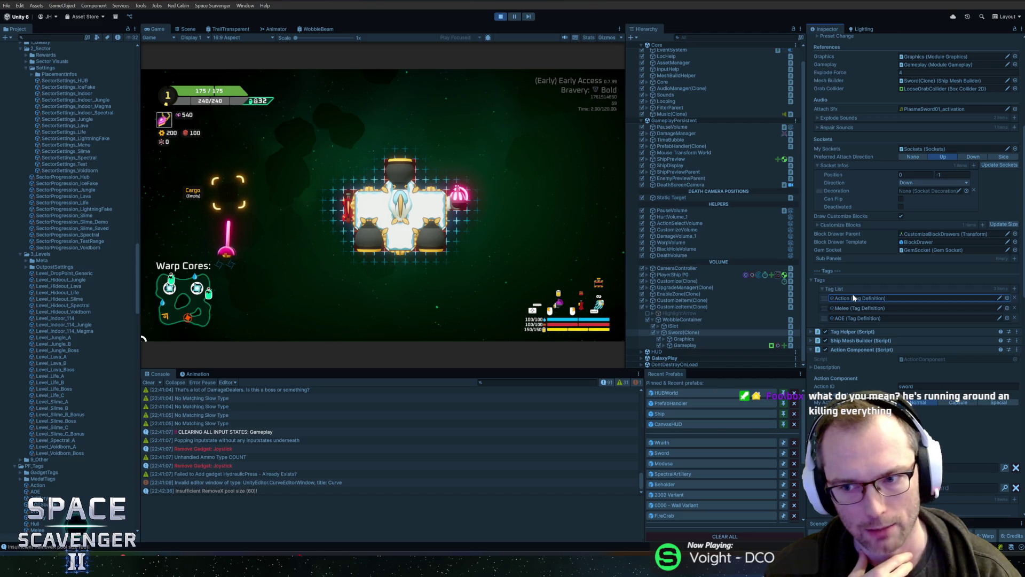
mouse_move(450, 178)
left_mouse_down()
mouse_move(378, 135)
mouse_move(421, 130)
mouse_move(427, 160)
mouse_move(451, 131)
mouse_move(553, 275)
left_mouse_up()
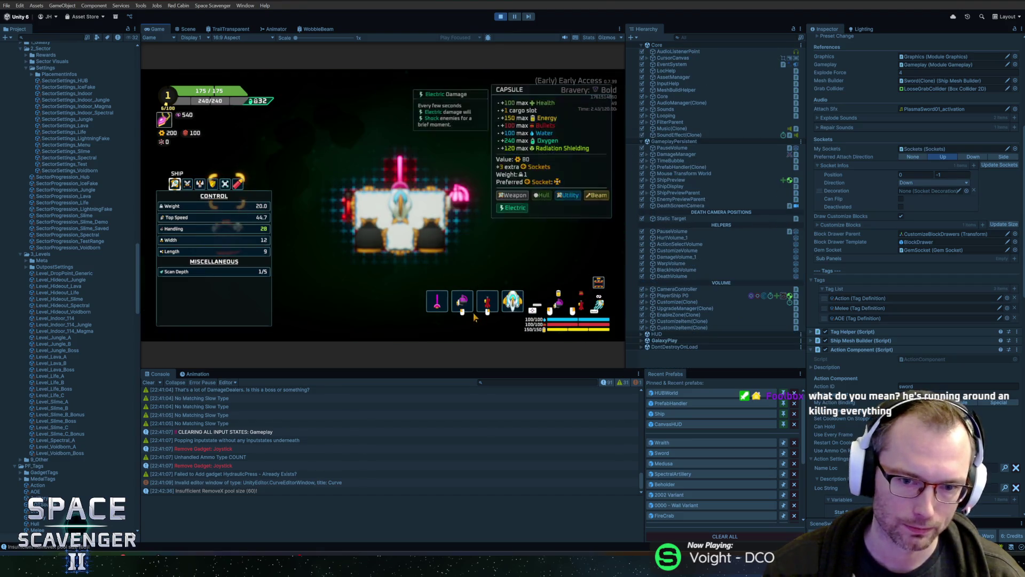
key("Tab")
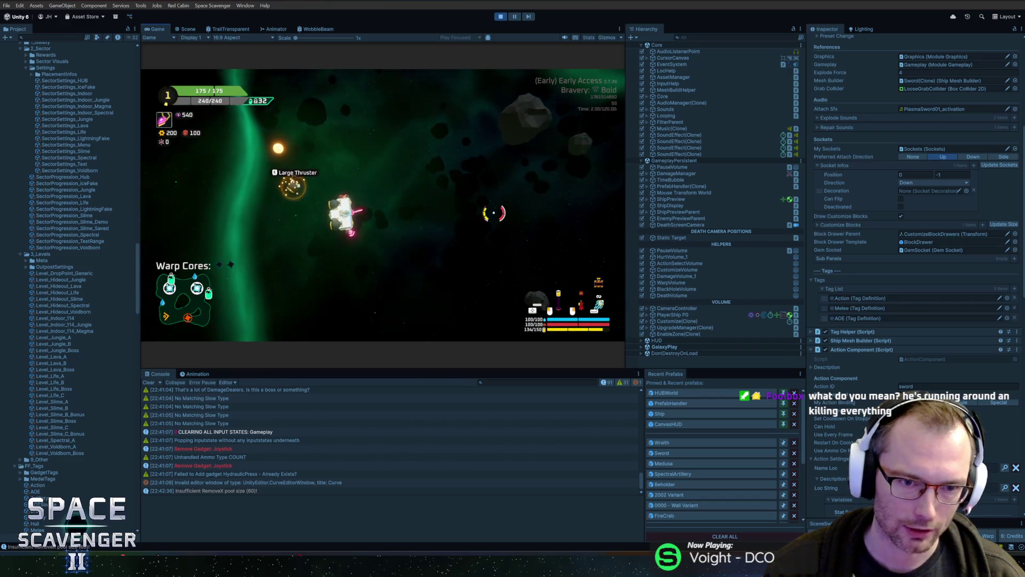
Step: Attach the loose Large Thruster, place a thruster at the ship's bottom centre, and fly off
scroll(459, 136, "up", 5)
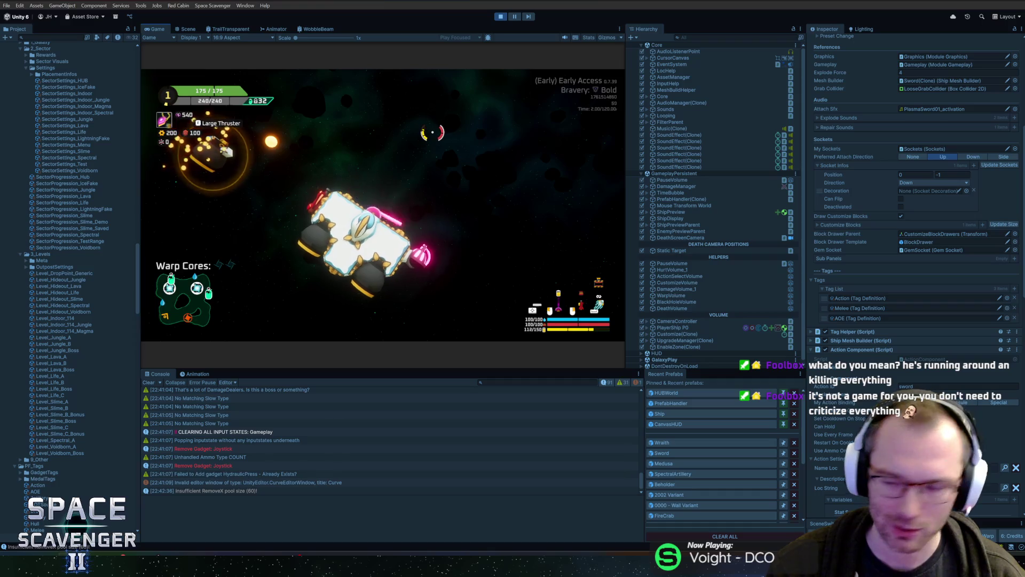
scroll(511, 178, "down", 5)
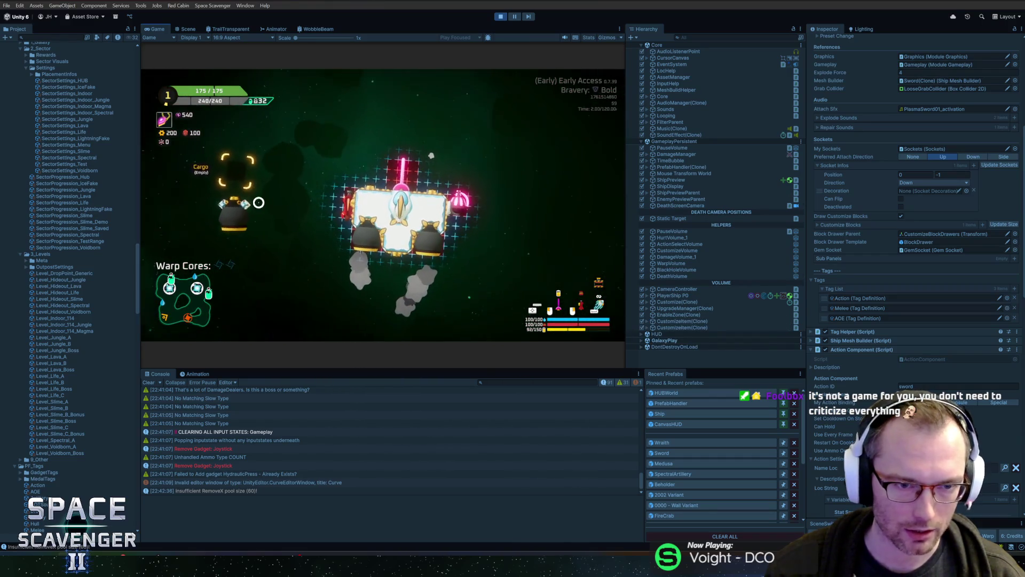
left_click(369, 172)
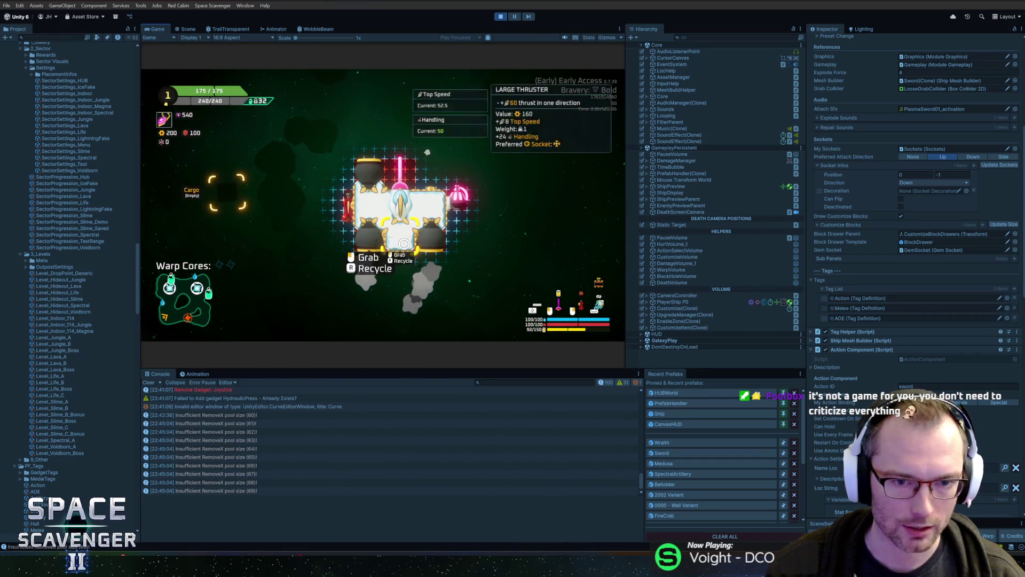
left_click(428, 247)
left_click(432, 155)
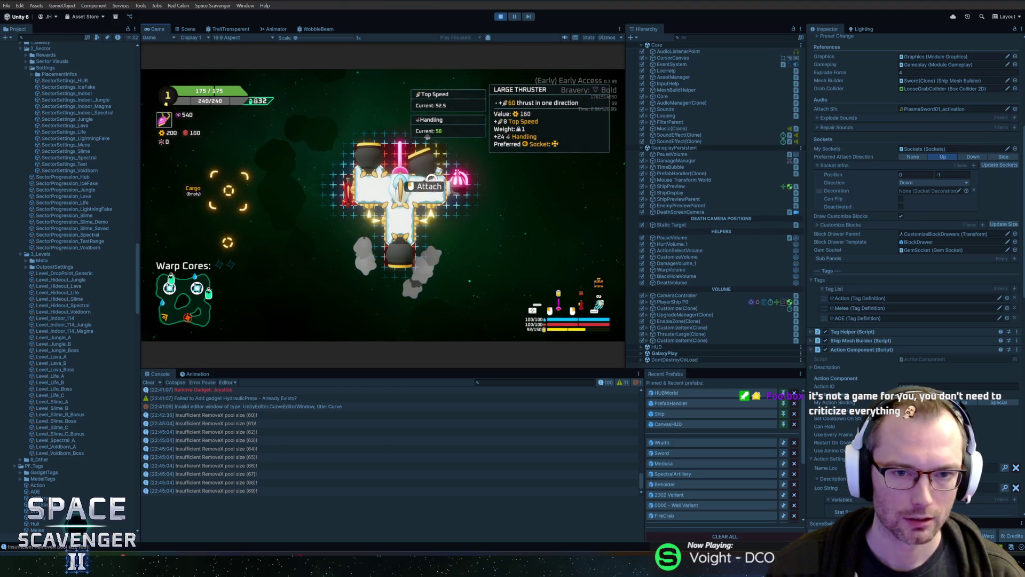
key("Escape")
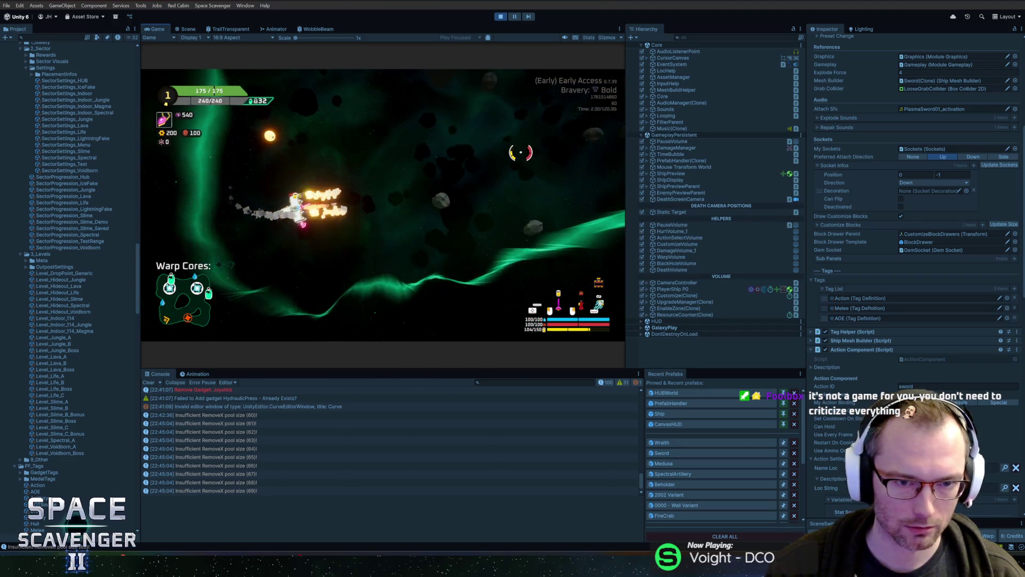
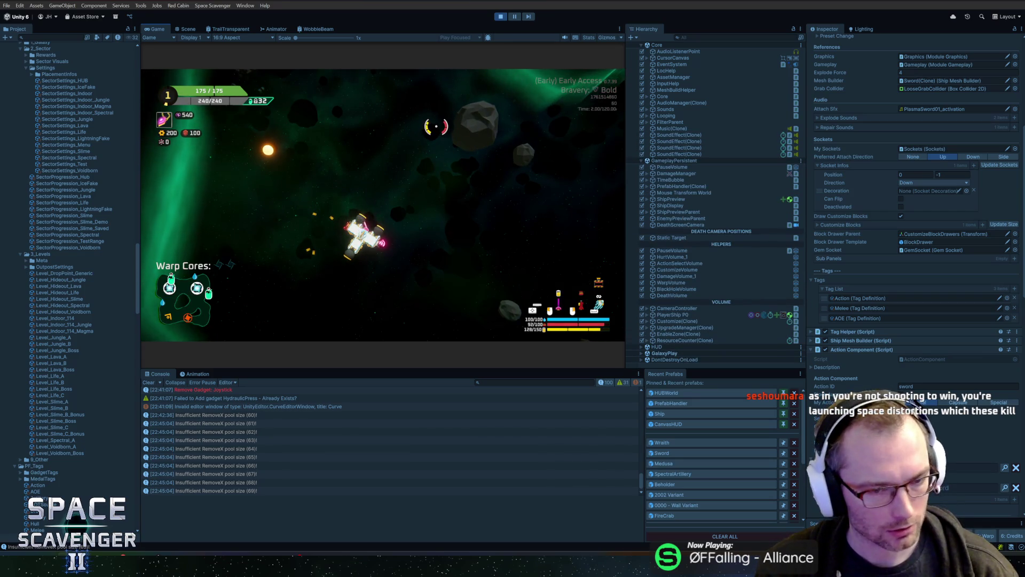
Step: Spawn an Artillery weapon with 'spawn arti' in the debug console and attach it to the ship
key("grave")
type("spaw")
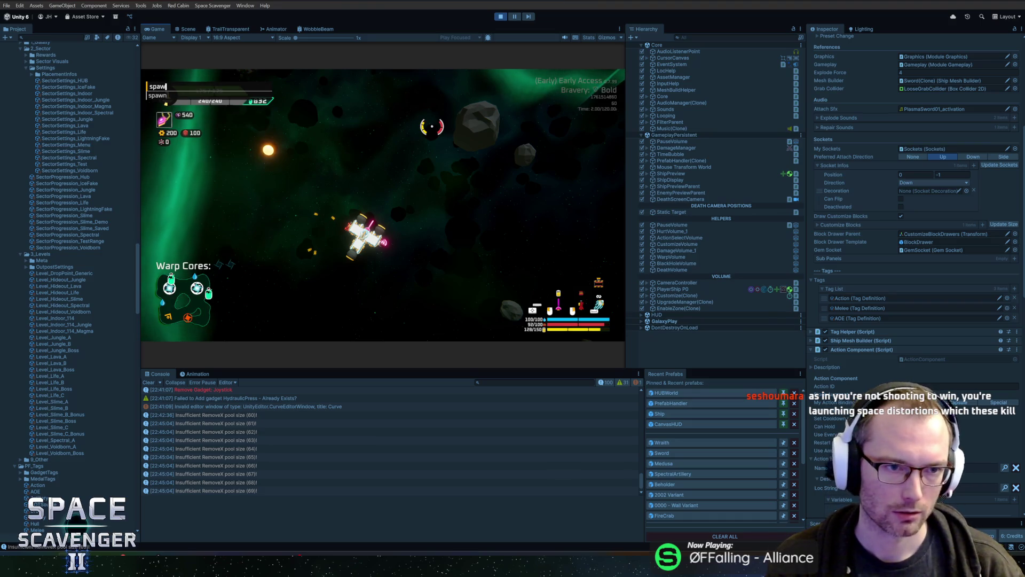
type("n arti")
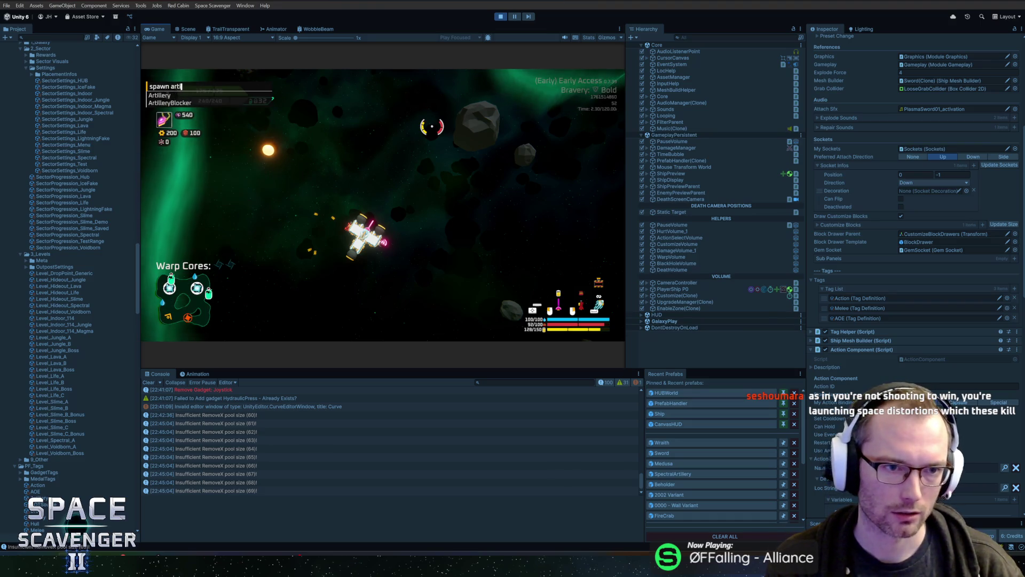
key("Return")
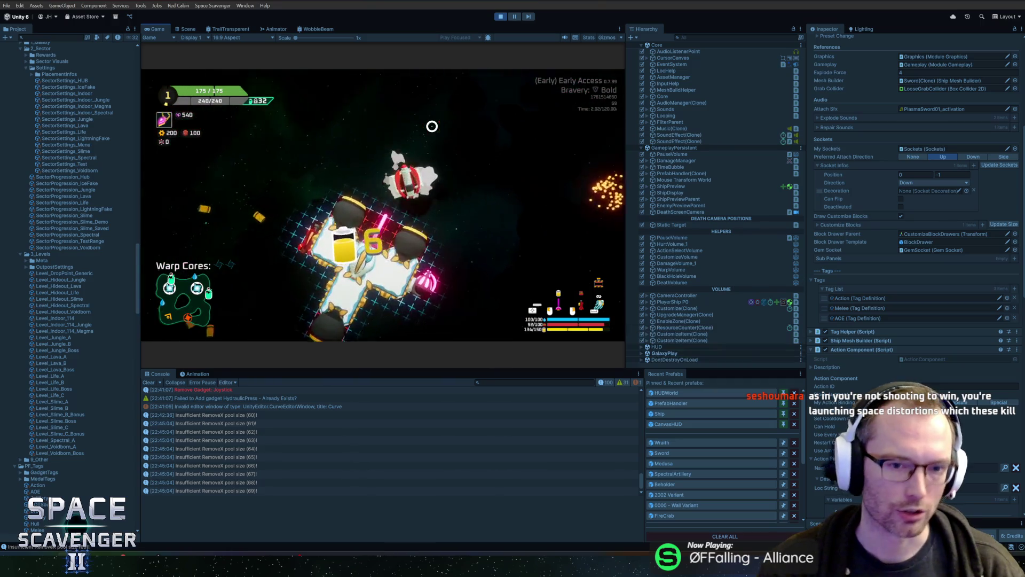
left_click(389, 220)
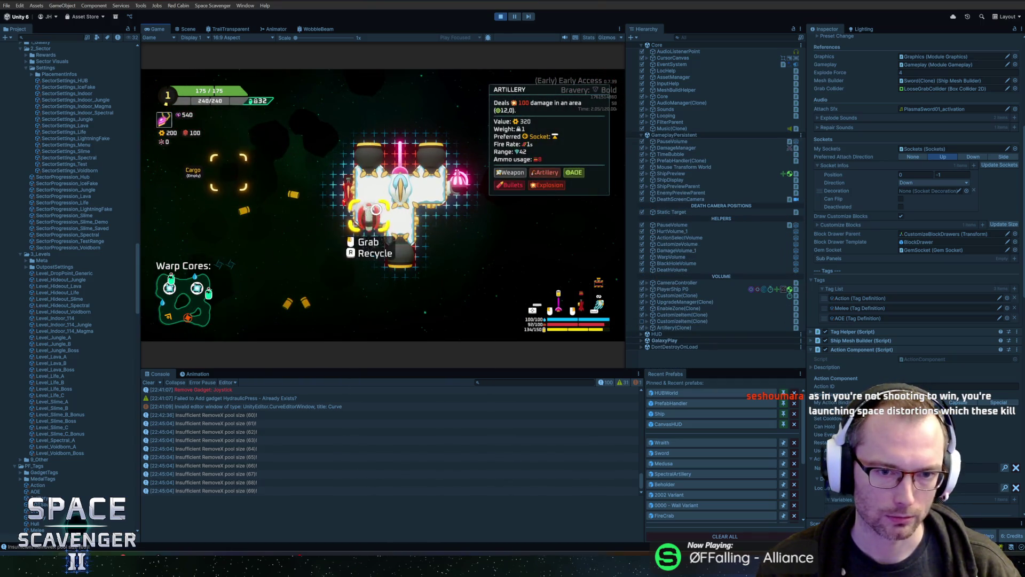
key("Escape")
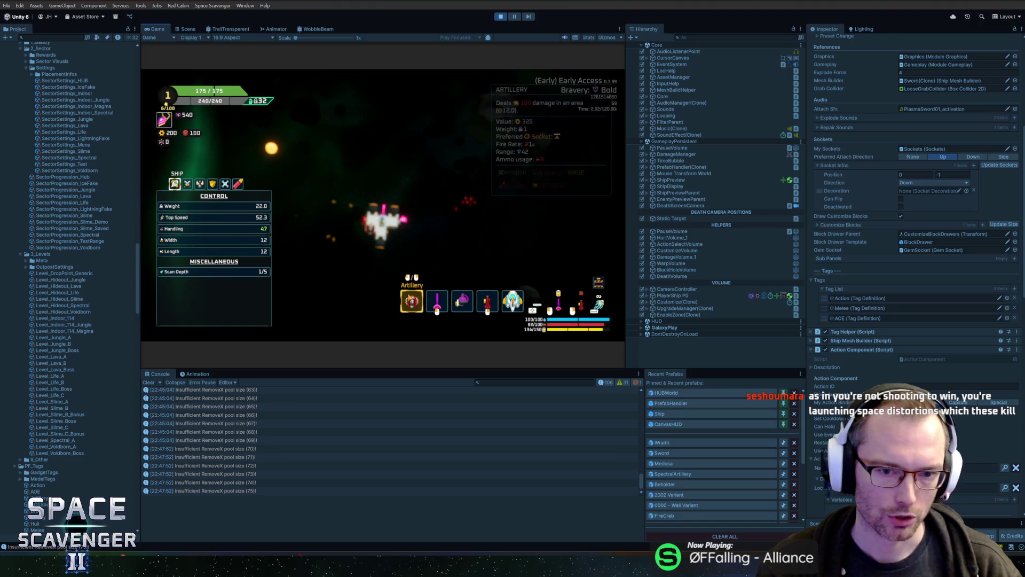
key("Escape")
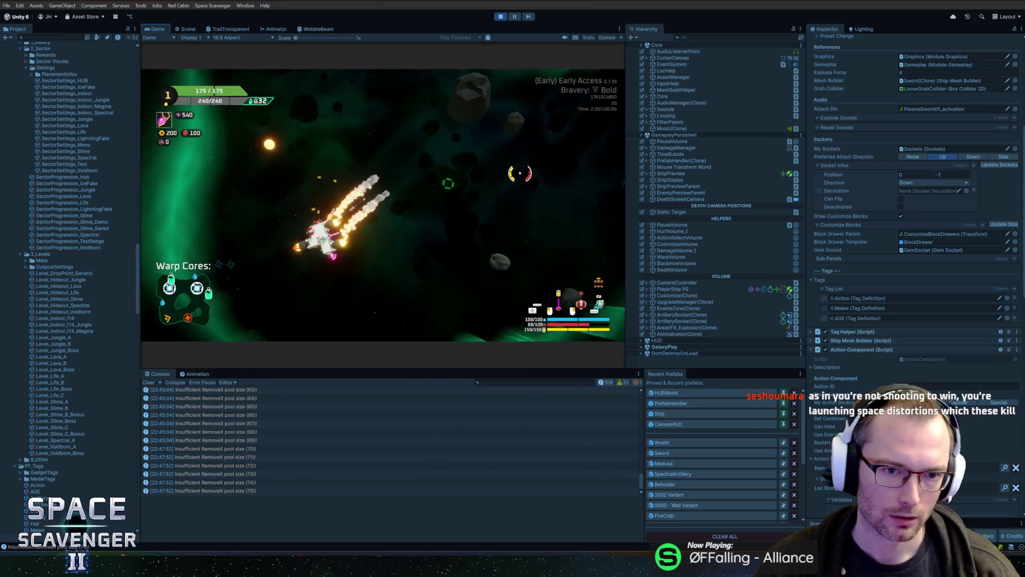
Step: Spawn a Tesla Coil gadget with the console command 'gadget tesla'
key("grave")
type("gadget tesla")
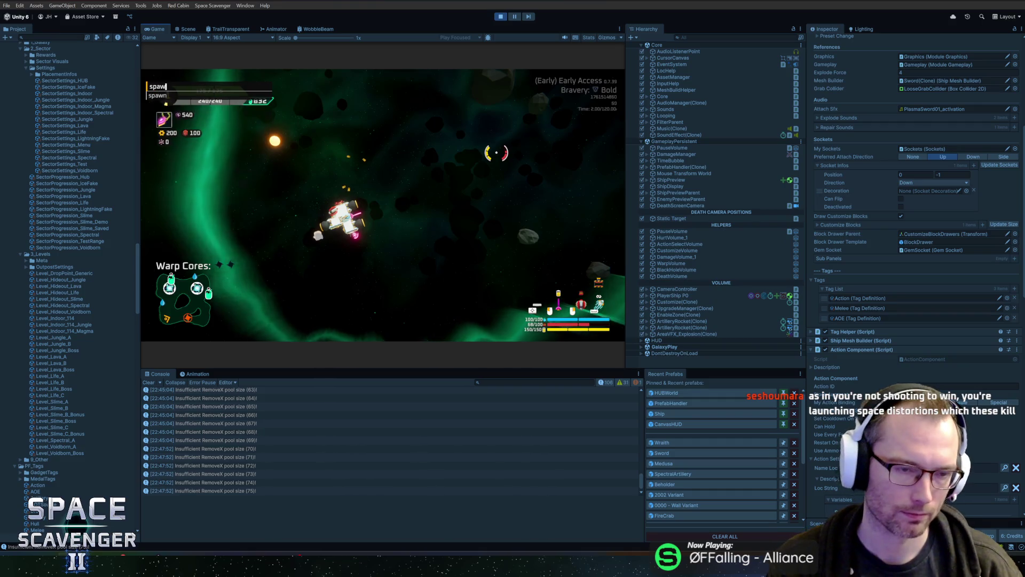
key("Return")
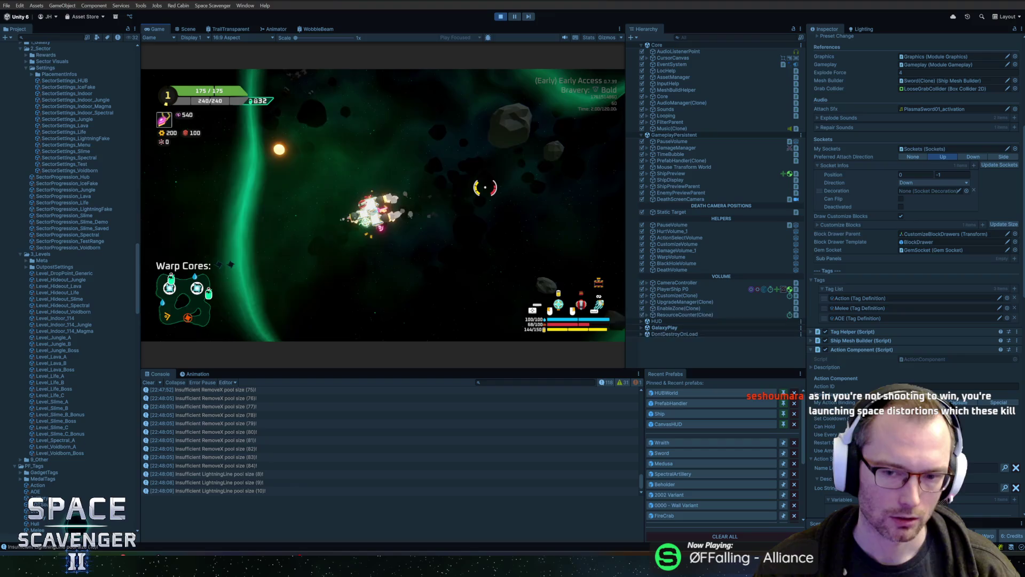
mouse_move(503, 163)
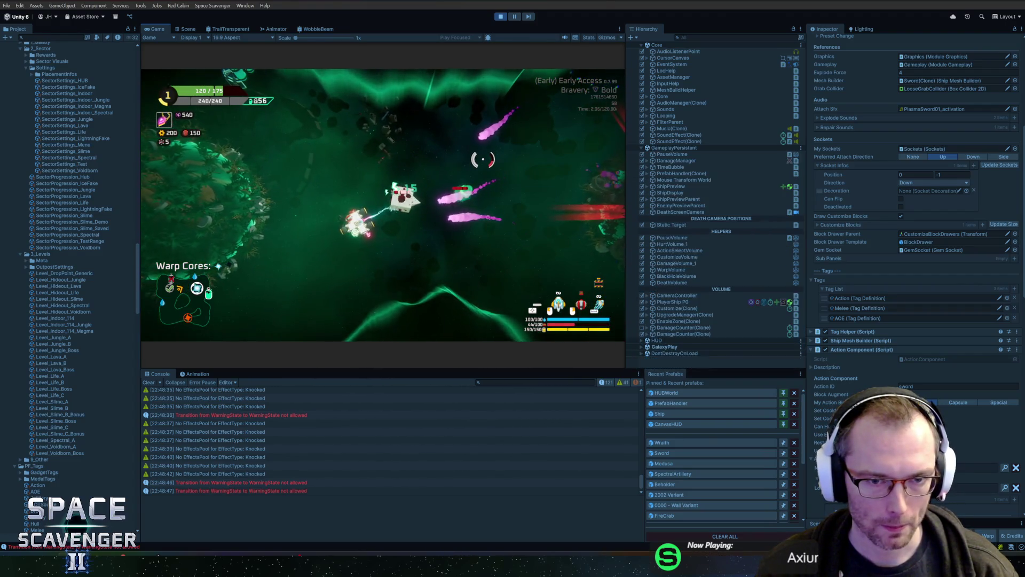
Step: Exit Play mode with Ctrl+P to get back to the Scene view
key("ctrl+p")
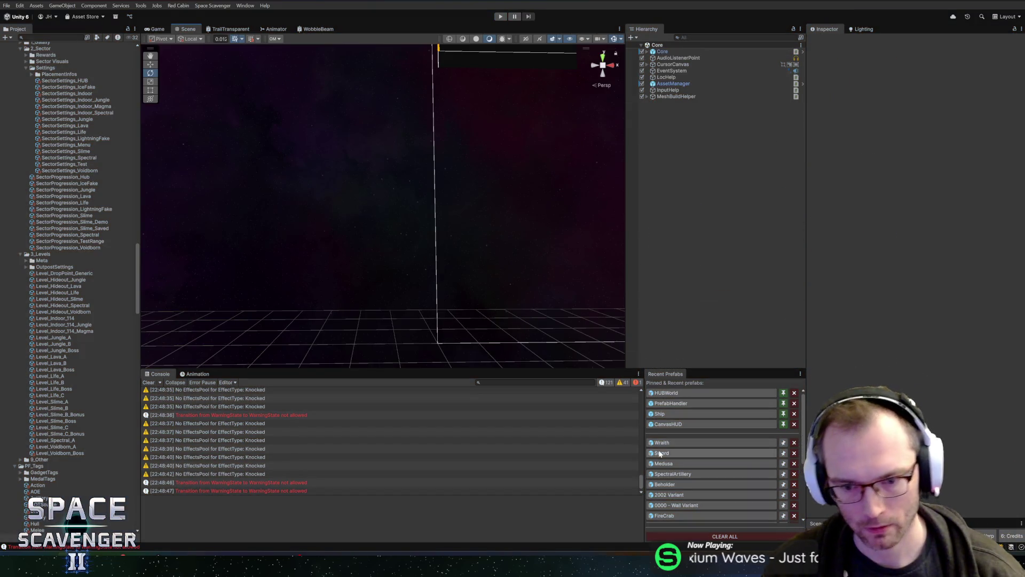
Step: Open the Sword prefab from Recent Prefabs and edit its Action Component script in Rider
left_click(694, 453)
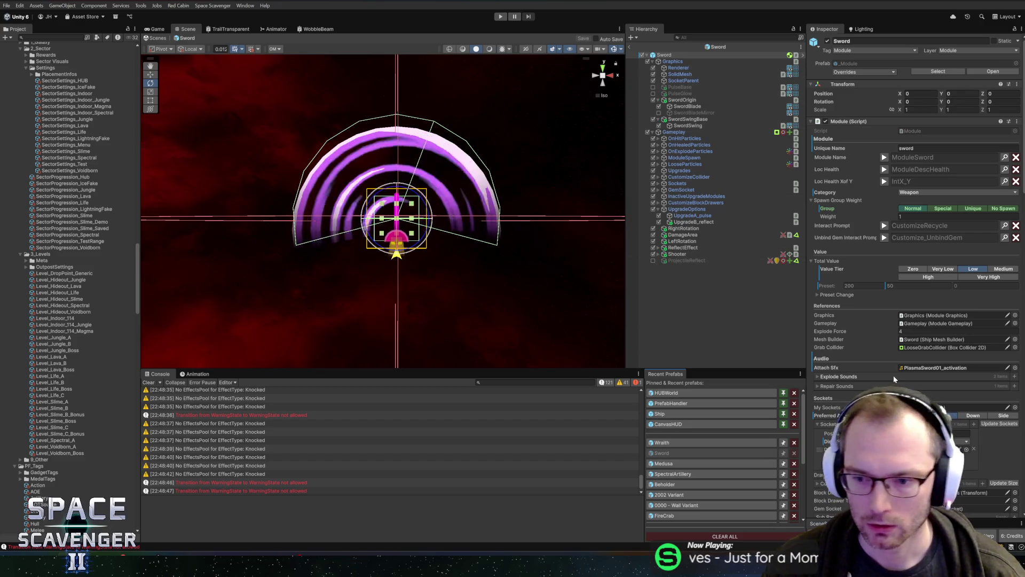
scroll(822, 359, "down", 5)
scroll(825, 352, "down", 5)
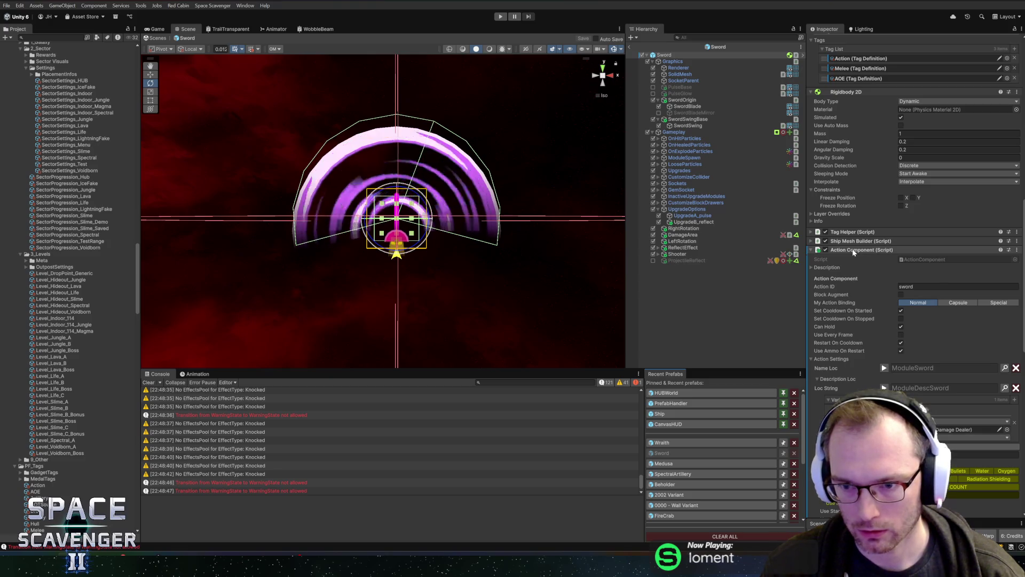
right_click(855, 250)
left_click(878, 376)
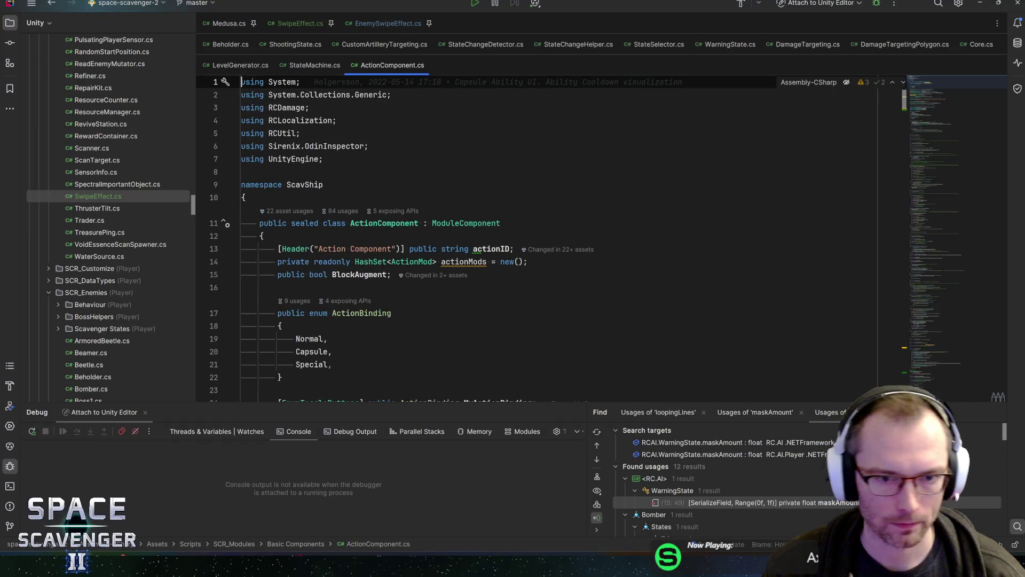
Step: Back in Unity, open the Sword (Script) component's script in Rider
scroll(534, 241, "down", 6)
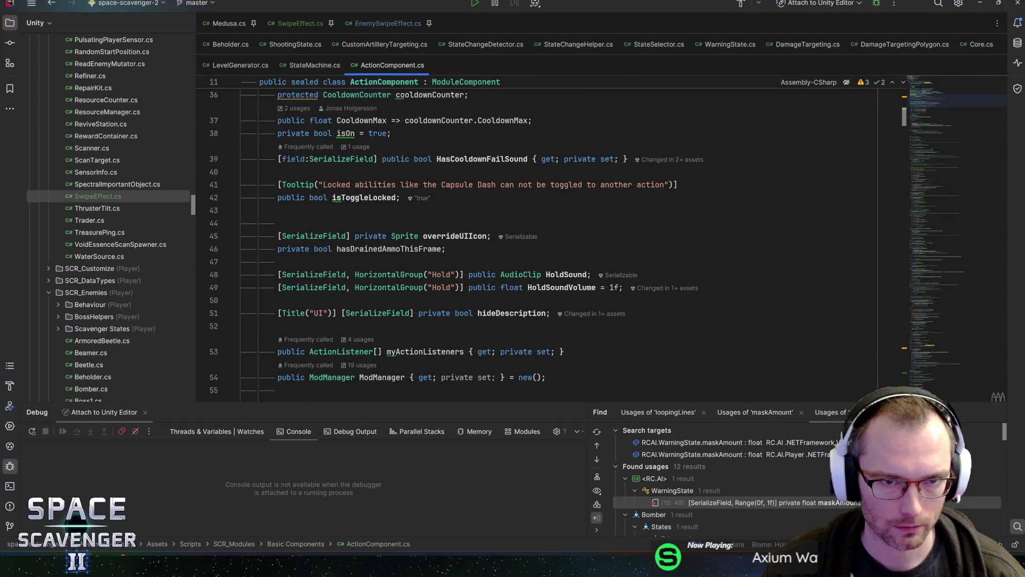
key("alt+Tab")
scroll(855, 369, "down", 15)
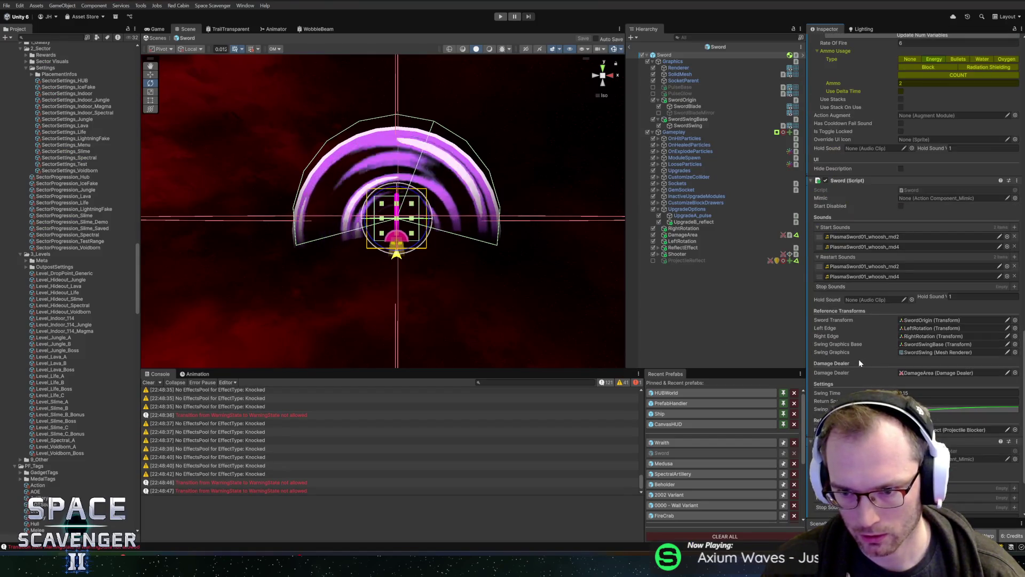
double_click(850, 181)
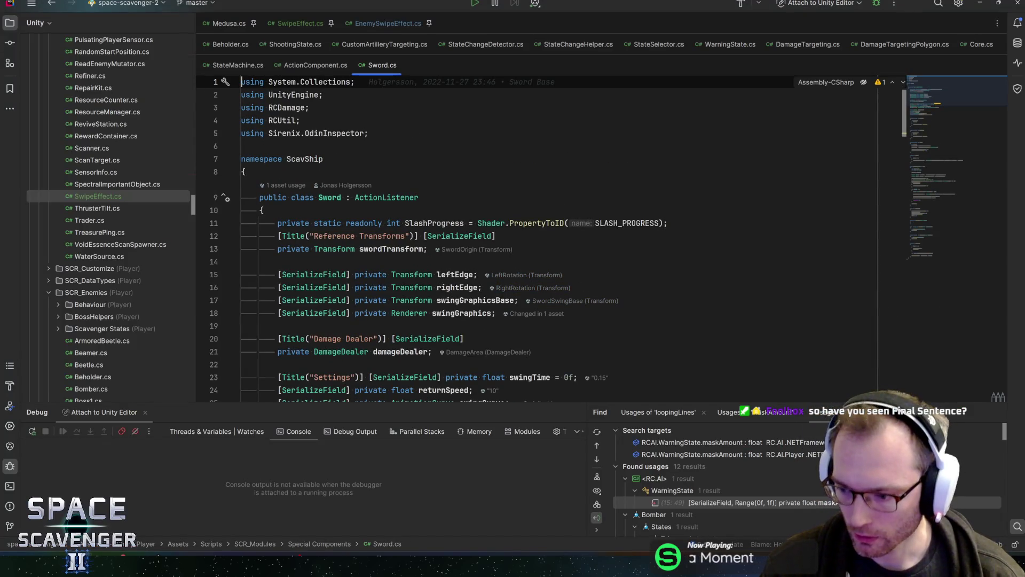
Step: Review the Sword class's field declarations, starting at swordTransform
scroll(534, 240, "down", 5)
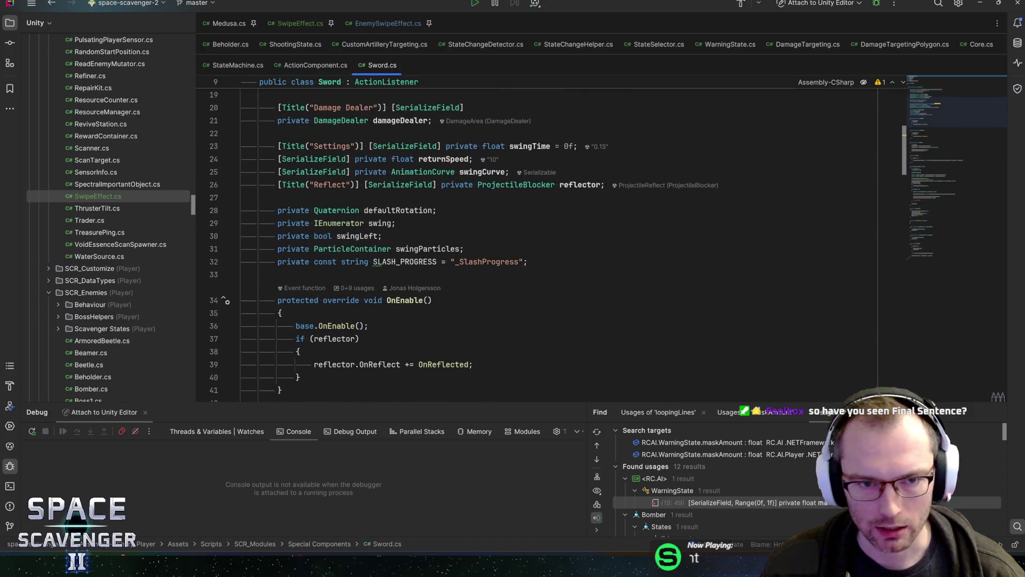
scroll(533, 240, "up", 3)
scroll(534, 240, "up", 3)
left_click(390, 249)
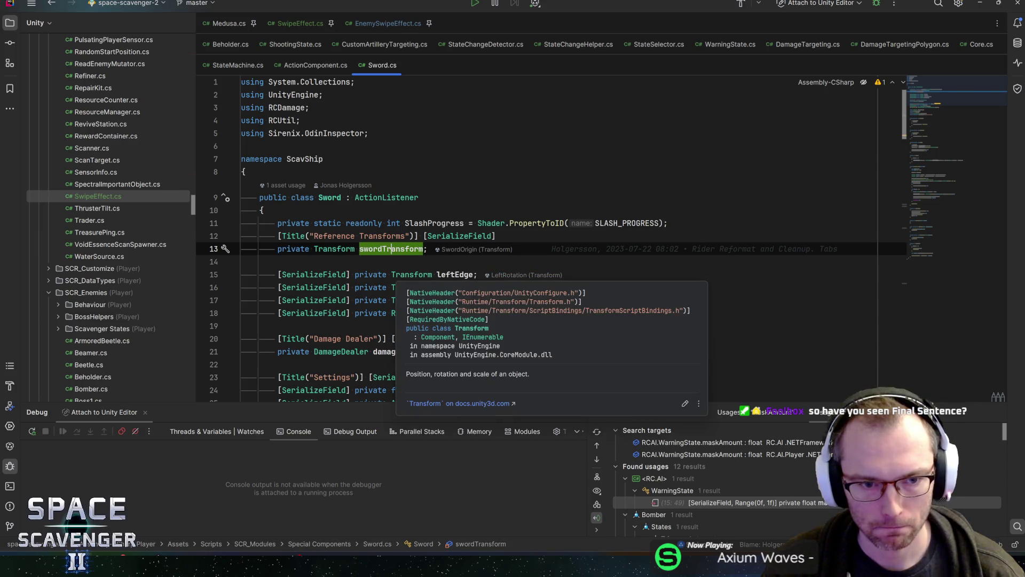
scroll(390, 248, "down", 1)
scroll(390, 225, "down", 2)
scroll(534, 240, "down", 3)
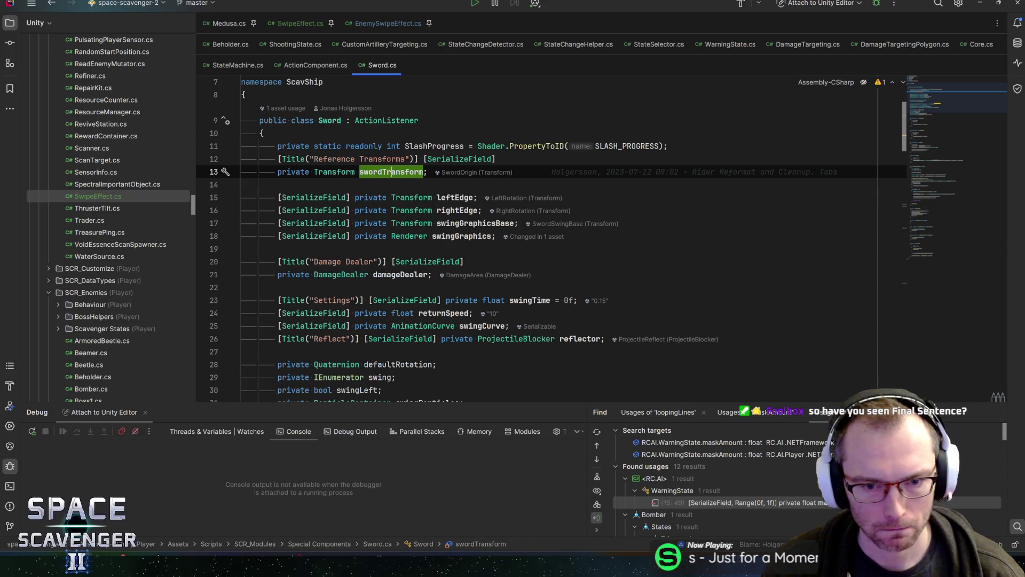
Step: Add '[SerializeField] private SwipeEffect swipeEffect;' below swingCurve and save to refresh Unity
left_click(524, 325)
key("Return")
type("s")
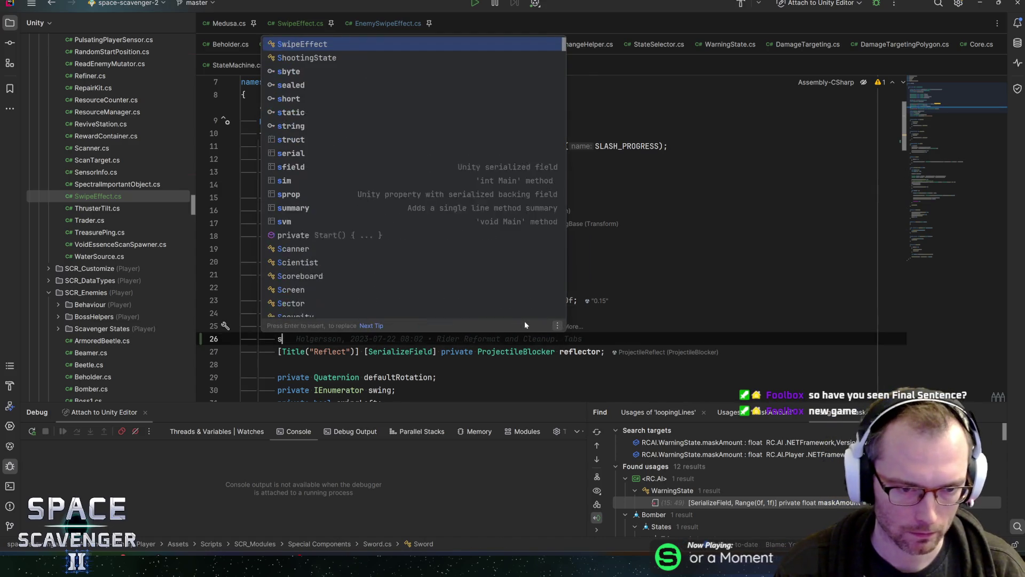
type("er")
key("Return")
type("private Sw")
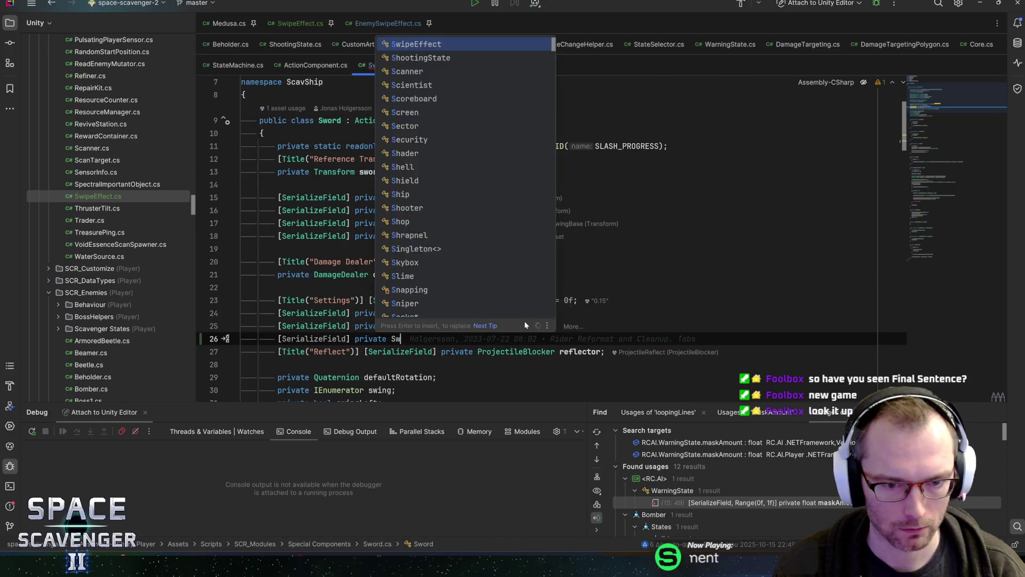
type("ingEffect")
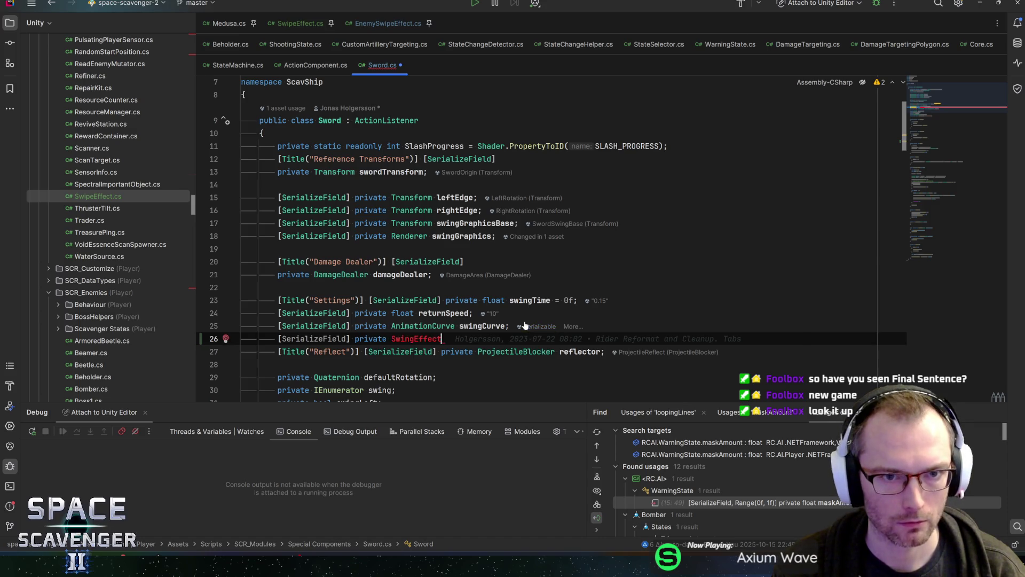
key("BackSpace")
key("BackSpace")
key("BackSpace")
key("BackSpace")
key("BackSpace")
key("BackSpace")
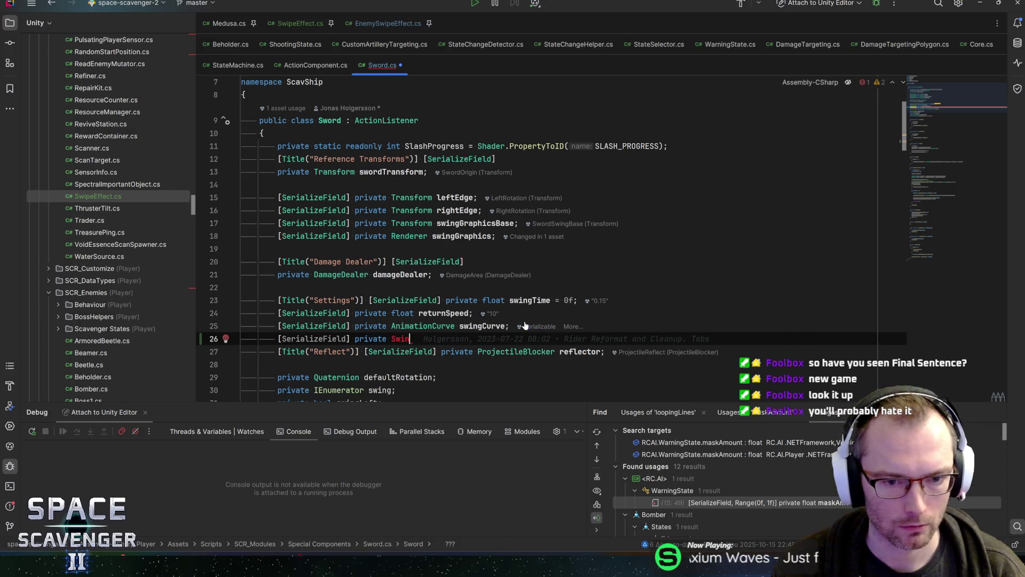
type("ipeeff")
key("Return")
type("swipeEff")
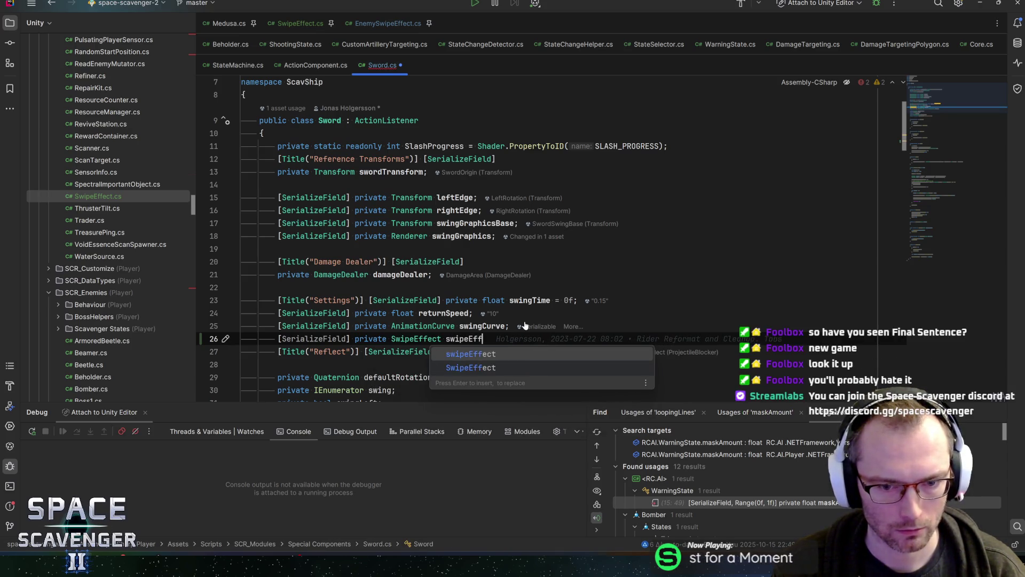
type("ect;")
key("ctrl+s")
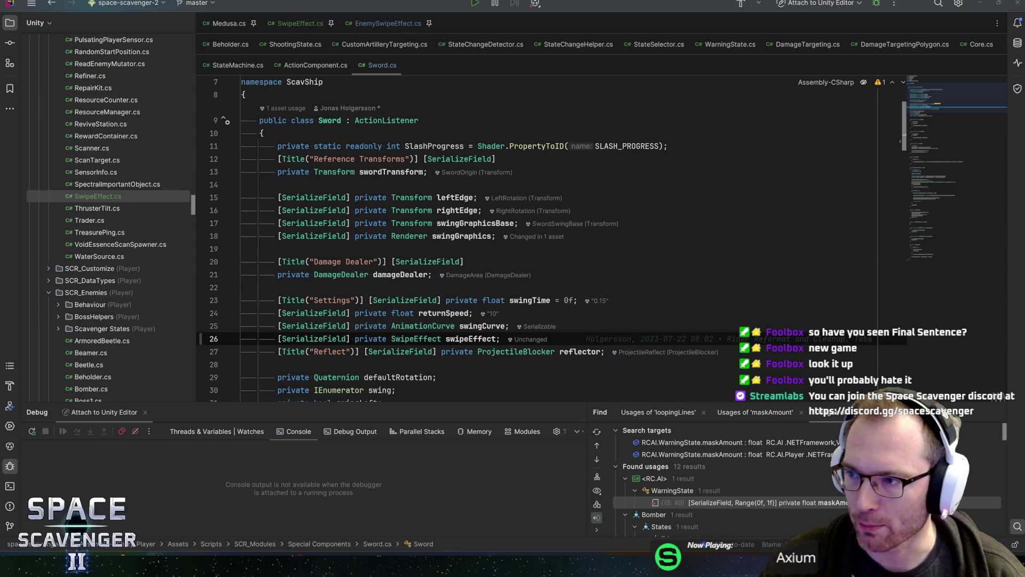
key("alt+Tab")
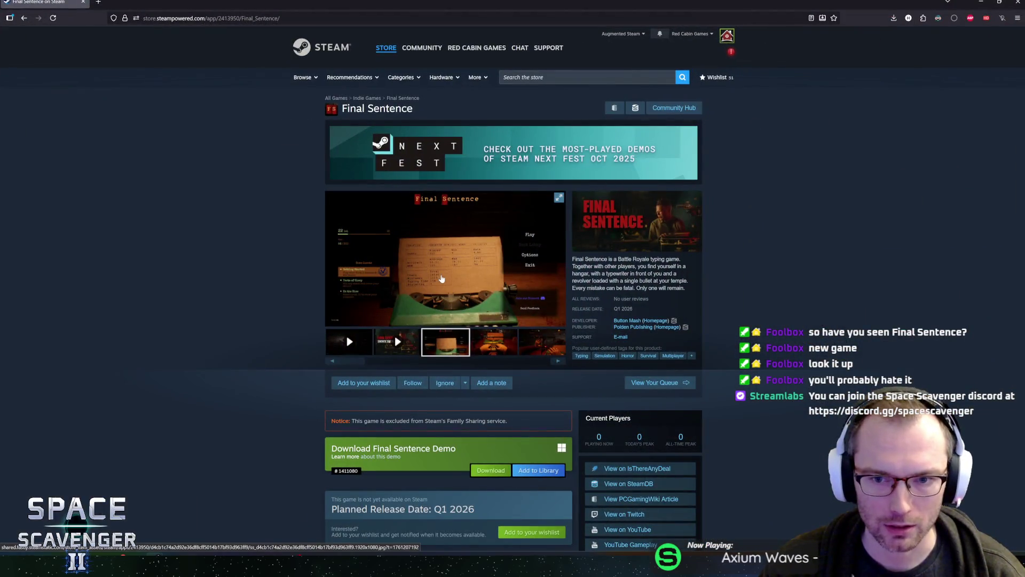
Step: View the Final Sentence screenshots full size, through to the gunman scene and back
left_click(442, 279)
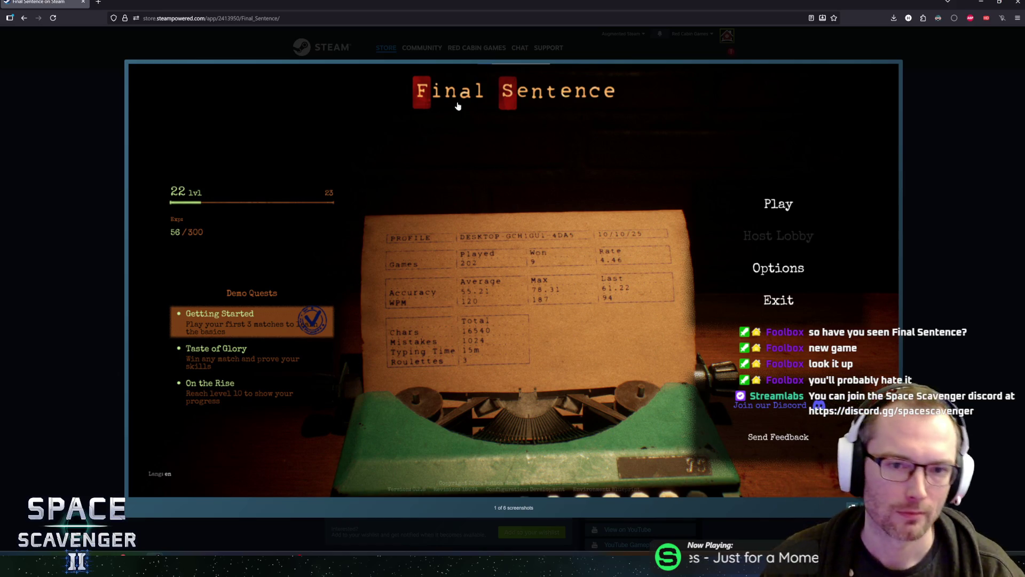
left_click(495, 150)
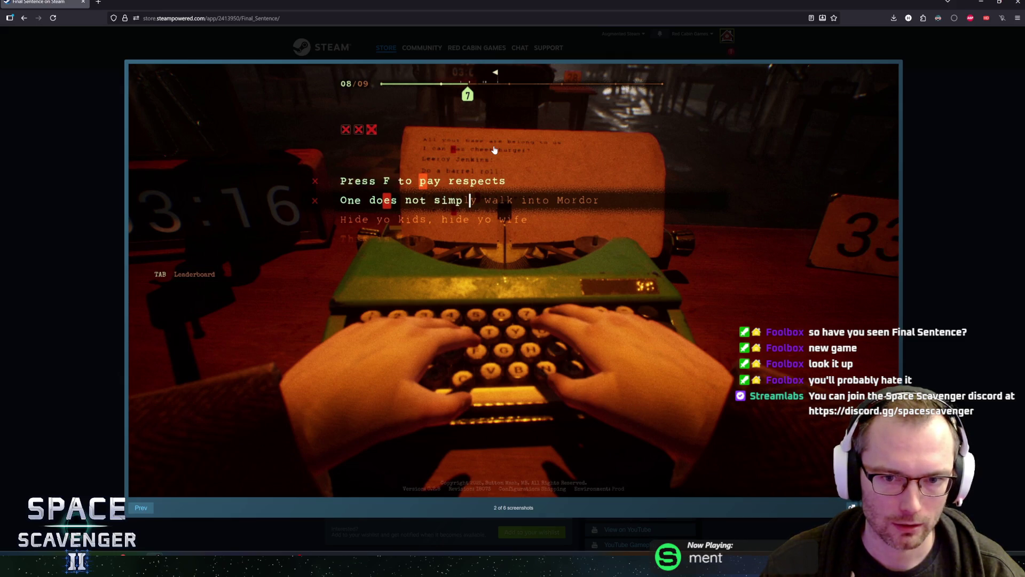
left_click(494, 150)
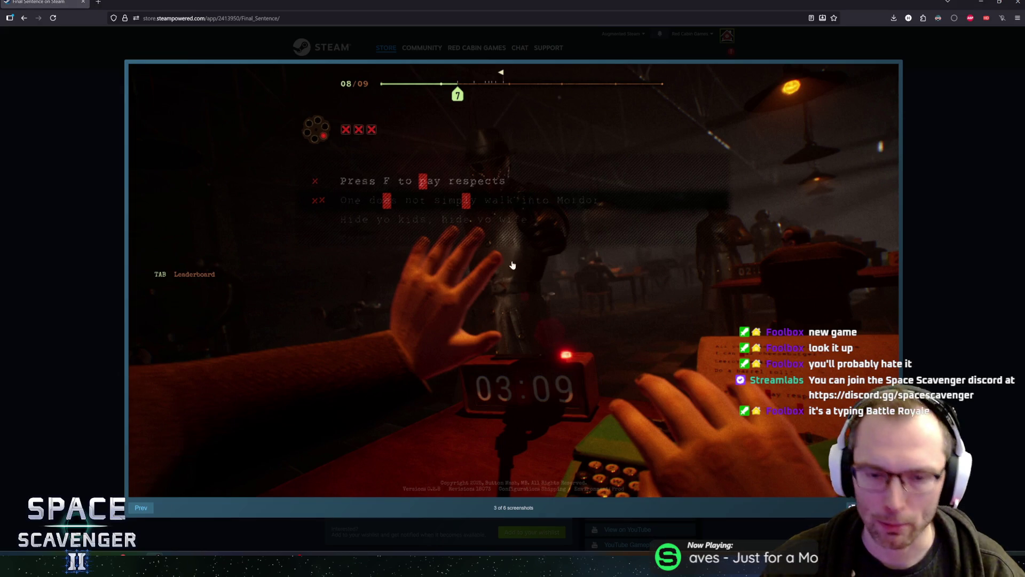
left_click(689, 291)
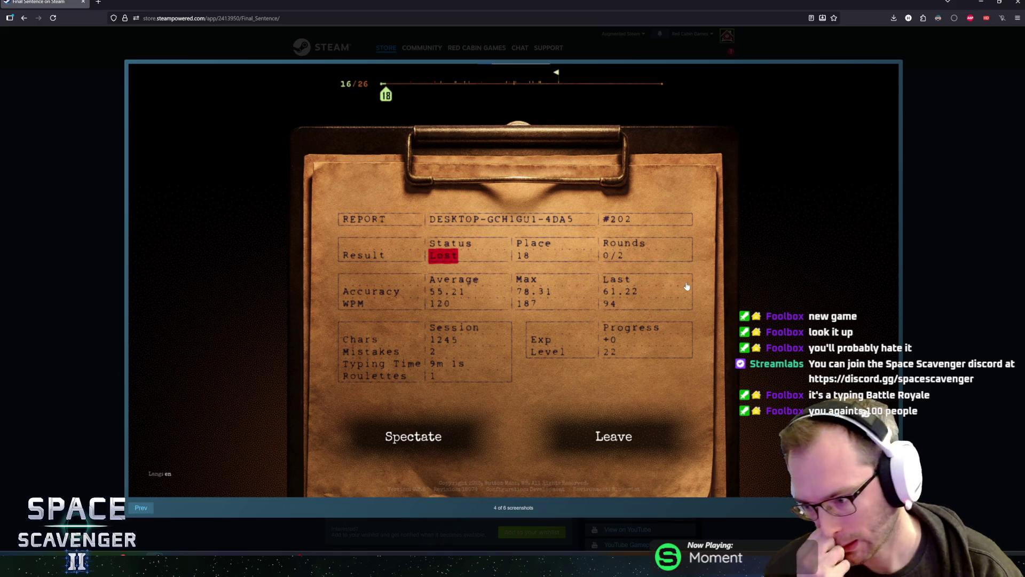
left_click(583, 250)
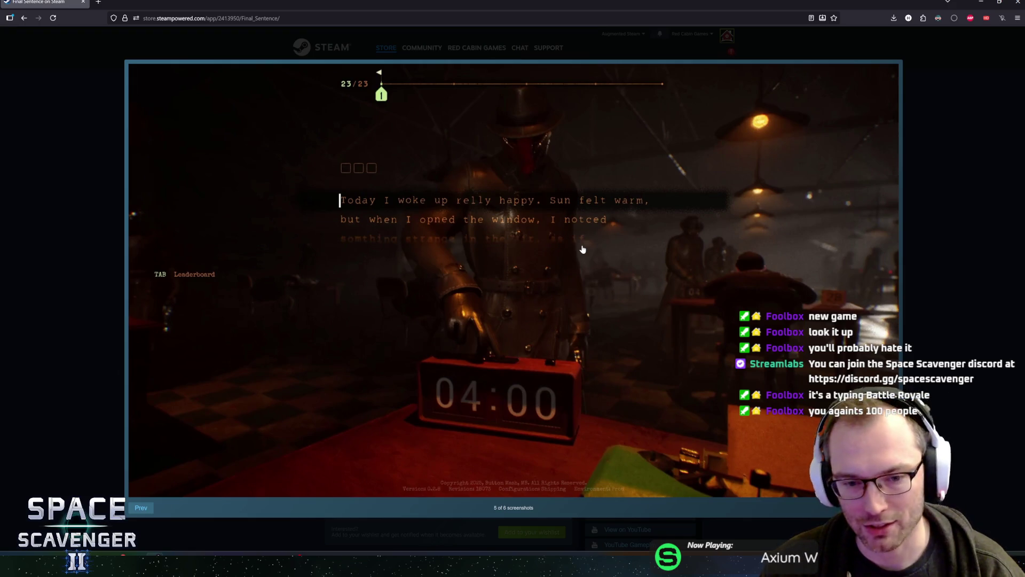
left_click(582, 249)
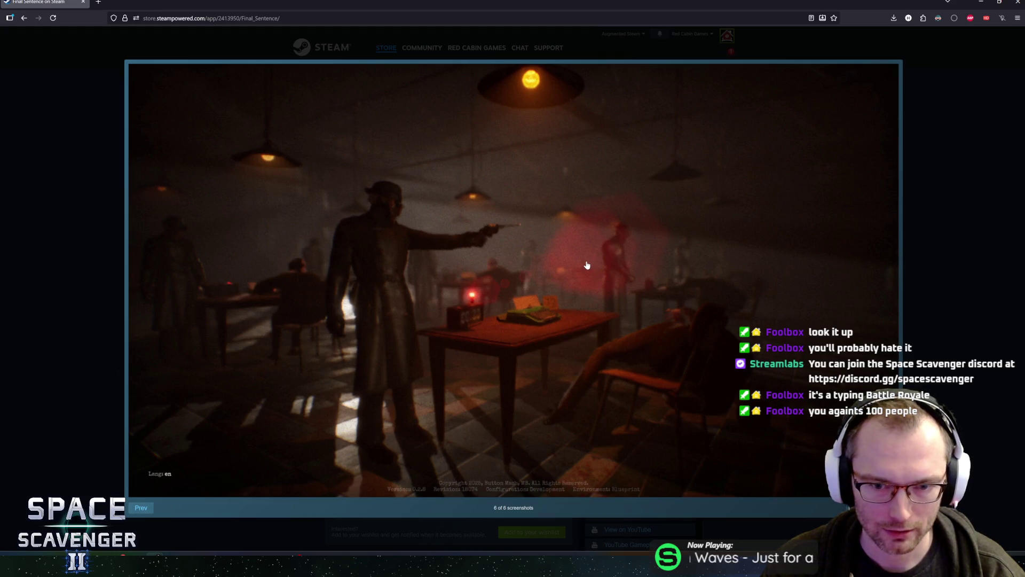
key("Left")
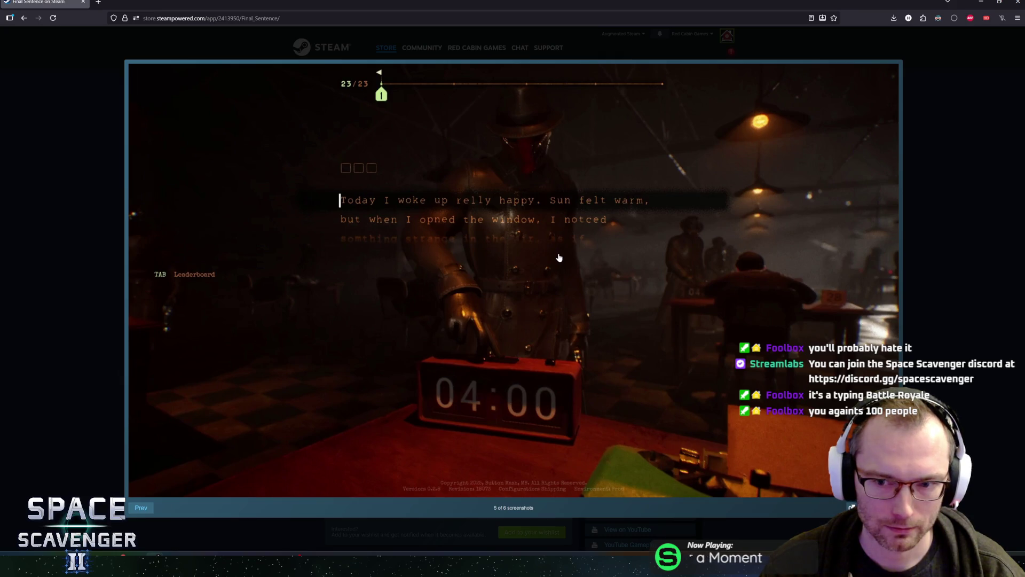
key("Left")
key("Left")
key("Left")
key("Left")
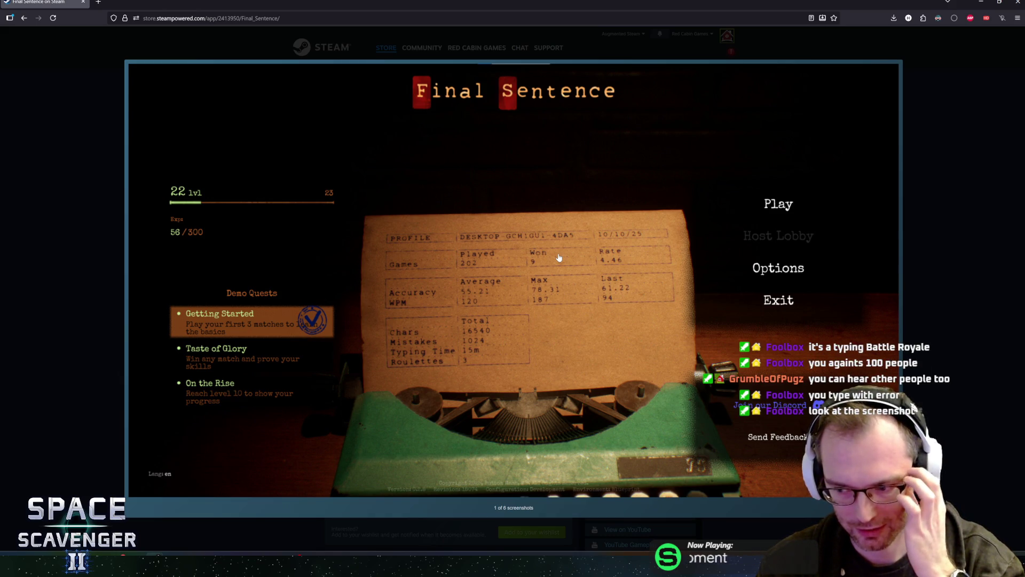
Step: Browse the screenshots again from the main menu to the gunman scene and back
left_click(499, 237)
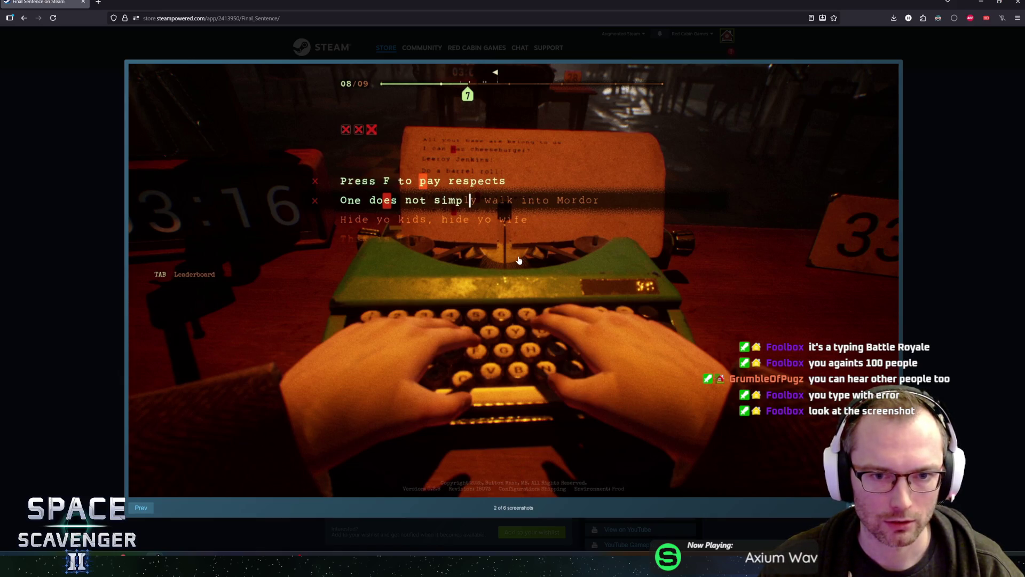
key("Left")
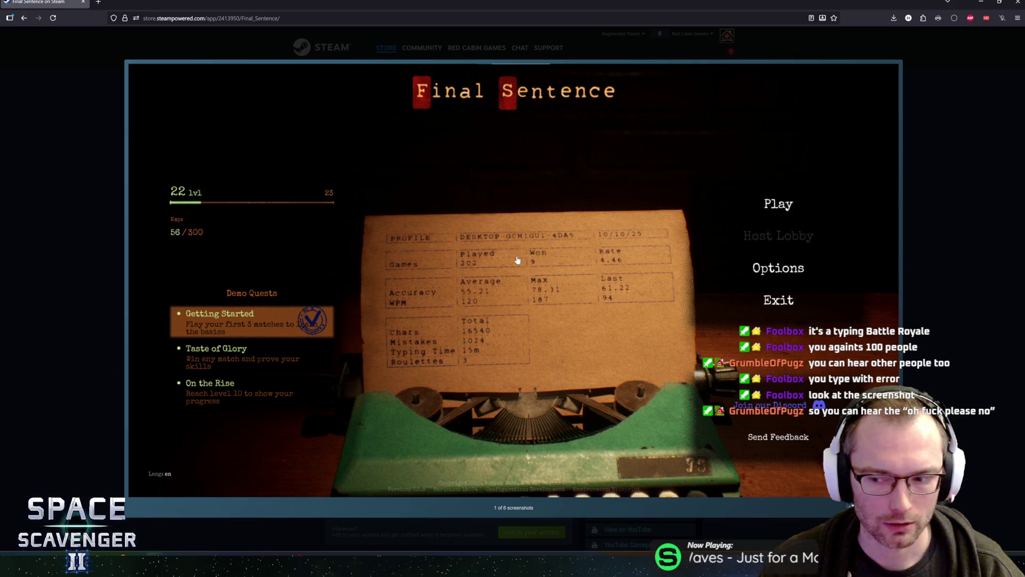
left_click(517, 260)
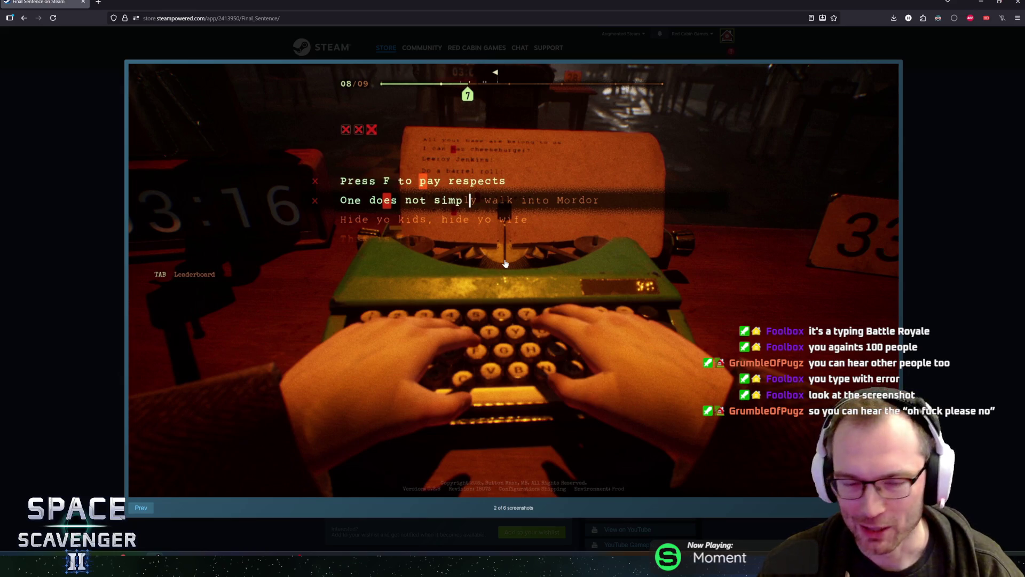
left_click(505, 264)
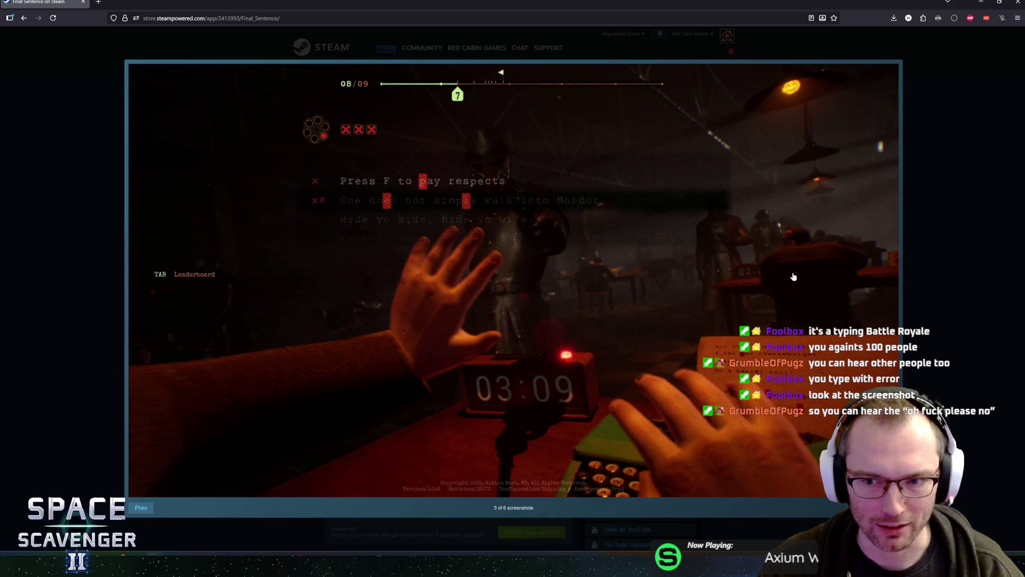
left_click(800, 234)
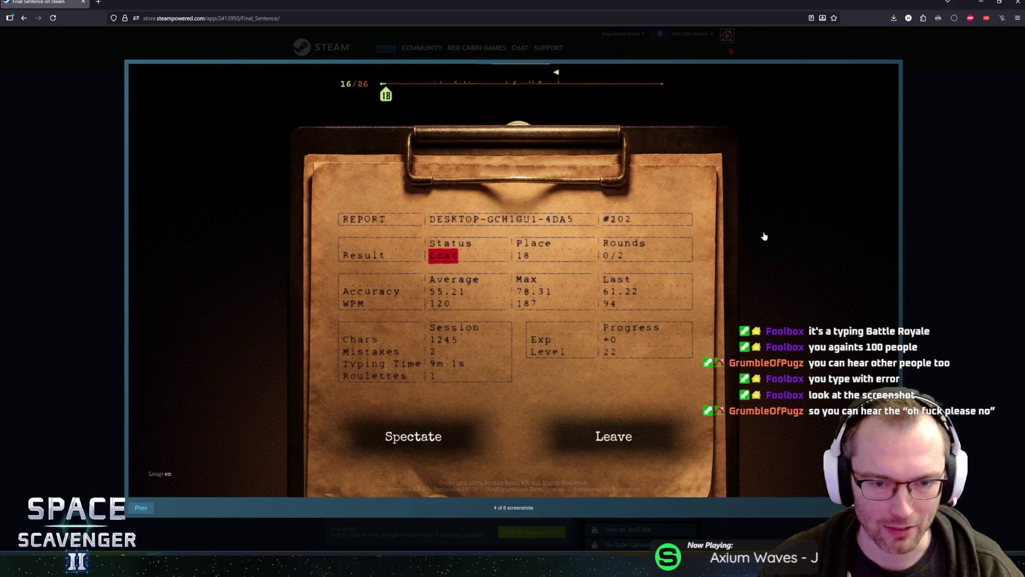
left_click(636, 266)
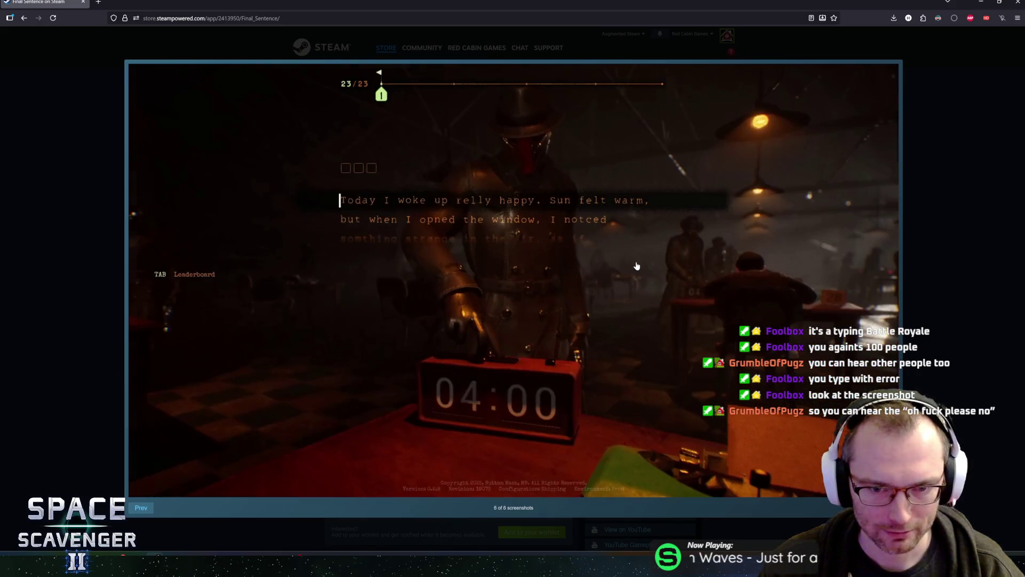
left_click(636, 266)
key("Left")
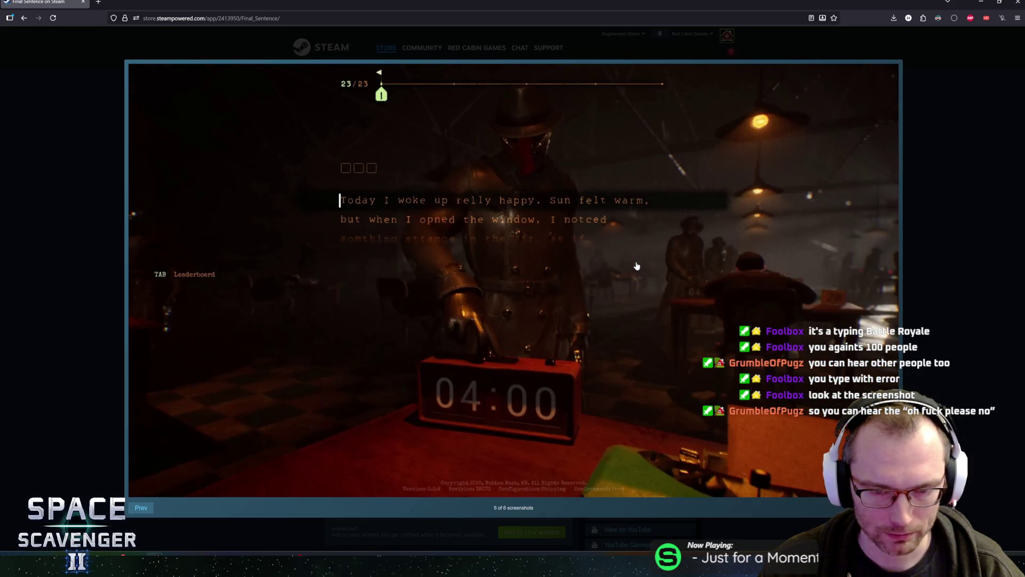
left_click(636, 266)
key("Left")
key("Left")
key("Left")
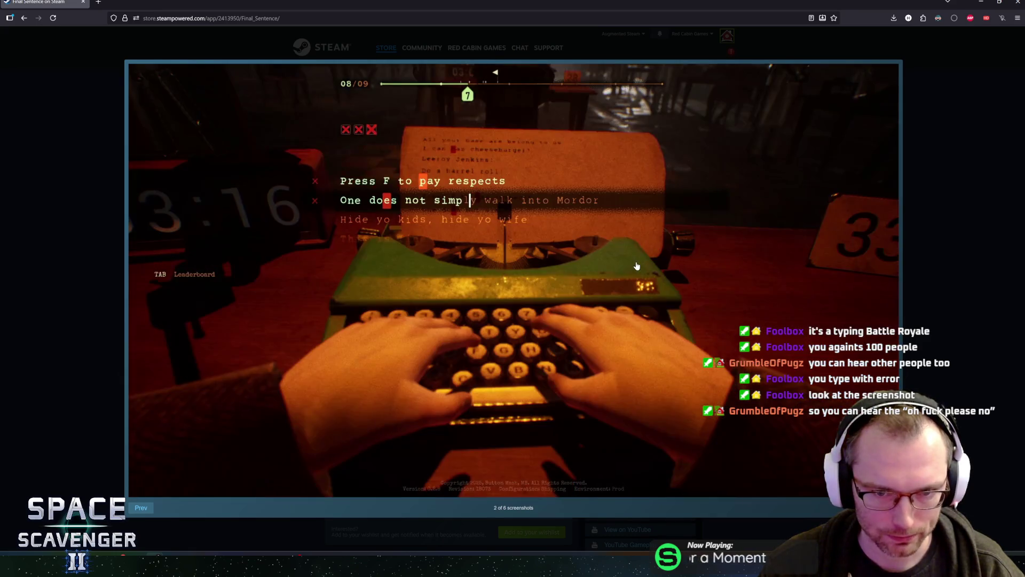
key("Left")
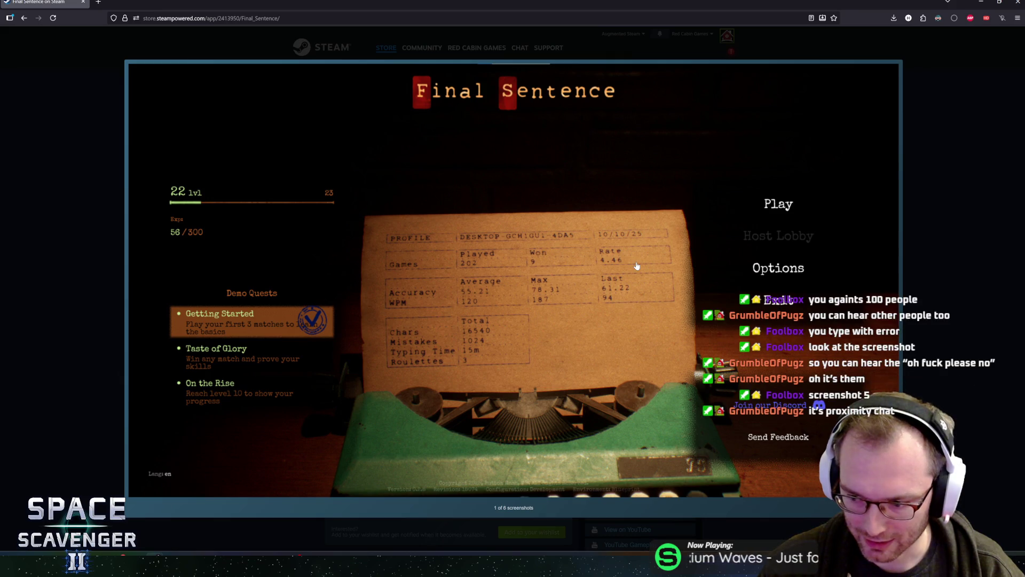
Step: Advance to the fifth and sixth screenshots, step back, then close the viewer
left_click(607, 244)
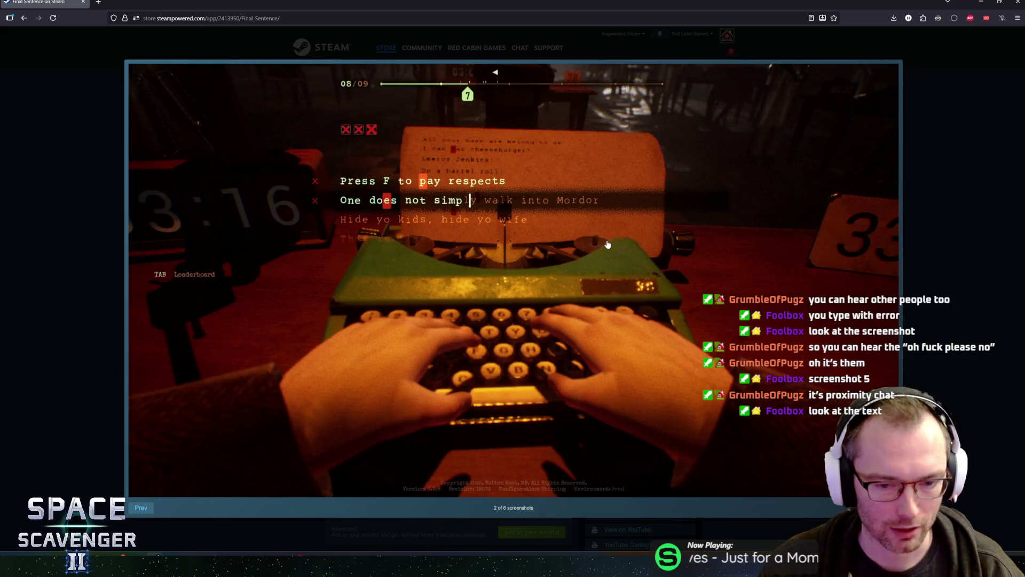
left_click(606, 244)
left_click(605, 244)
left_click(605, 244)
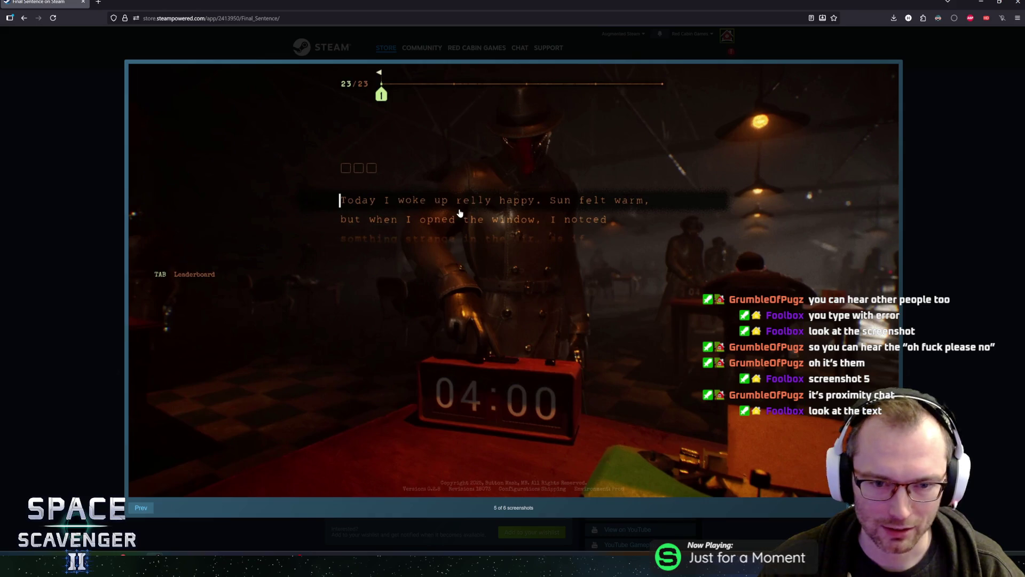
left_click(461, 220)
key("Left")
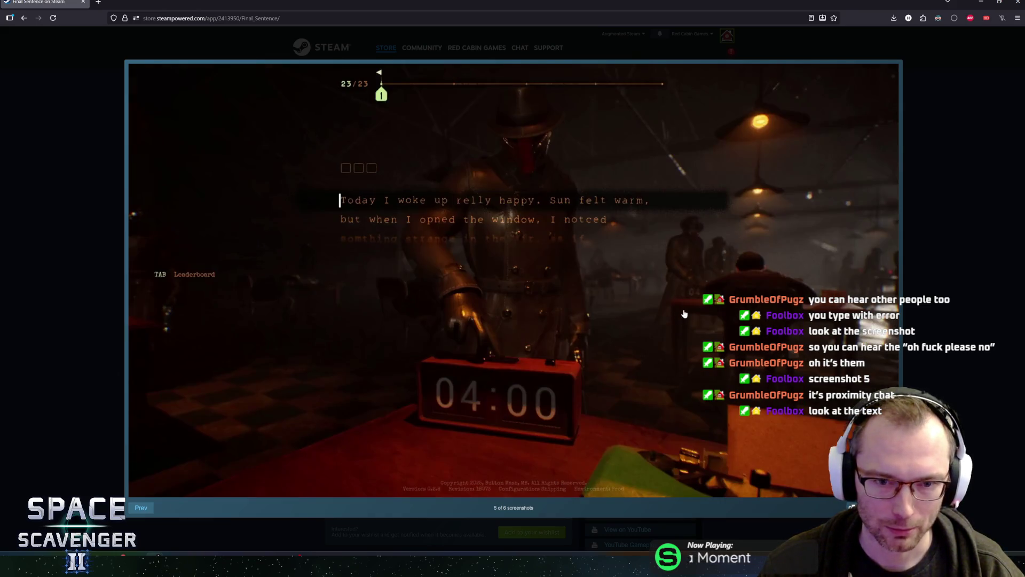
key("Escape")
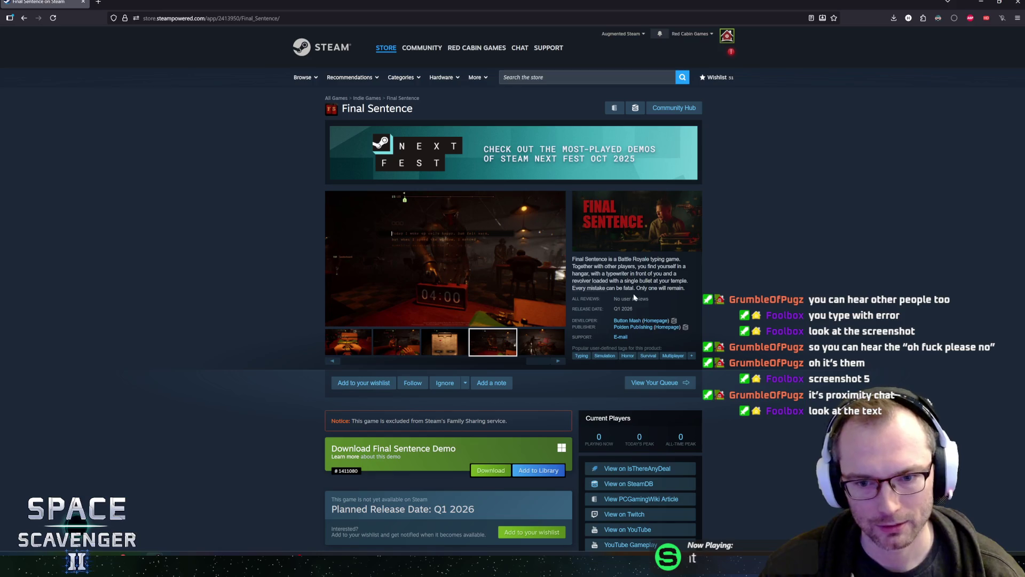
Step: Open the Final Sentence Demo store page and scroll through it
left_click(342, 456)
mouse_move(626, 303)
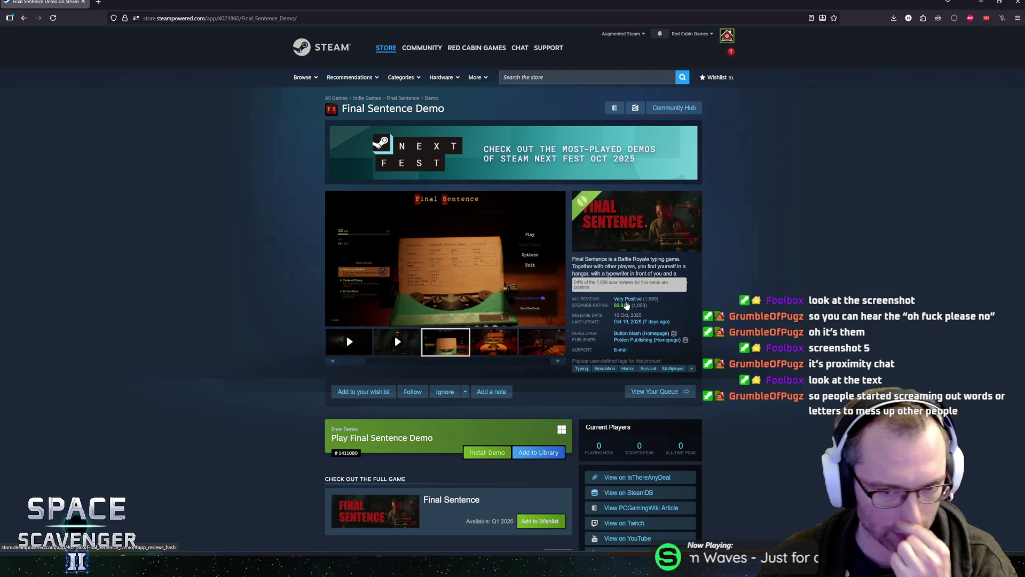
scroll(240, 318, "down", 3)
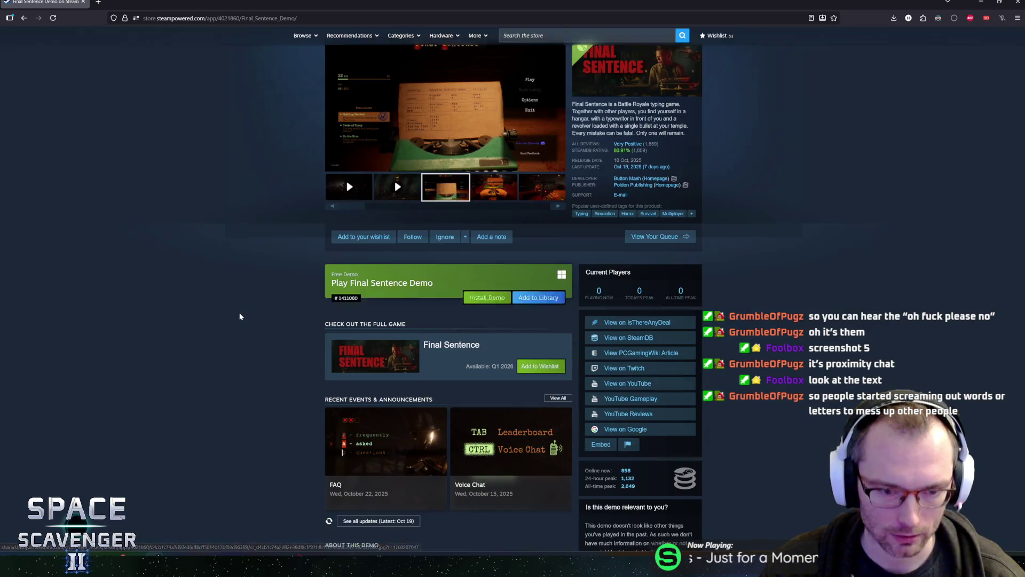
scroll(288, 368, "up", 3)
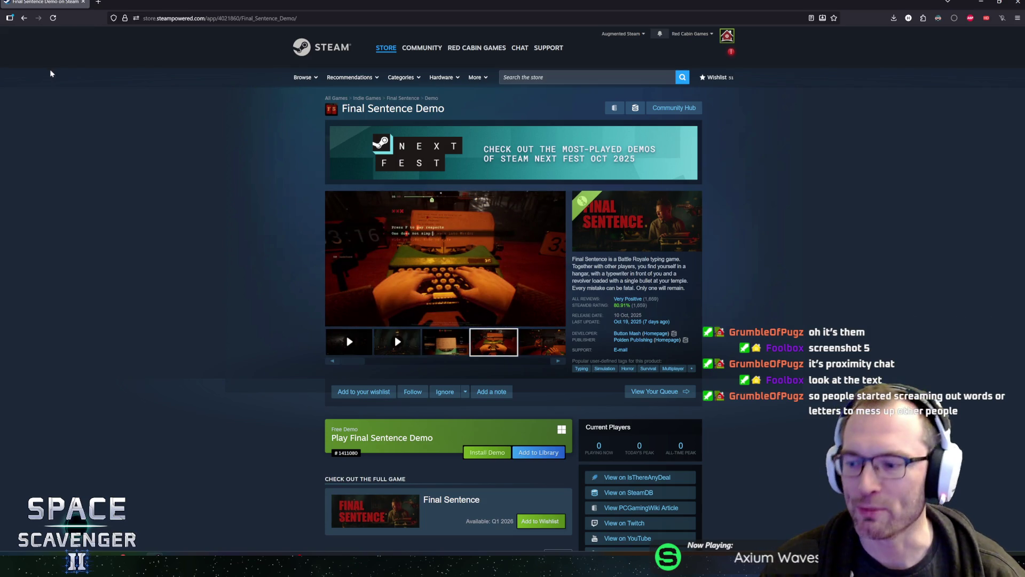
key("alt+Tab")
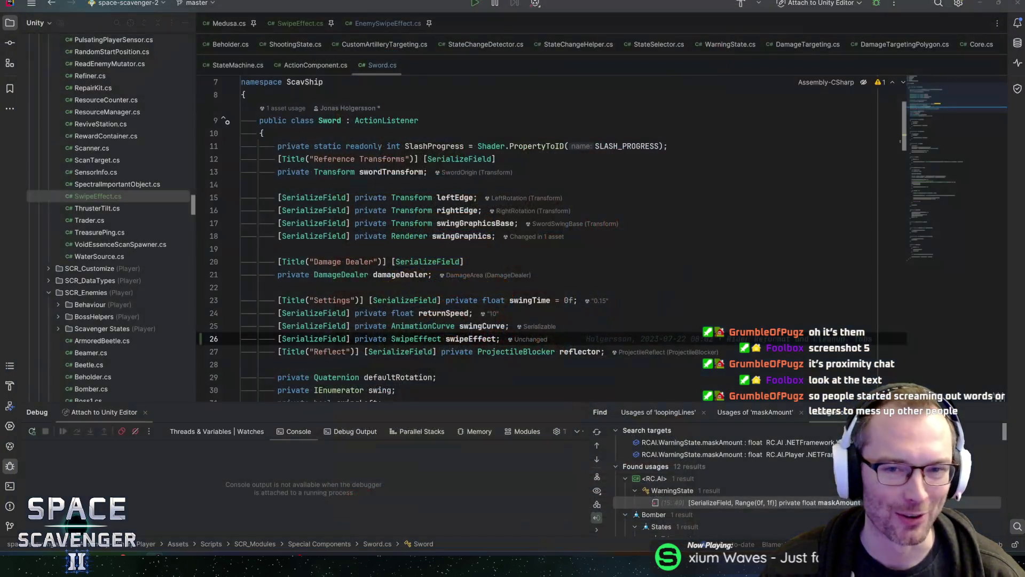
left_click(459, 197)
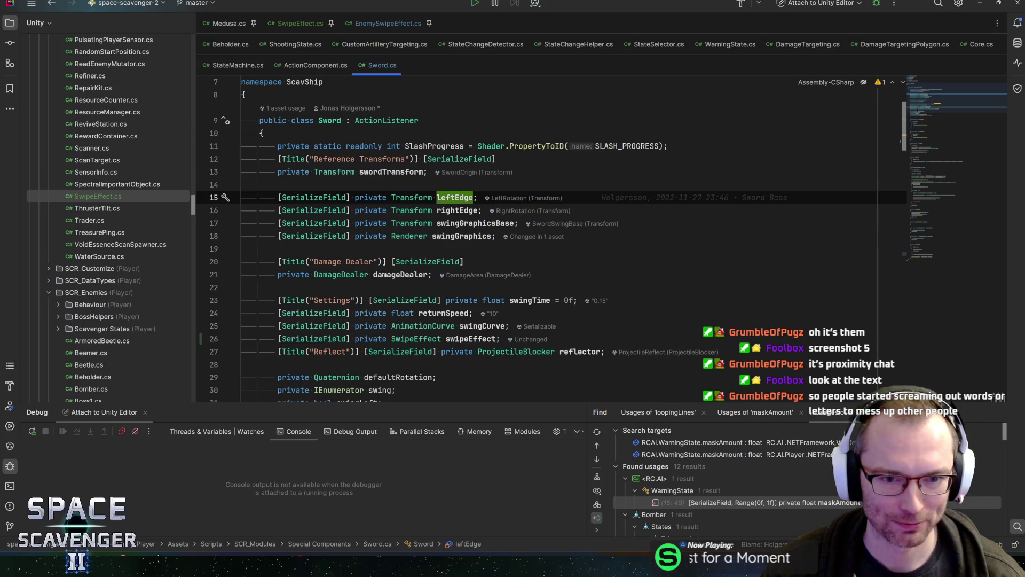
left_click(529, 300)
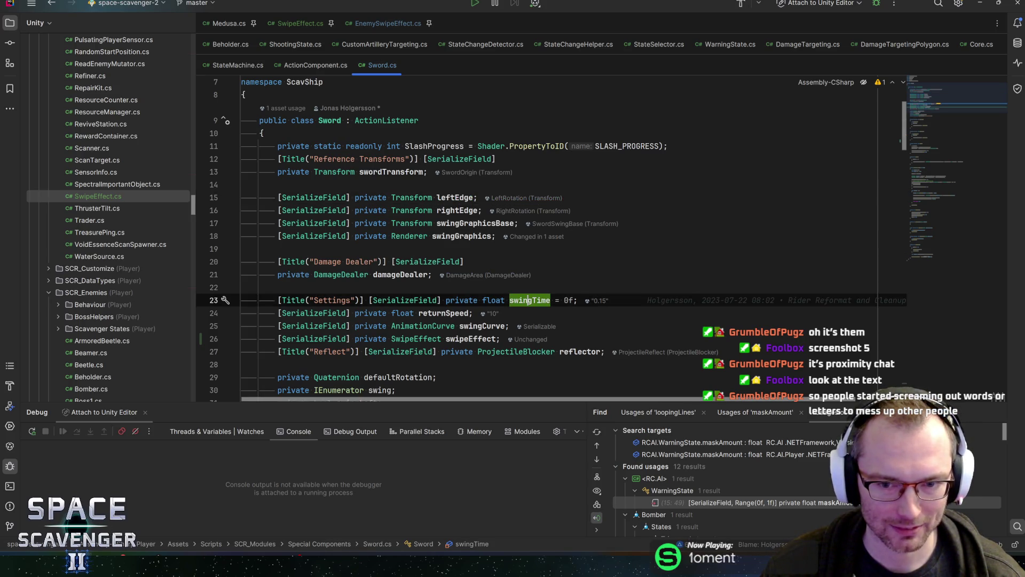
left_click(470, 338)
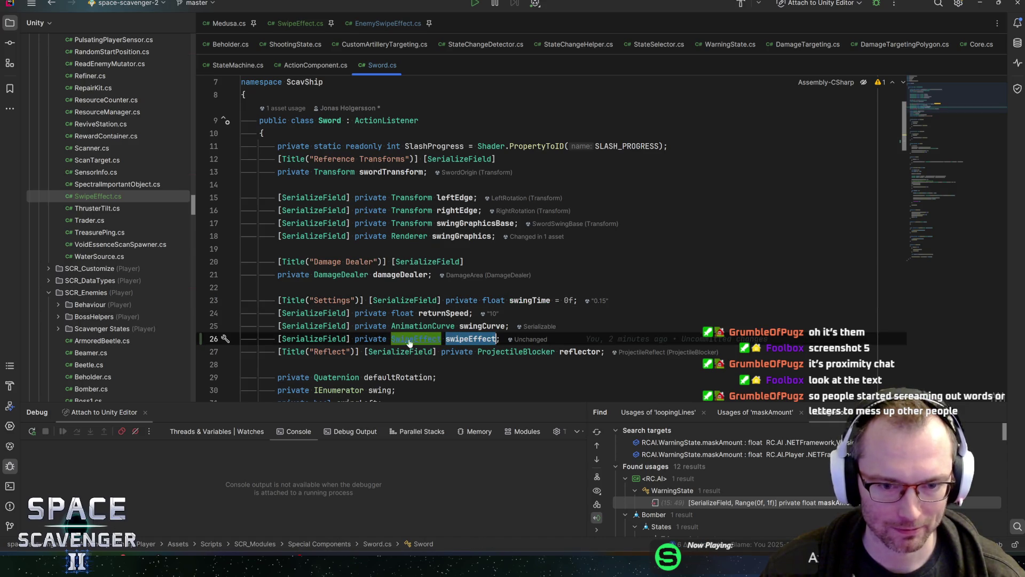
left_click(417, 338, "ctrl")
key("ctrl+f")
scroll(480, 240, "down", 1)
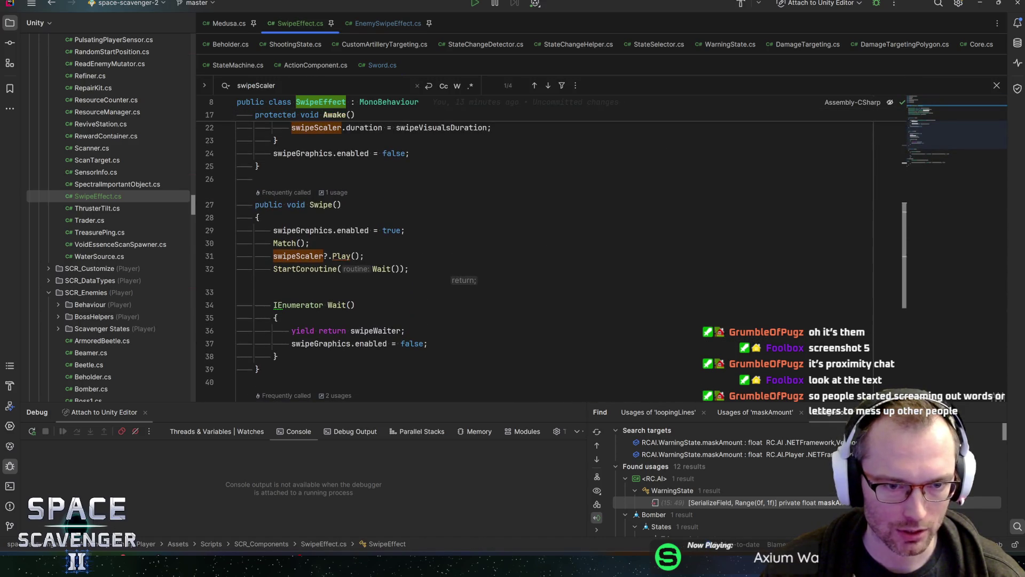
left_click(337, 205)
type("float time =")
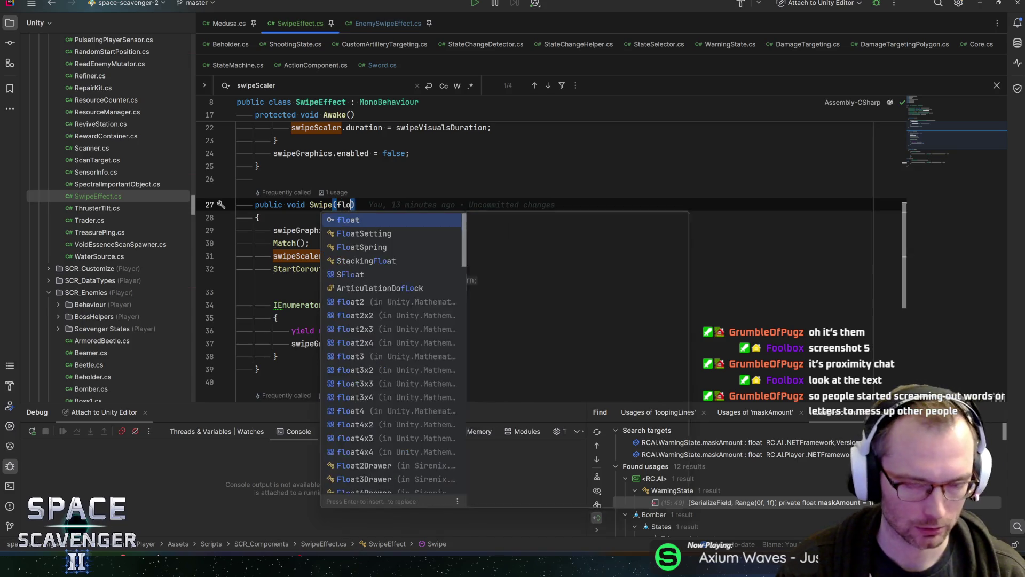
type(" 0f")
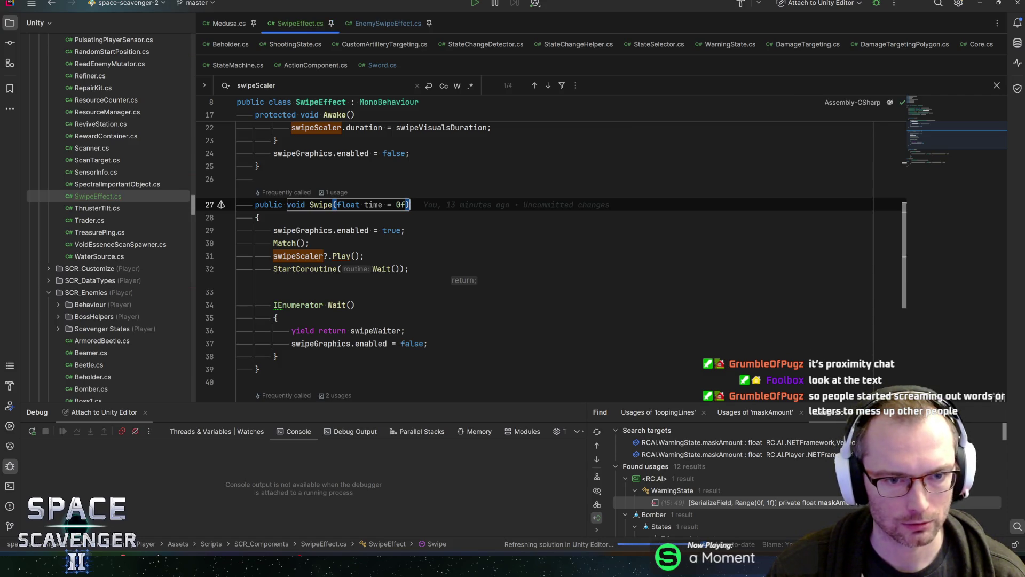
key("Down")
key("Down")
left_click(310, 243)
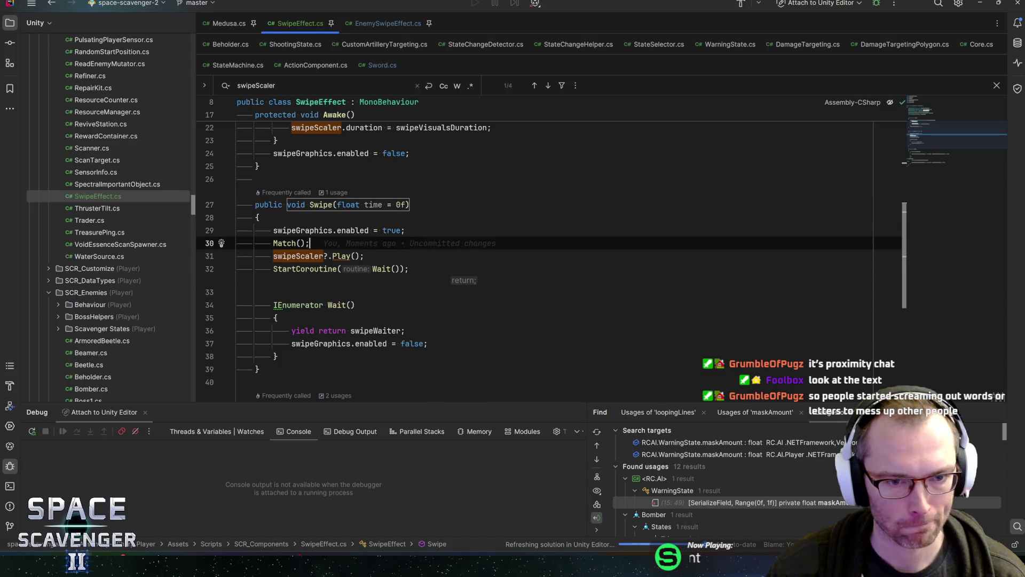
key("Down")
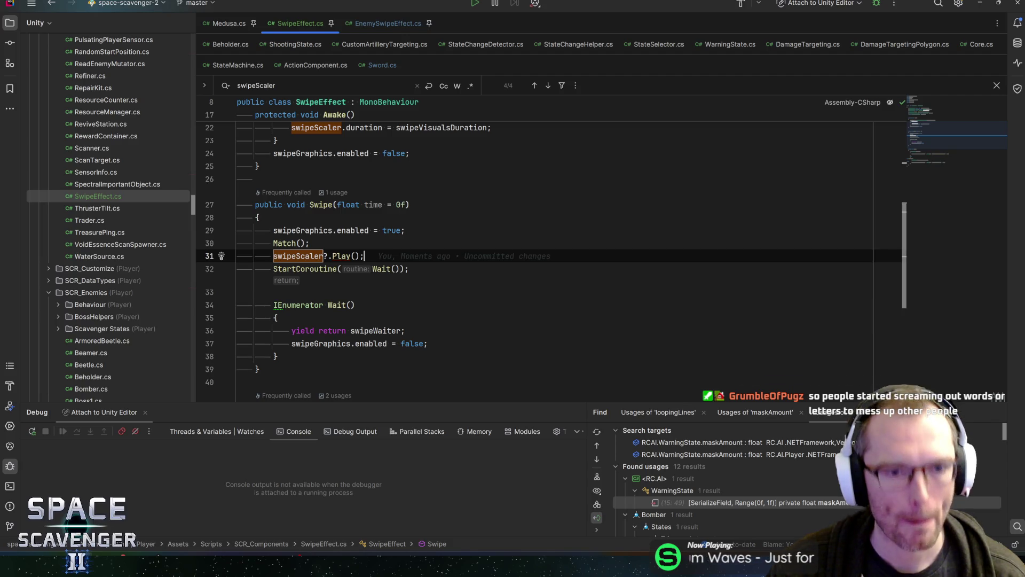
key("End")
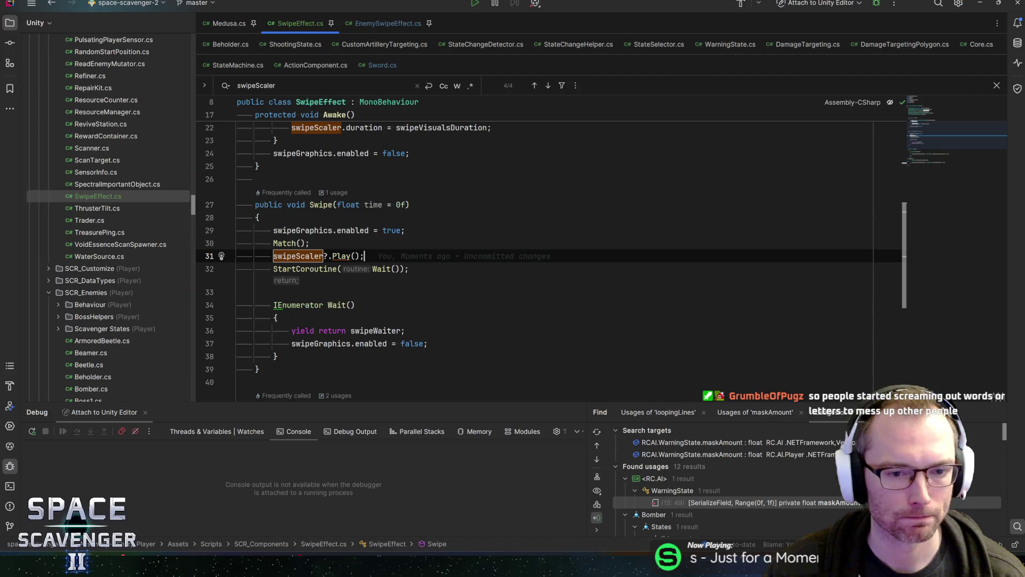
left_click(374, 330)
scroll(534, 240, "up", 4)
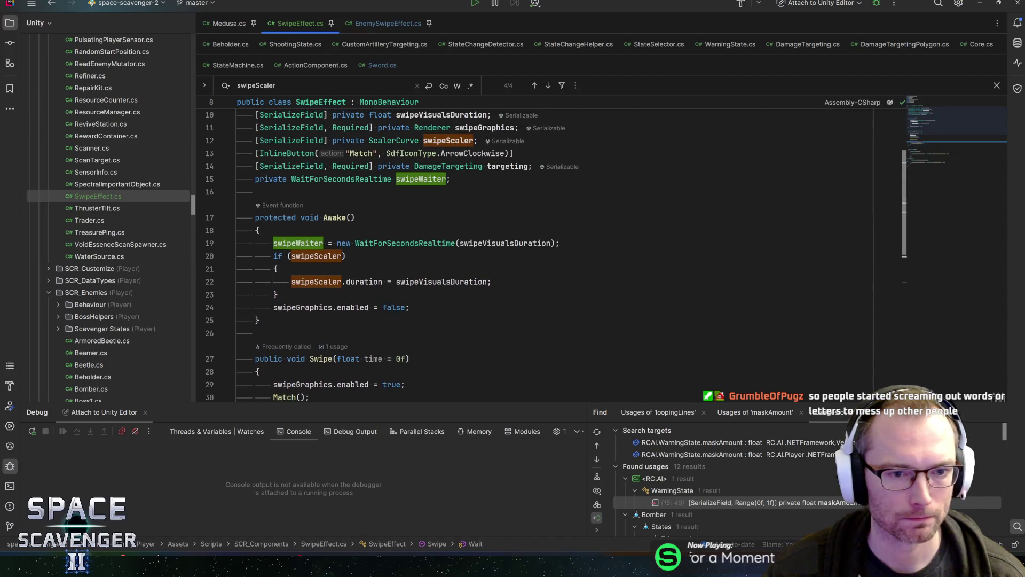
scroll(534, 240, "down", 4)
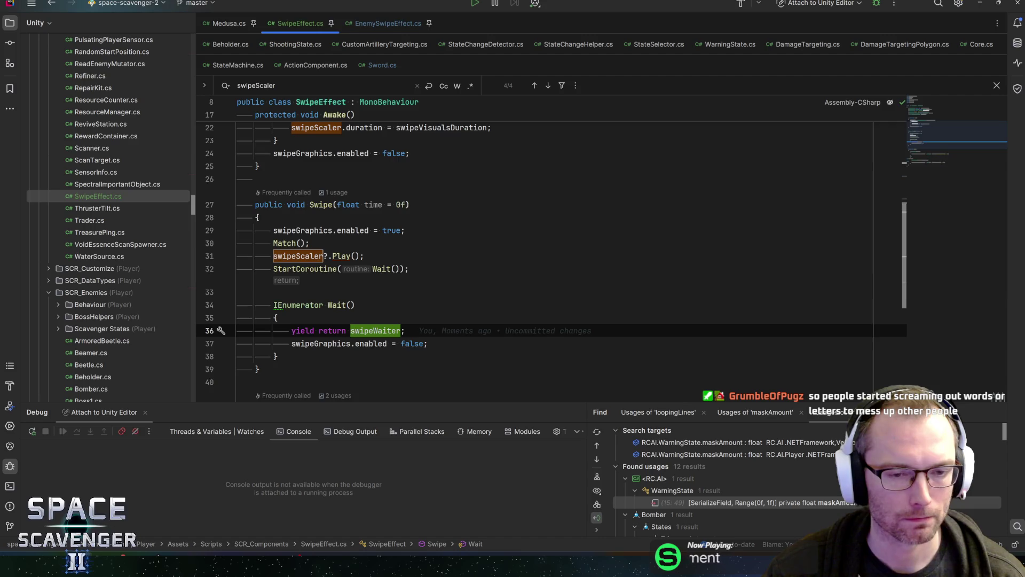
scroll(534, 240, "up", 2)
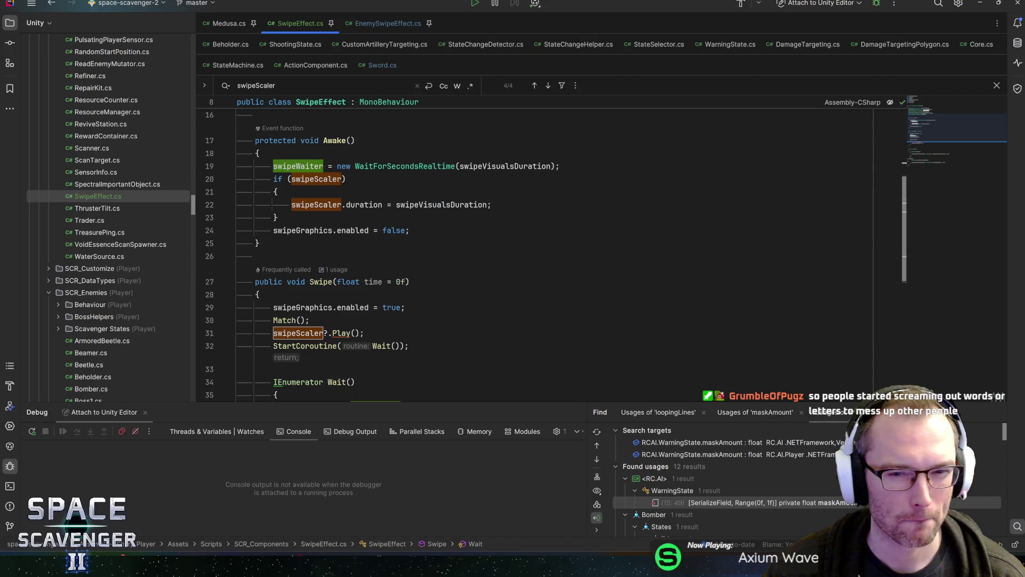
left_click(487, 166)
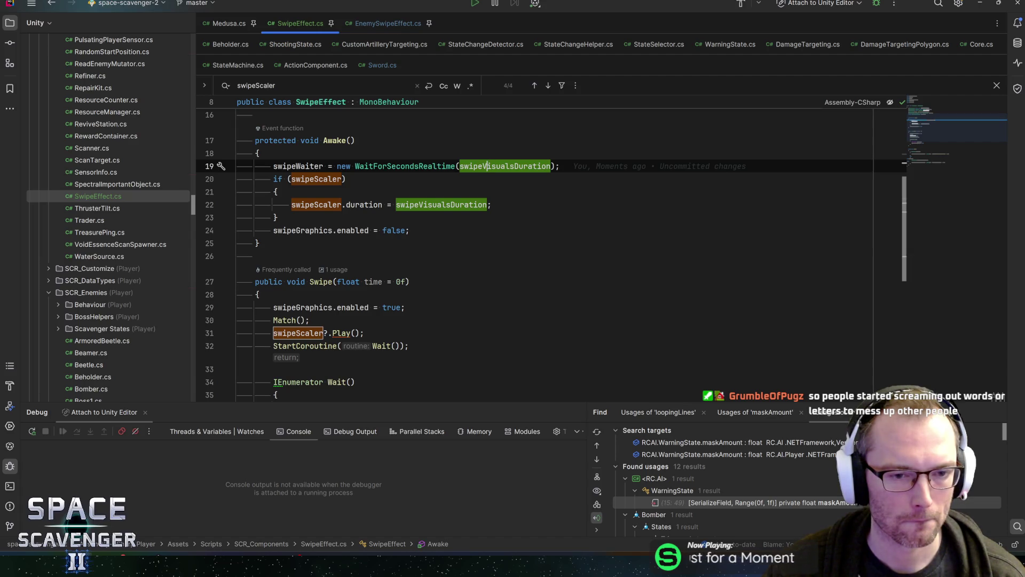
mouse_move(441, 205)
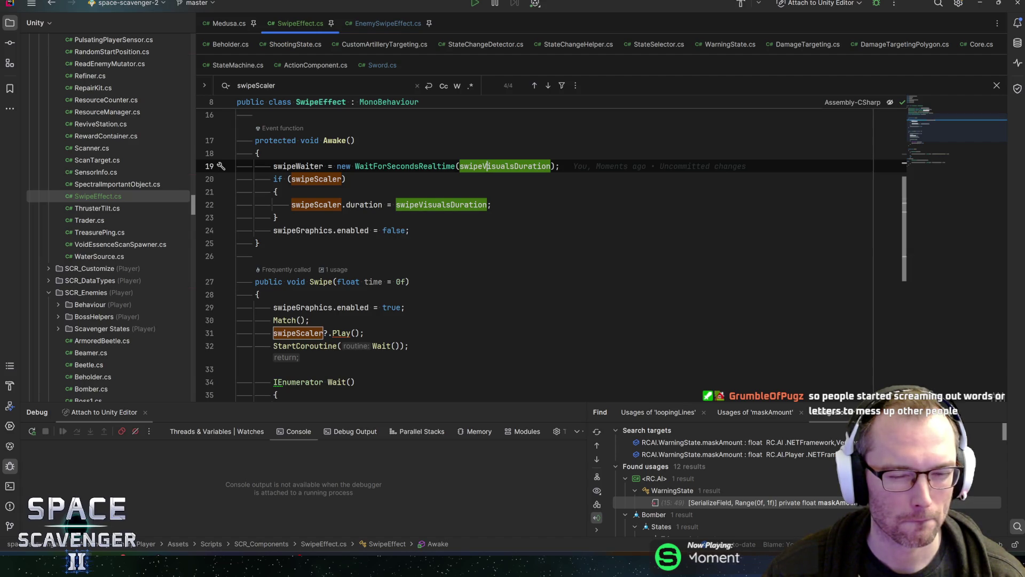
mouse_move(364, 205)
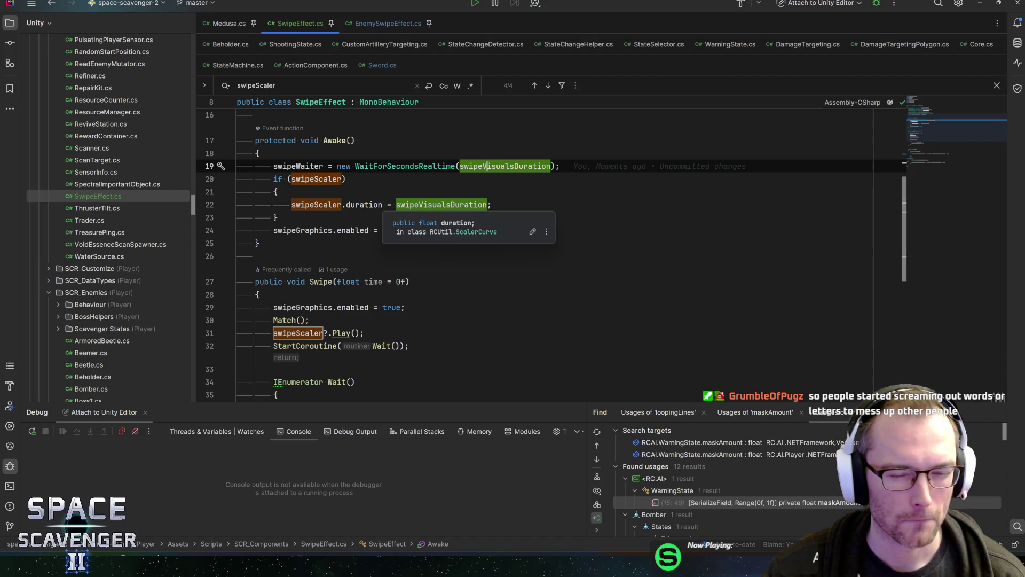
key("Home")
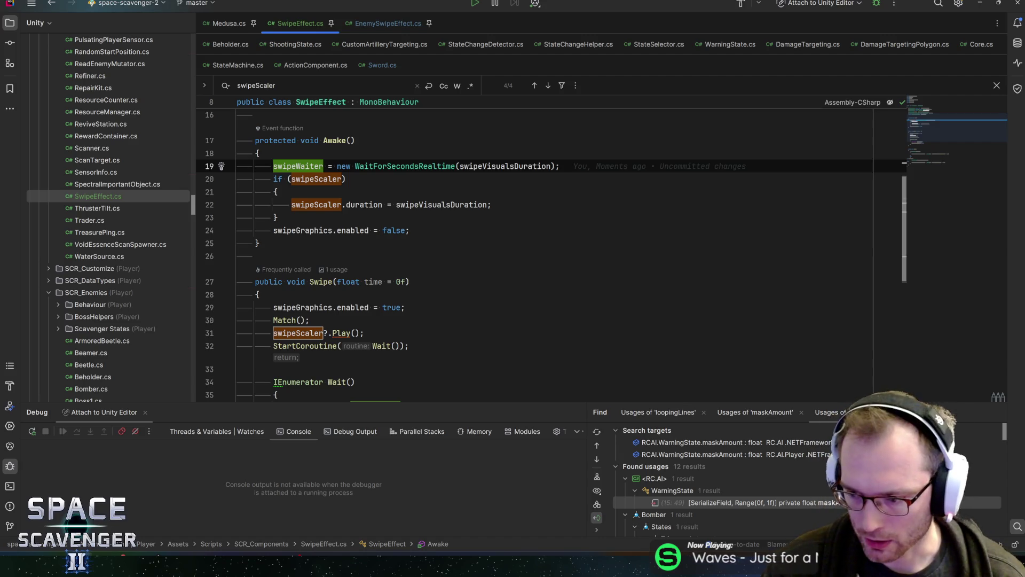
left_click(310, 320)
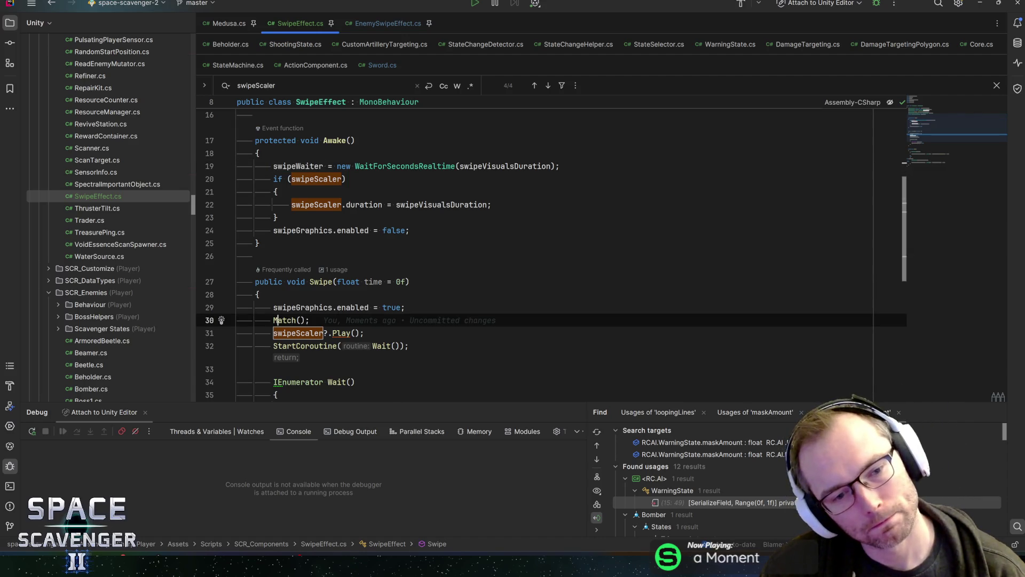
key("Left")
key("Left")
key("Left")
key("F12")
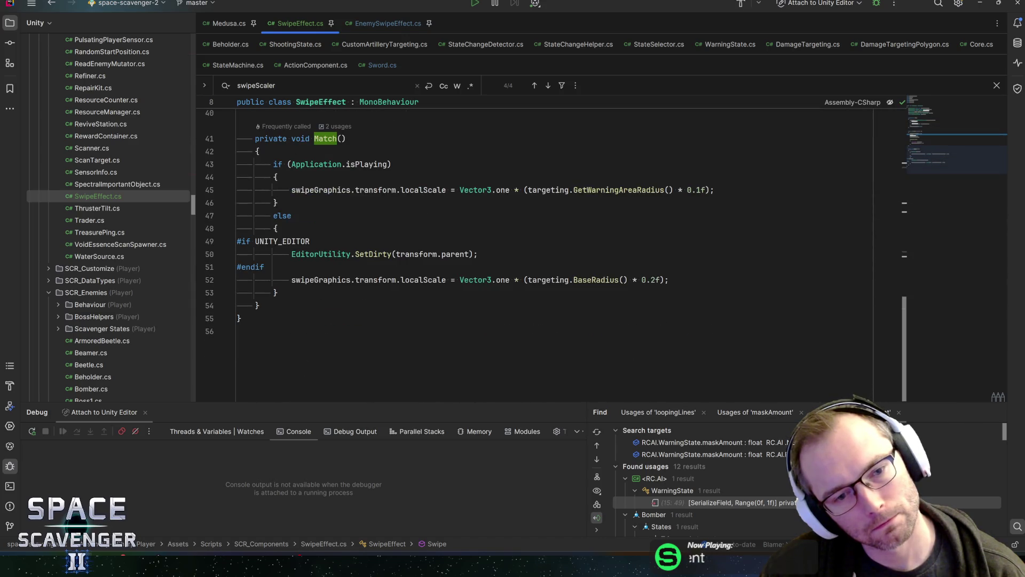
key("ctrl+alt+Left")
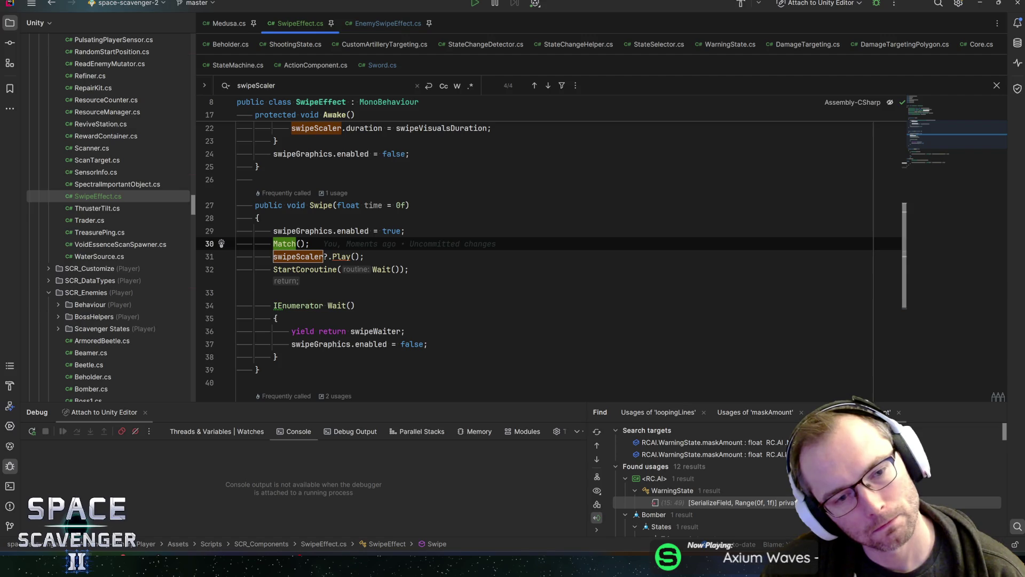
key("alt+Tab")
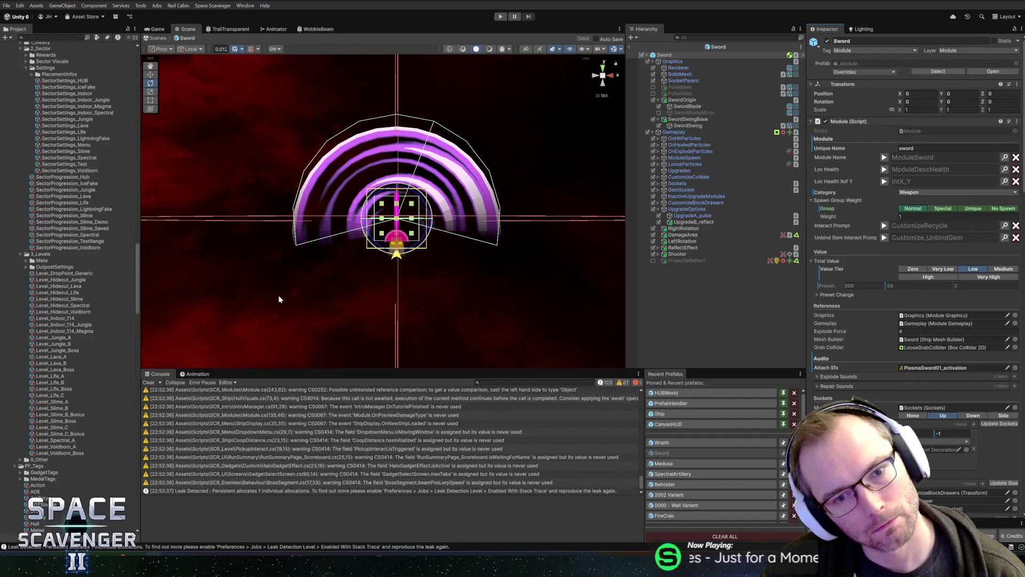
key("alt+Tab")
key("Tab")
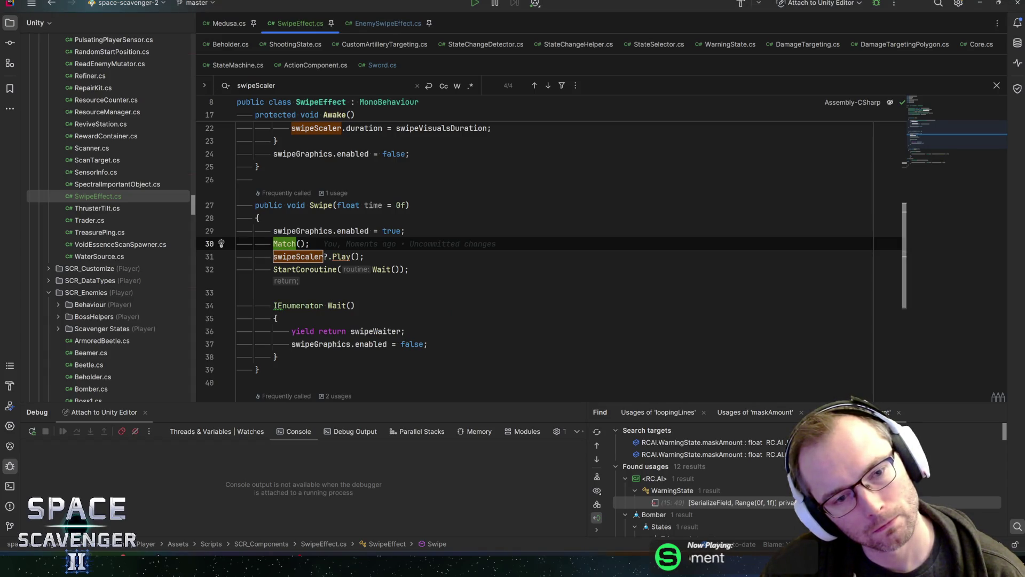
left_click(405, 231)
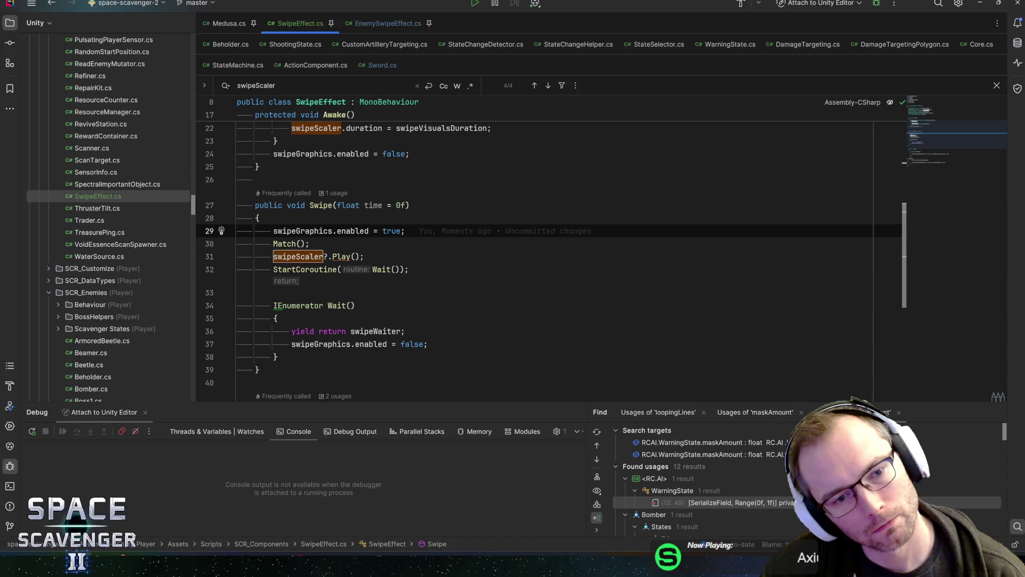
left_click(310, 243)
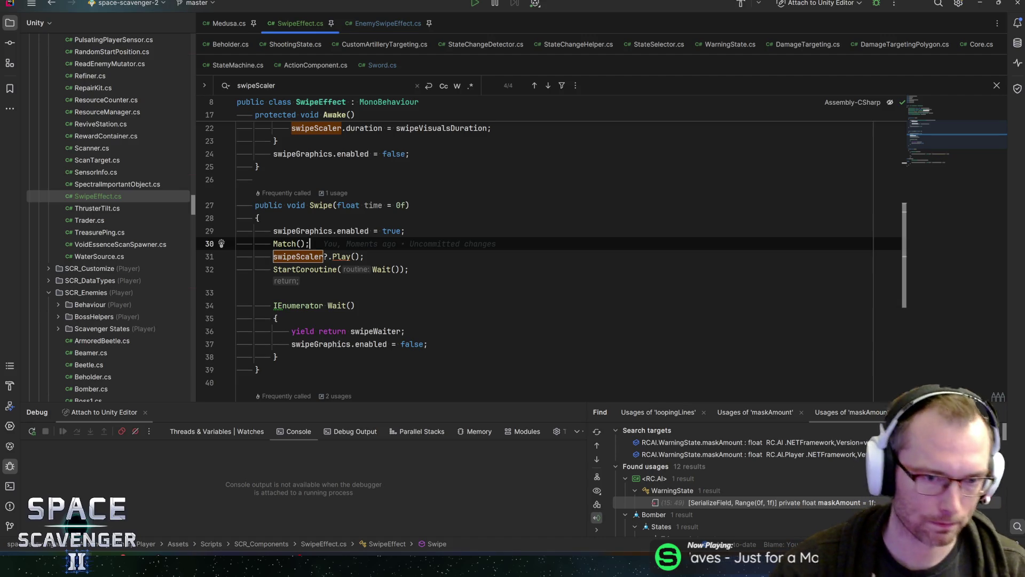
left_click(321, 205)
key("ctrl+alt+Left")
key("ctrl+alt+Left")
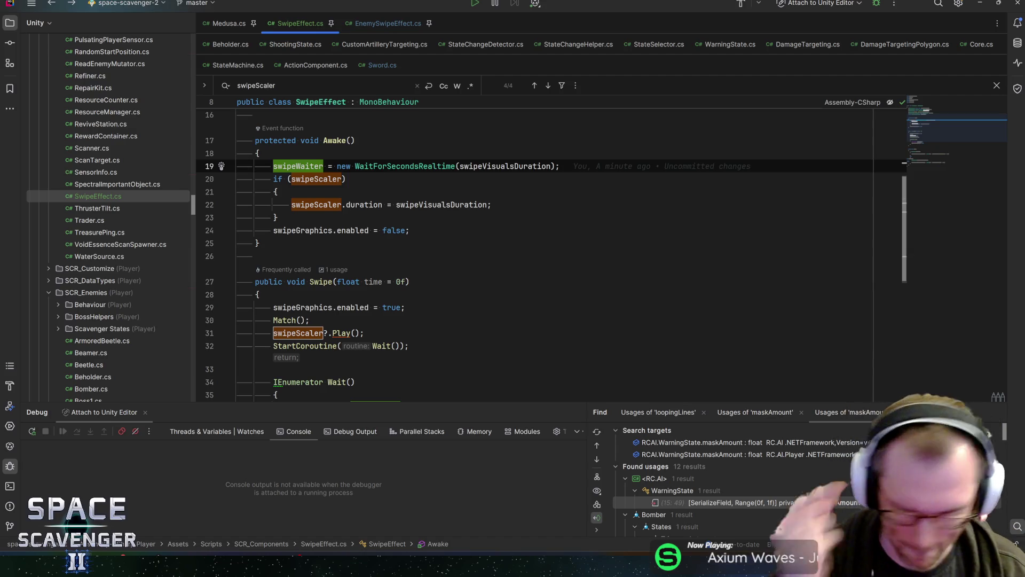
left_click(311, 282)
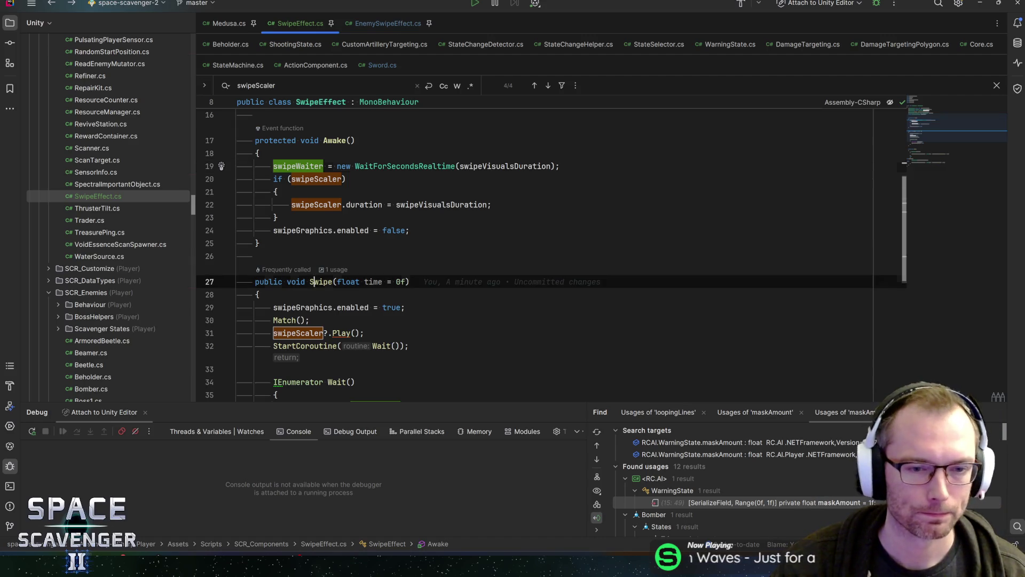
scroll(311, 282, "down", 2)
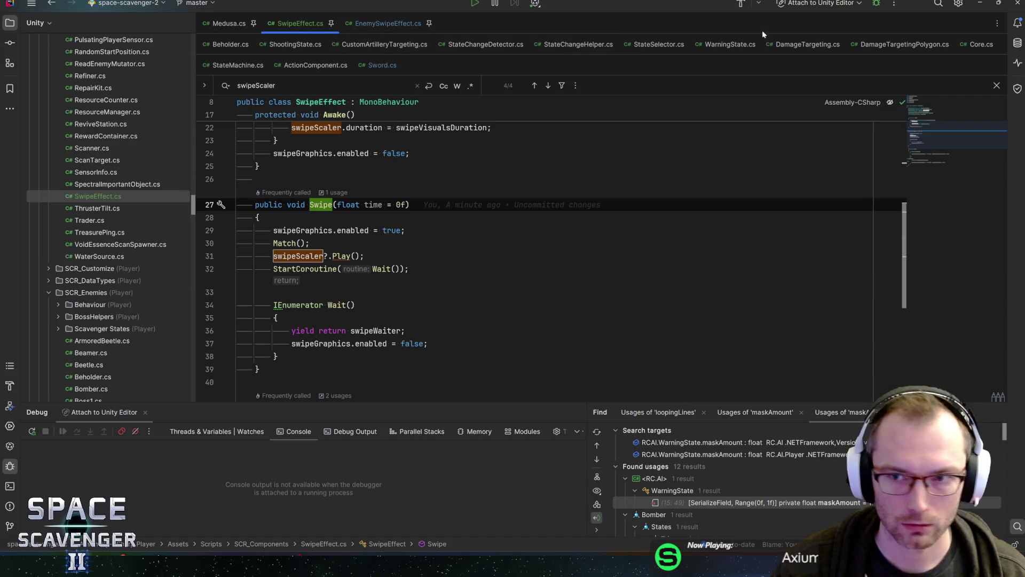
left_click(382, 65)
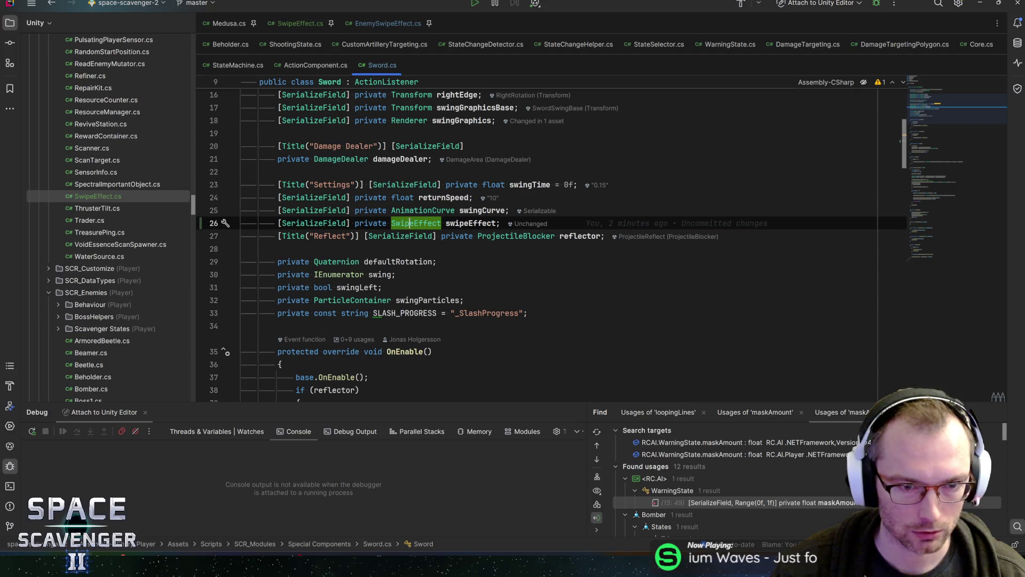
Step: Search Sword.cs for SLASH_PROGRESS and then for SlashProgress usages
key("Down")
key("Down")
key("Down")
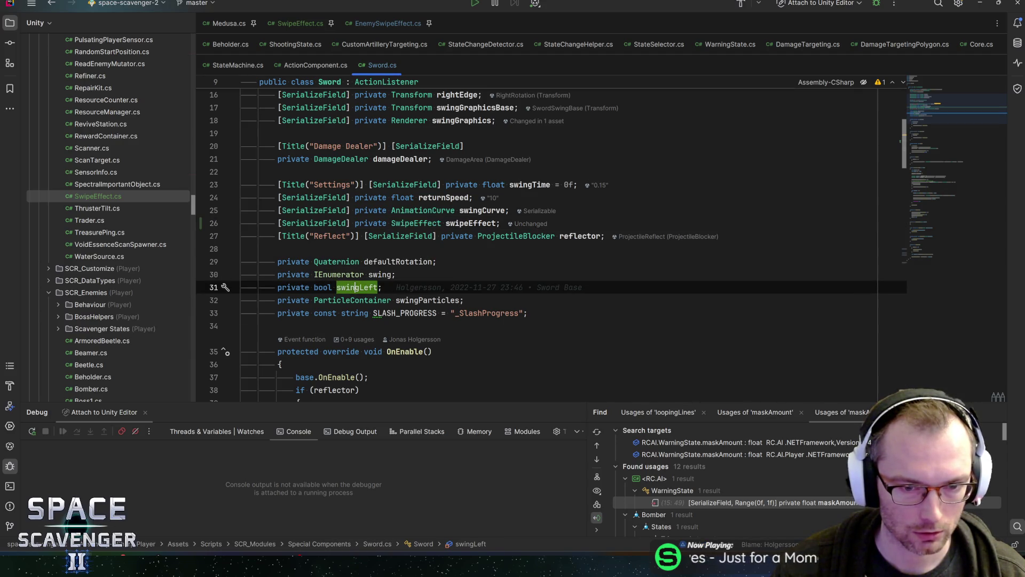
key("Down")
key("ctrl+f")
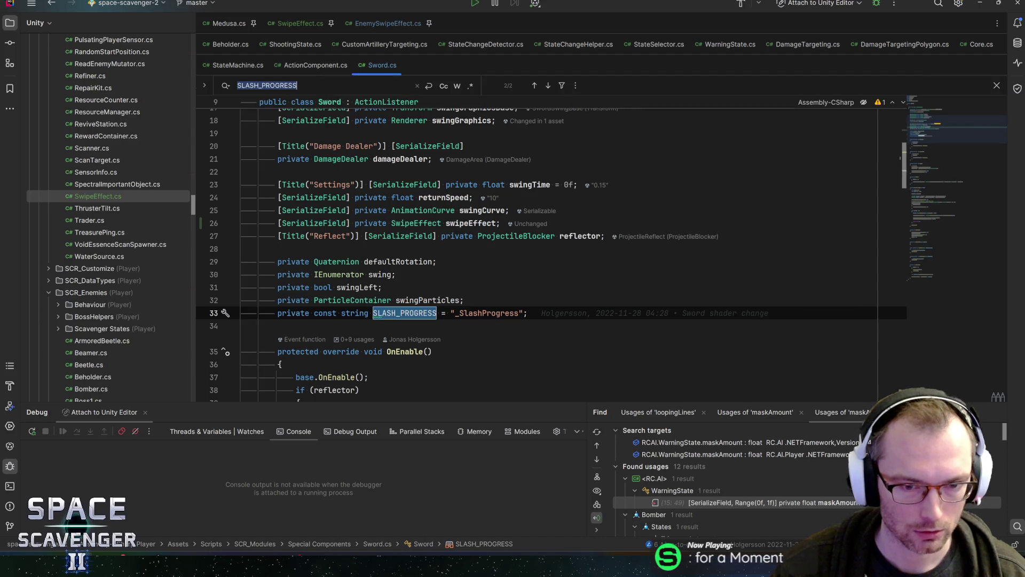
key("Return")
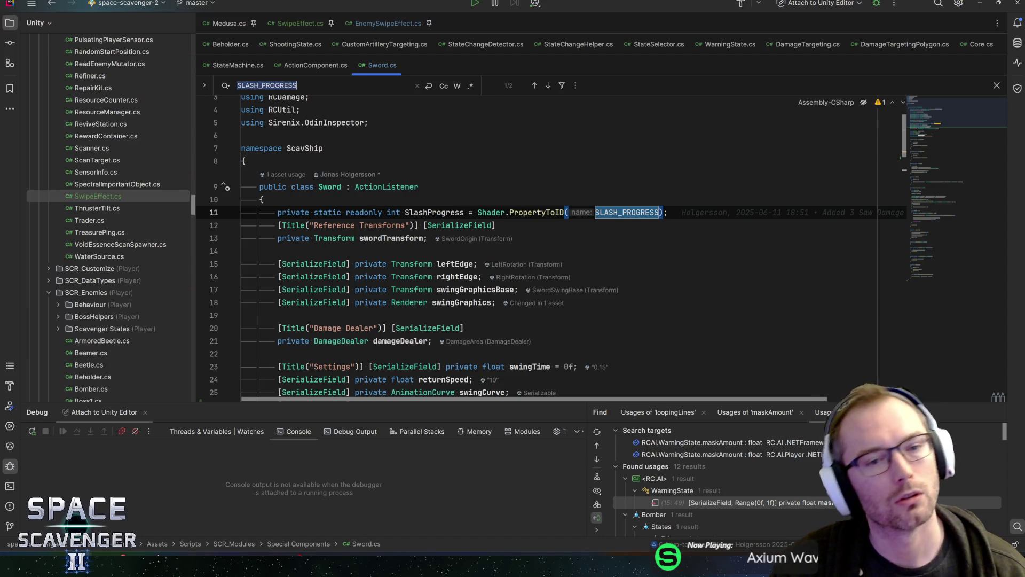
double_click(434, 212)
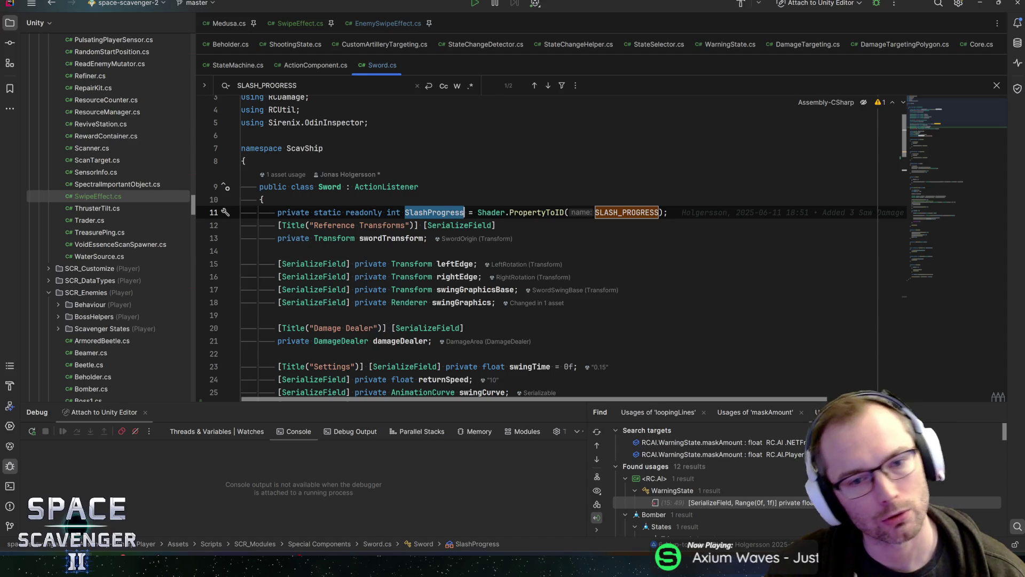
key("ctrl+f")
key("Return")
key("Return")
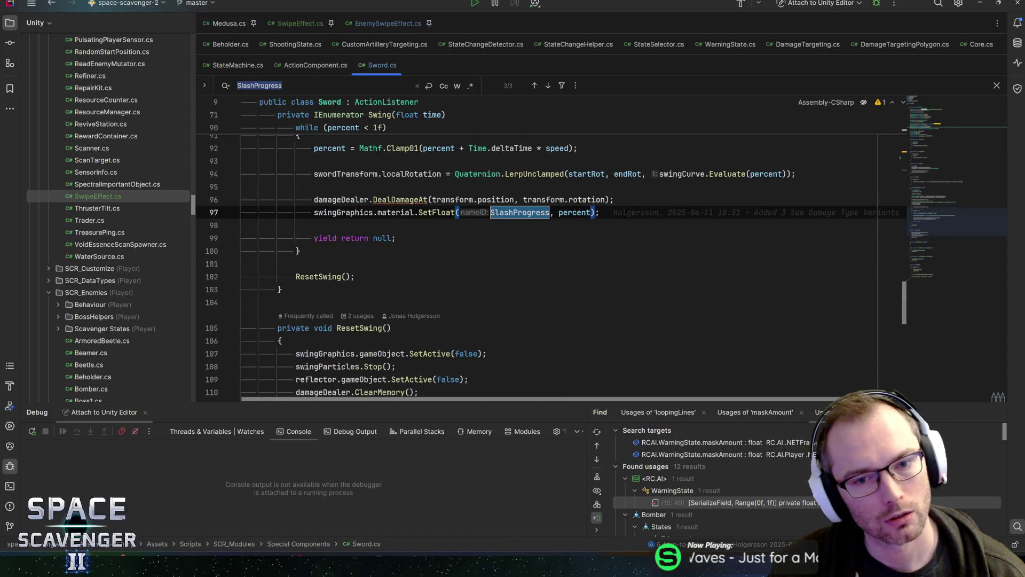
Step: Inspect line 97's swingGraphics usage, then return to SwipeEffect.cs's Wait coroutine
scroll(552, 260, "up", 2)
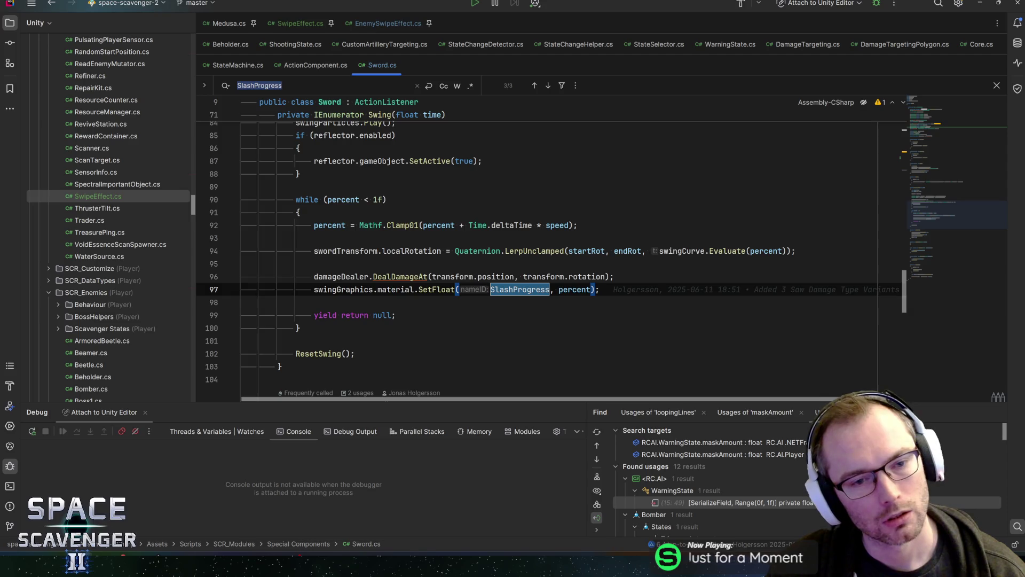
left_click(368, 288)
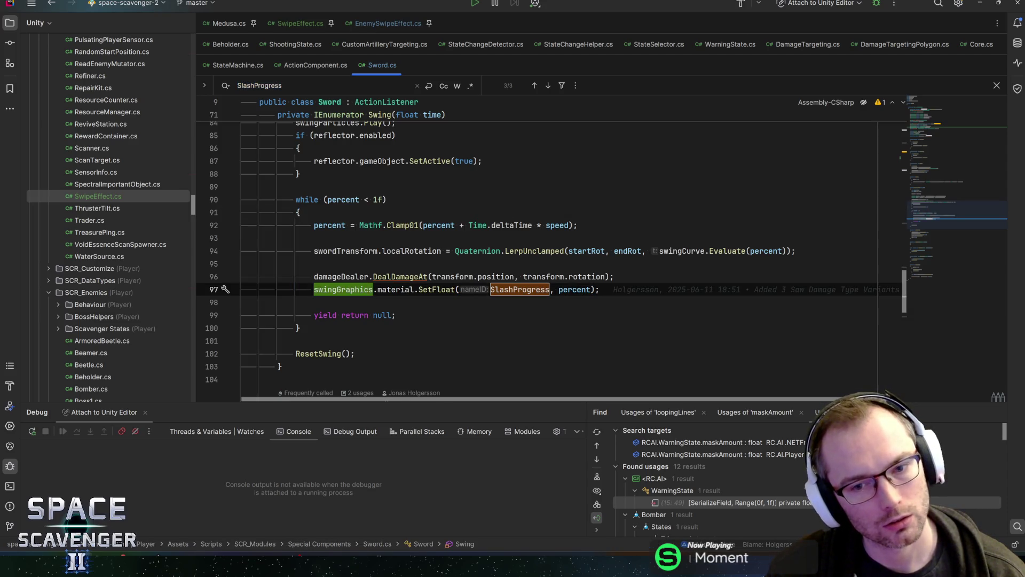
key("End")
left_click(302, 24)
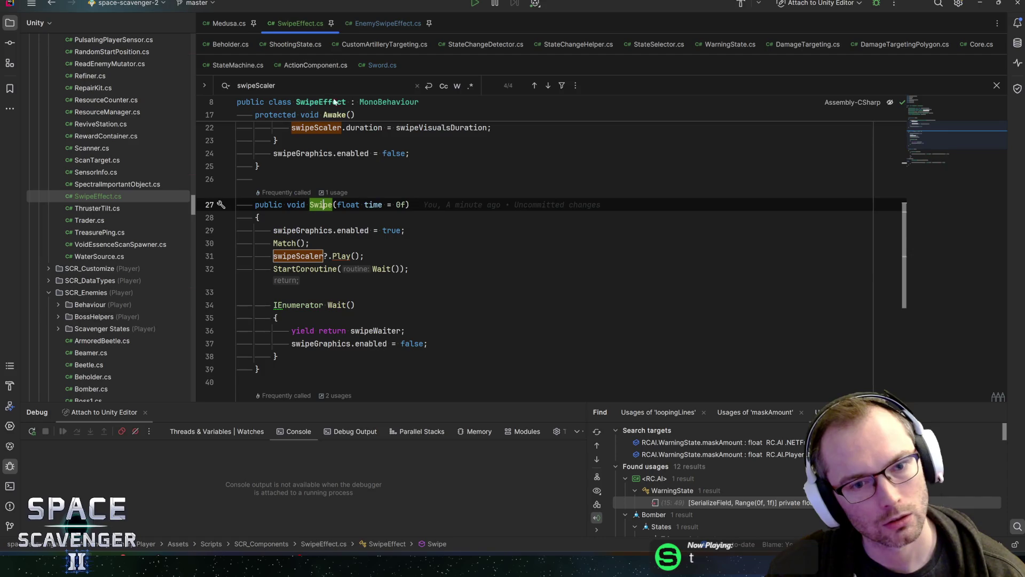
left_click(386, 269)
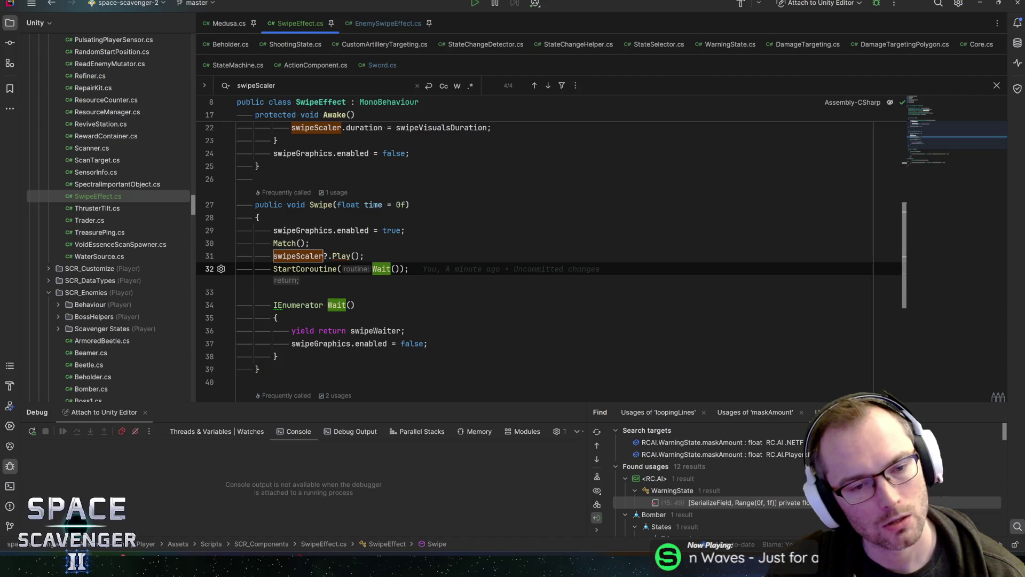
key("alt+Tab")
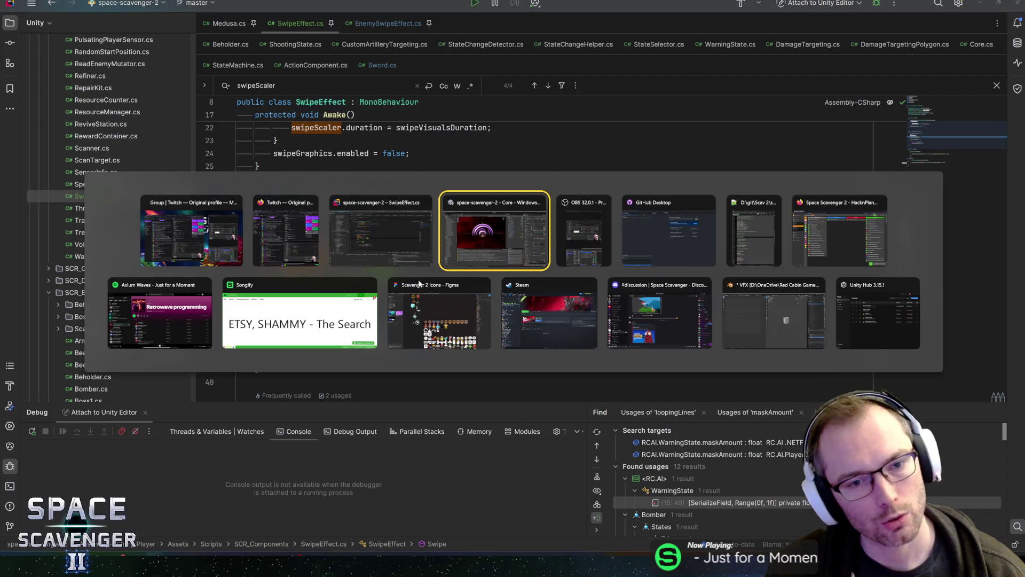
Step: Select SwordSwing and drag its SlashProgress slider from 0.505 down to 0.07
left_click(494, 212)
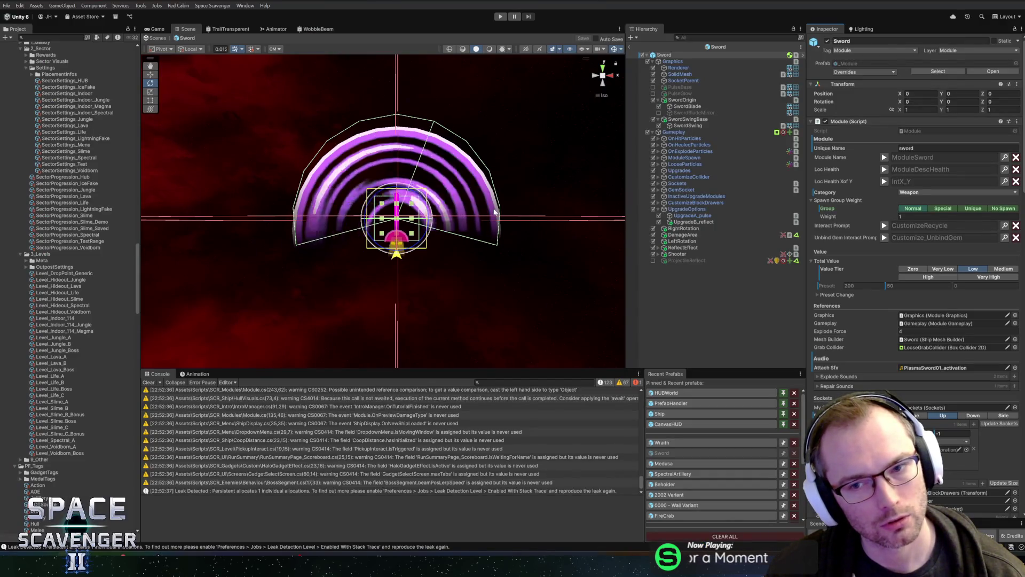
scroll(907, 267, "down", 10)
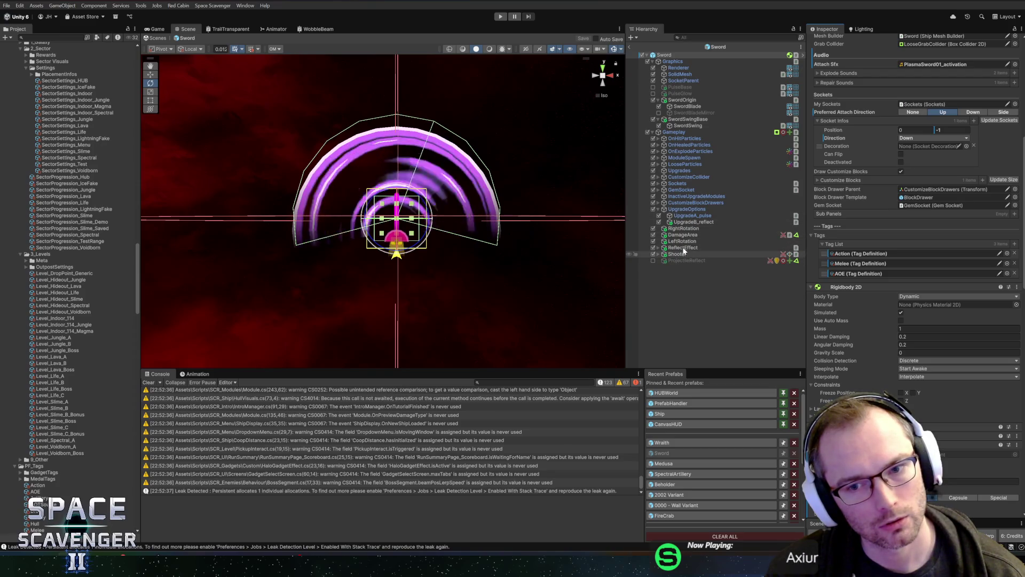
left_click(687, 126)
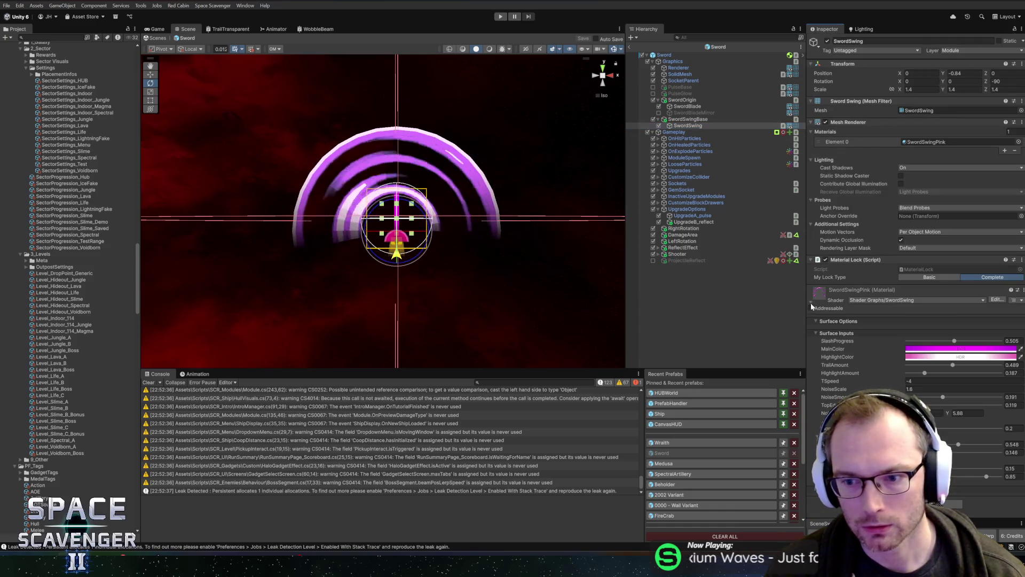
mouse_move(957, 346)
left_mouse_down()
mouse_move(915, 346)
mouse_move(998, 347)
mouse_move(880, 349)
left_mouse_up()
key("alt+Tab")
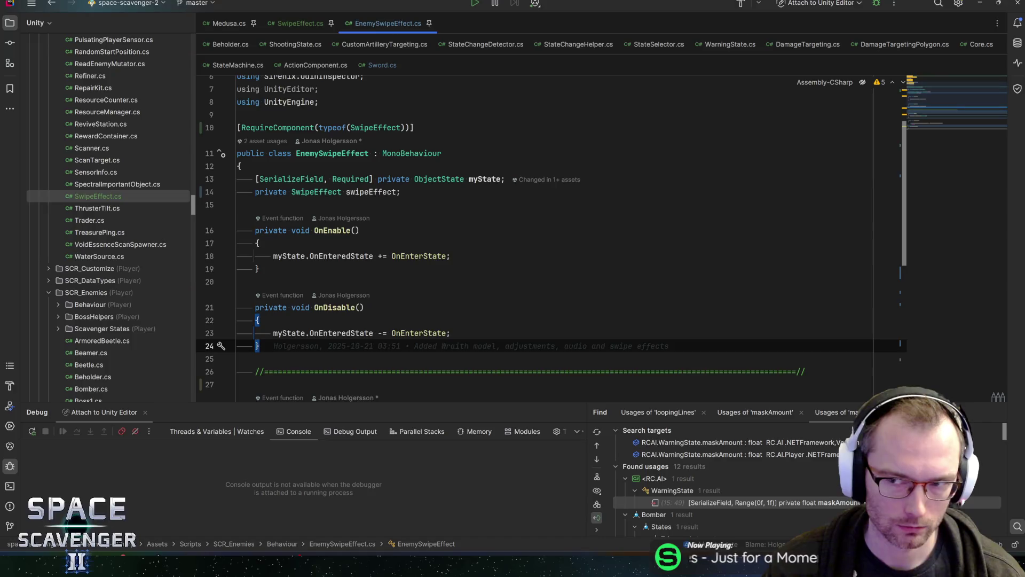
Step: Review SwipeEffect's Swipe method, then pin Sword.cs and place the caret after the reflector block
left_click(258, 320)
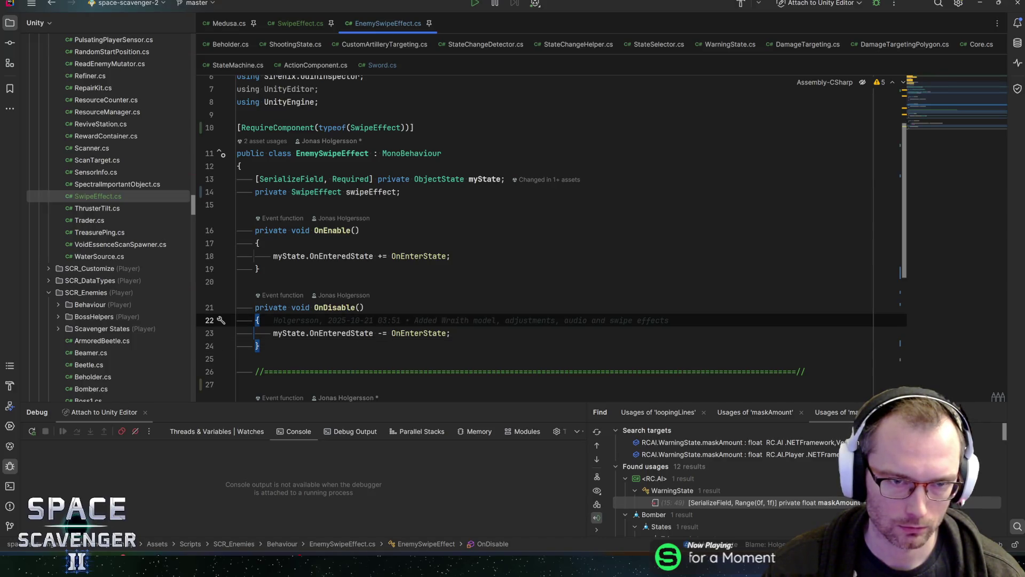
left_click(309, 24)
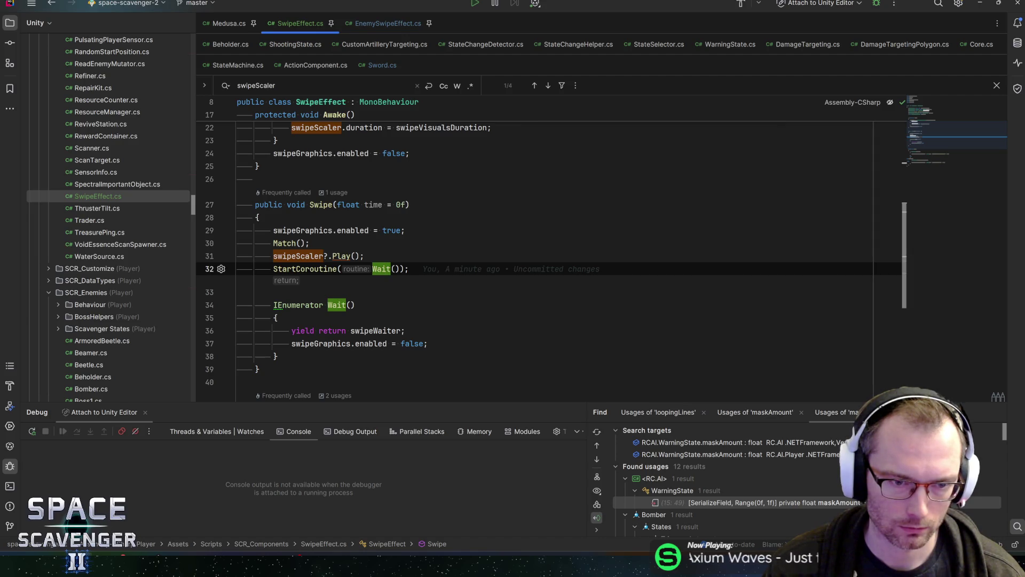
left_click(385, 23)
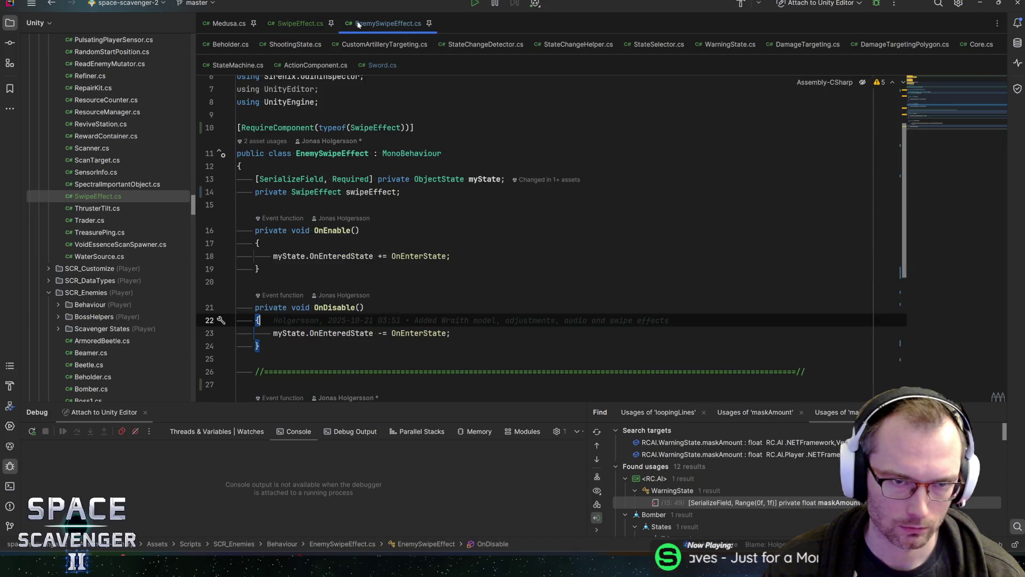
left_click(377, 65)
left_click_drag(377, 64, 280, 24)
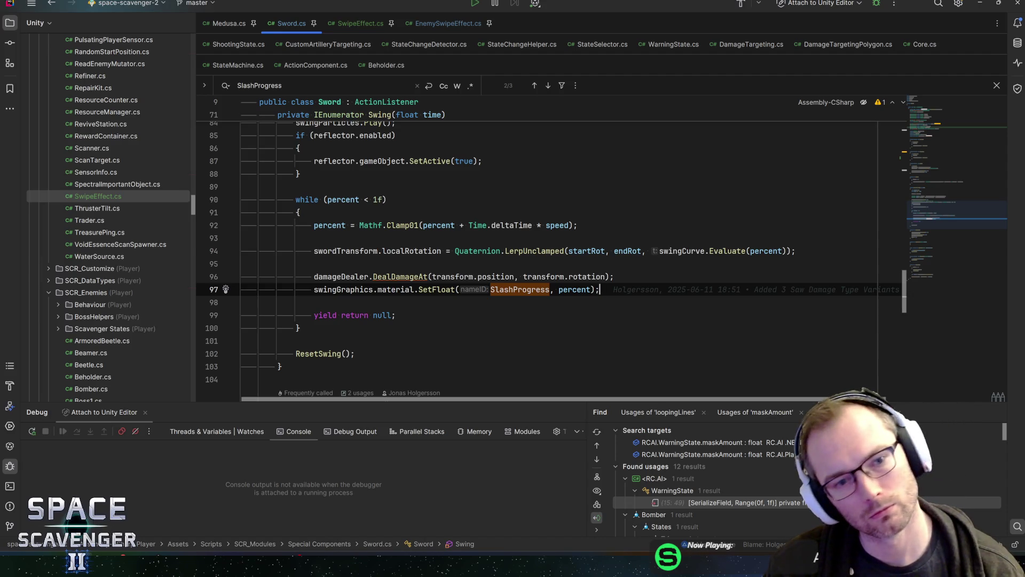
left_click(301, 173)
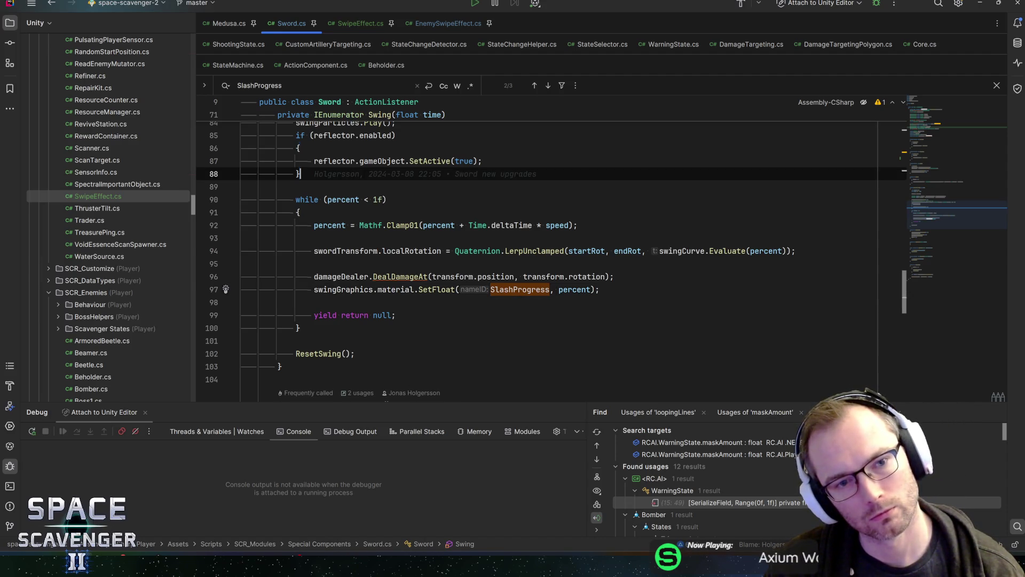
Step: Add 'swipeEffect.Swipe(time);' after the reflector block and jump to Swipe's definition
scroll(301, 174, "up", 2)
scroll(551, 259, "up", 1)
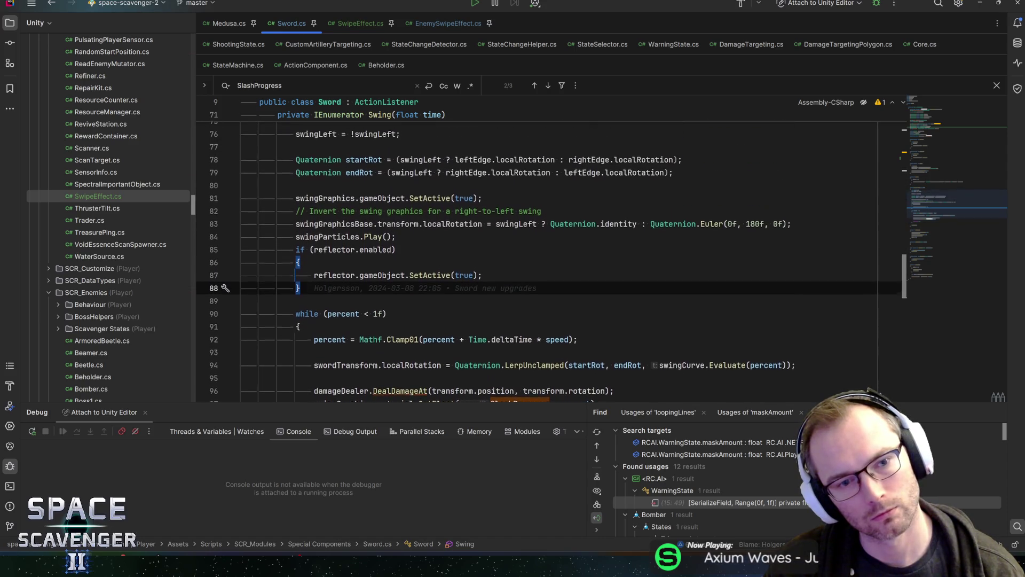
key("Return")
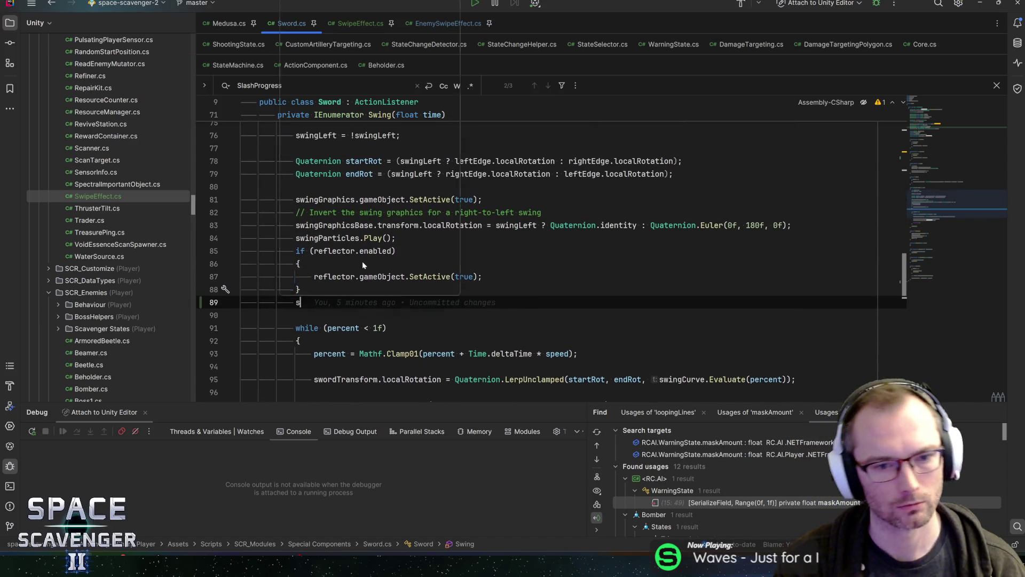
type("swing")
key("BackSpace")
key("BackSpace")
key("BackSpace")
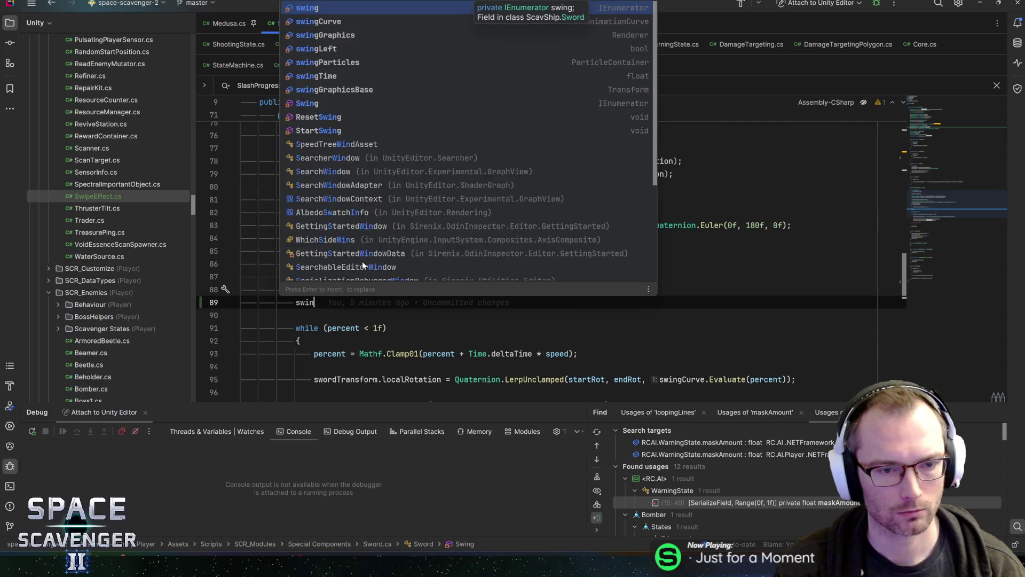
type("ipe")
key("Return")
type(".")
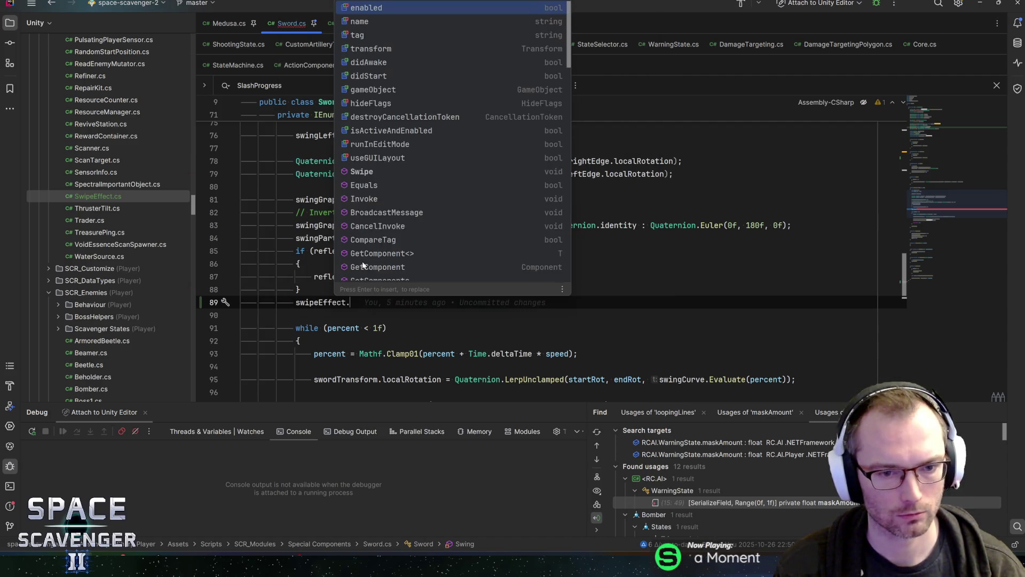
type("Swipe(")
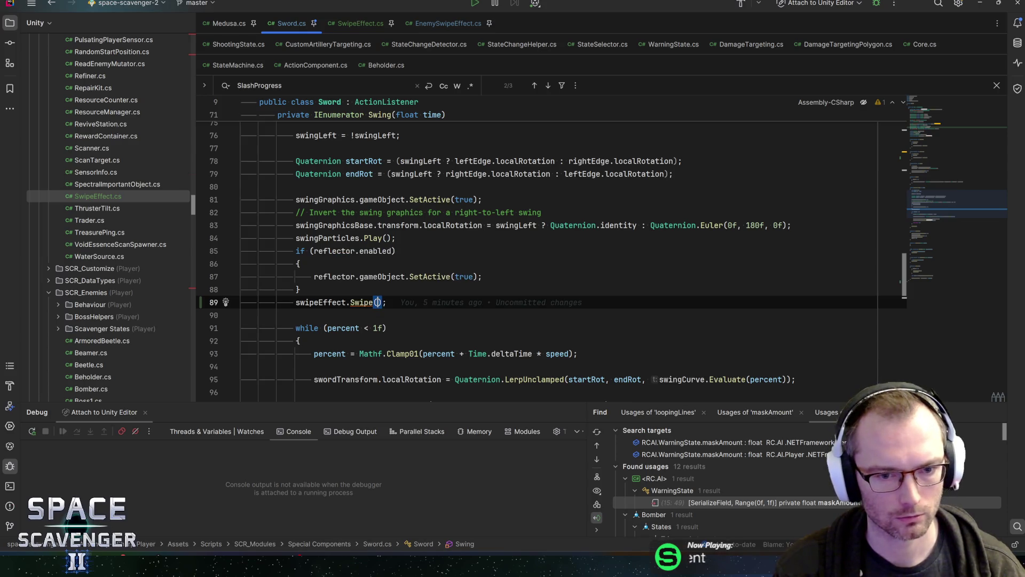
type("time")
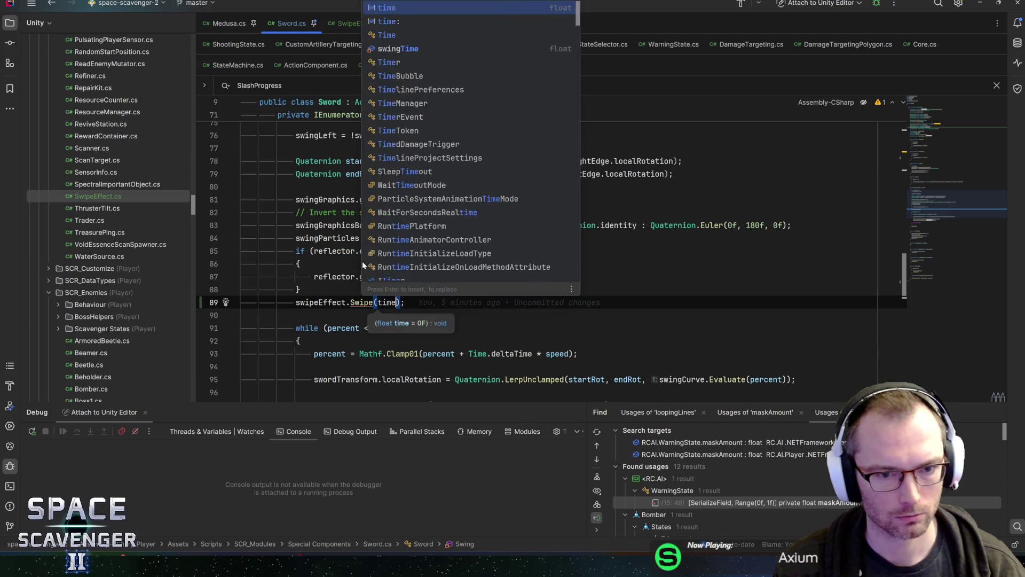
key("Home")
key("Return")
key("End")
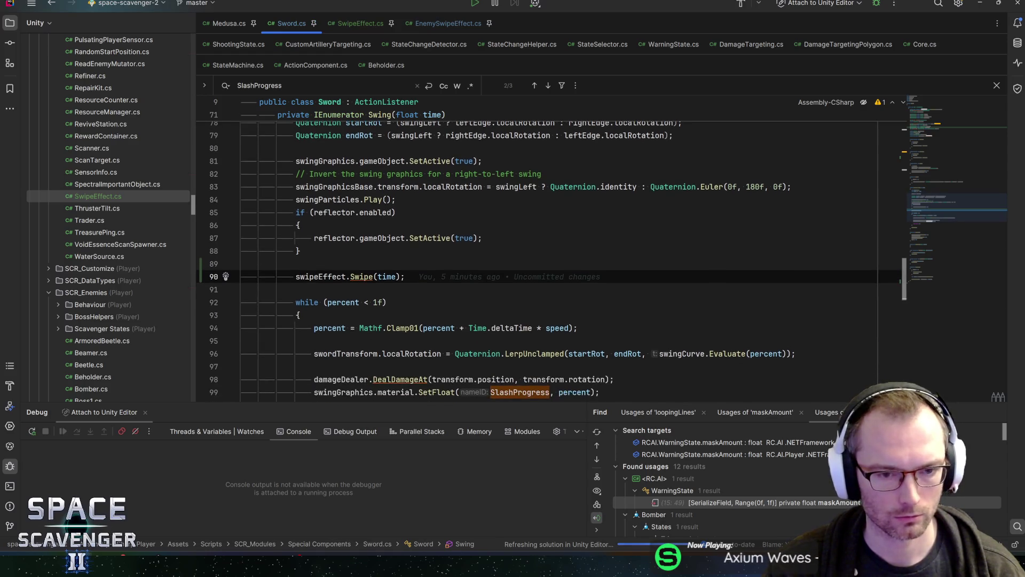
left_click(361, 274, "ctrl")
left_click(365, 205)
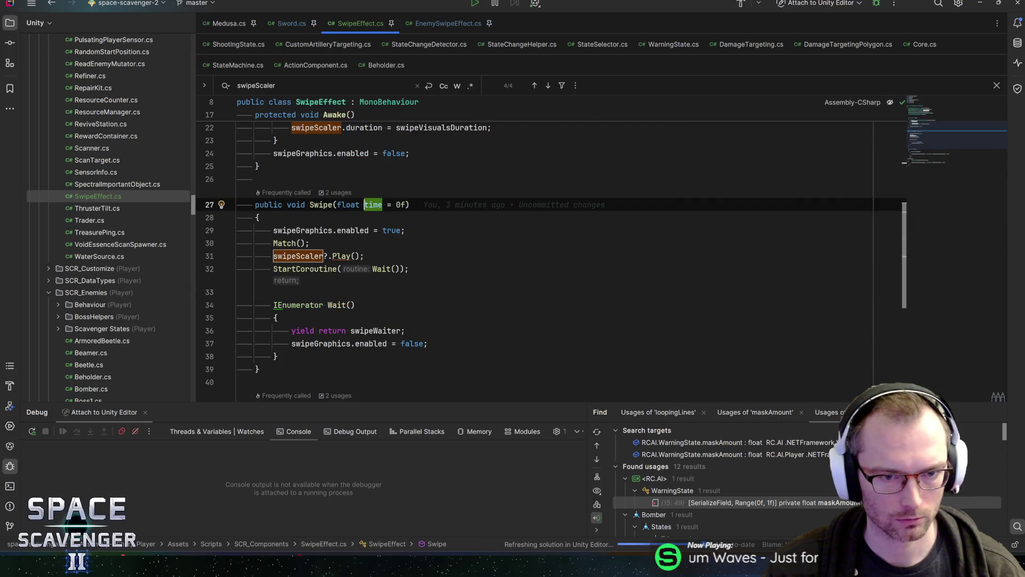
Step: Above the swipe graphics line, start an if comparing time with IsAlmost(0f) and swipeWaiter.waitTime
double_click(373, 204)
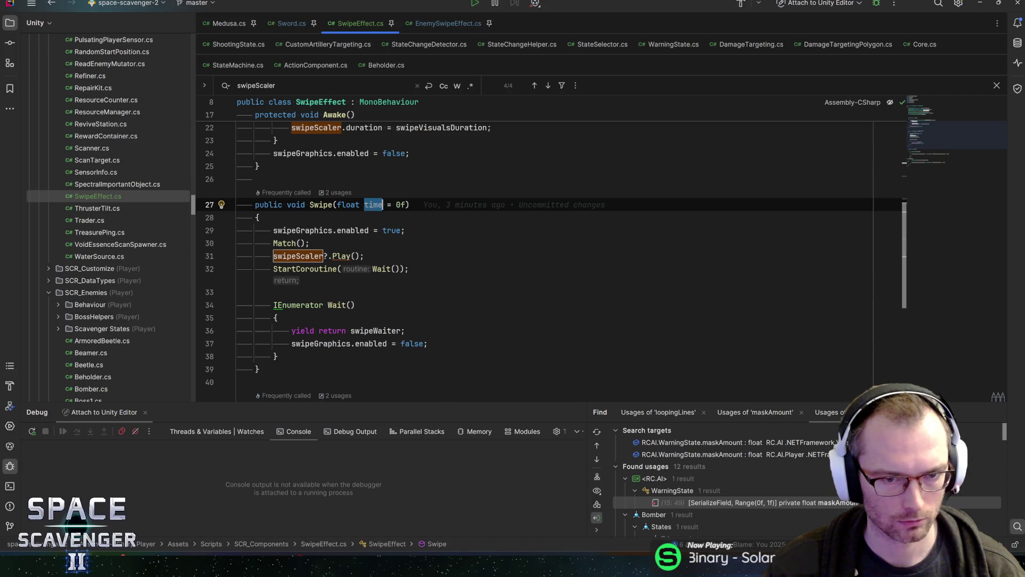
left_click(406, 230)
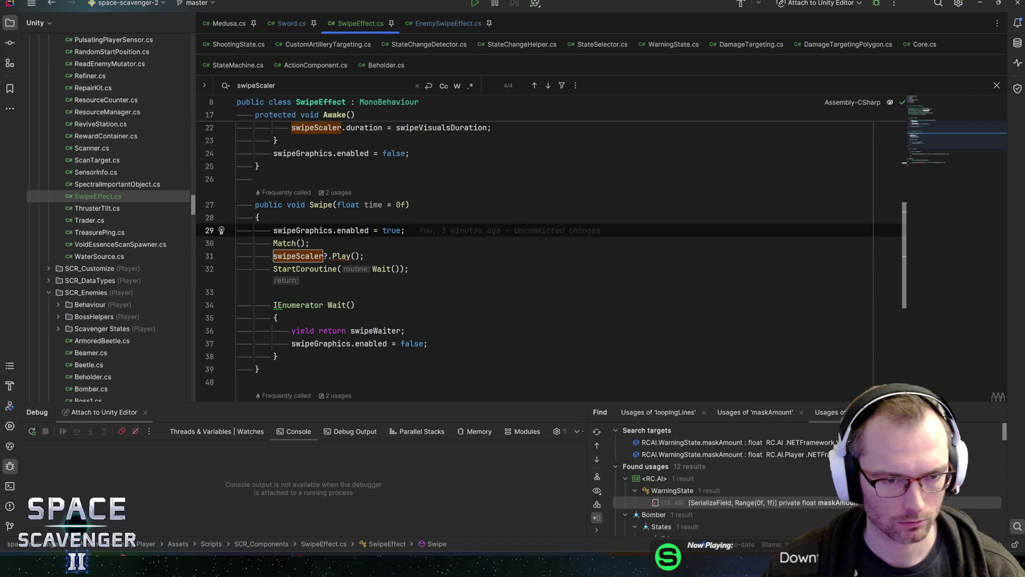
key("ctrl+alt+Return")
type("if (time")
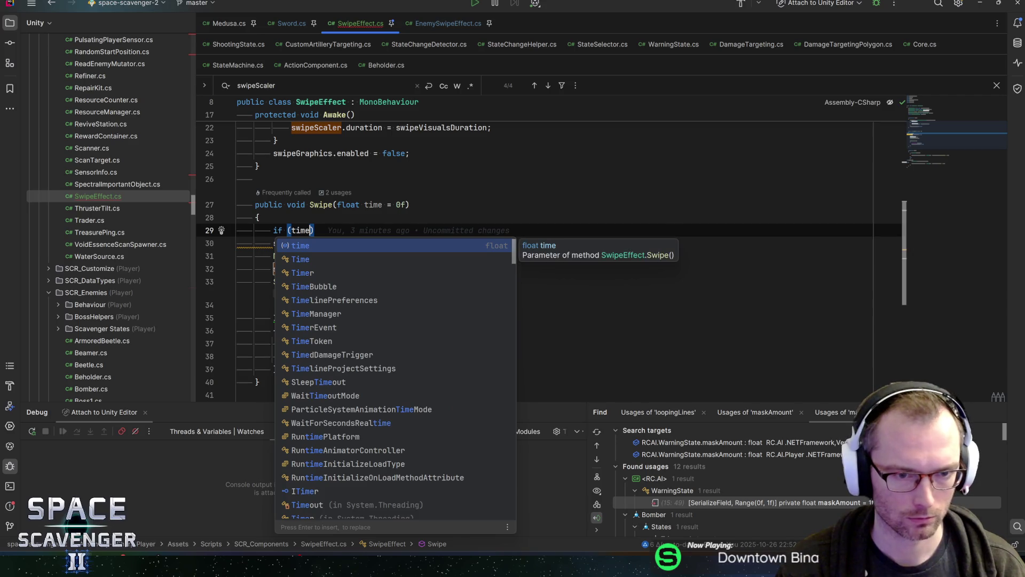
type(".is")
key("Return")
type("0f) ")
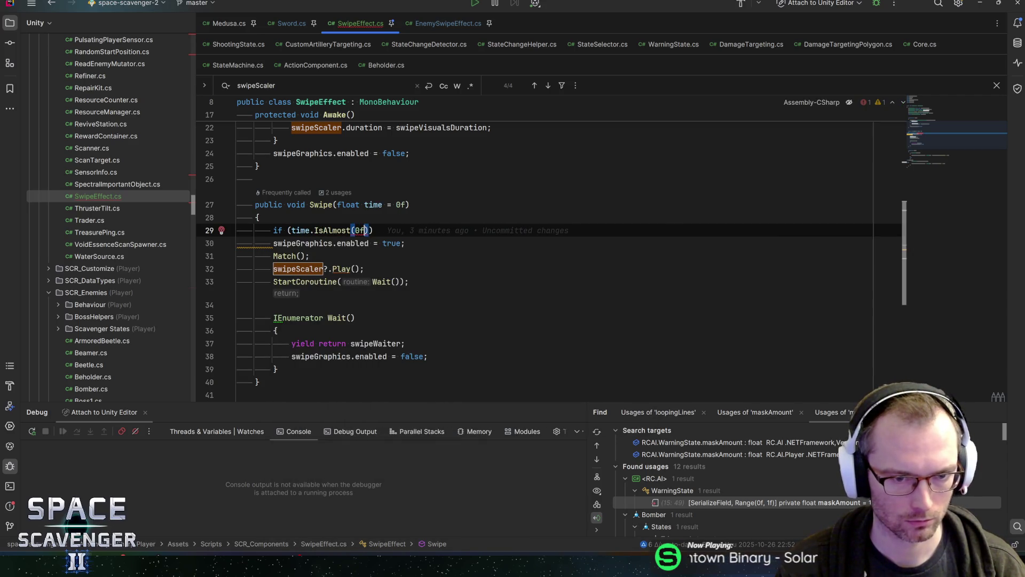
type("|| time.isa")
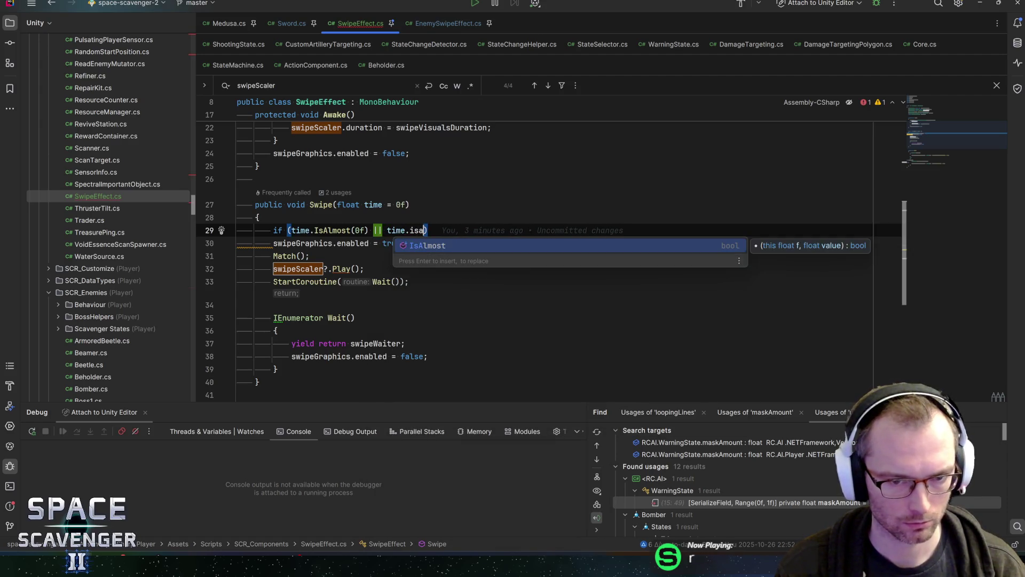
key("Return")
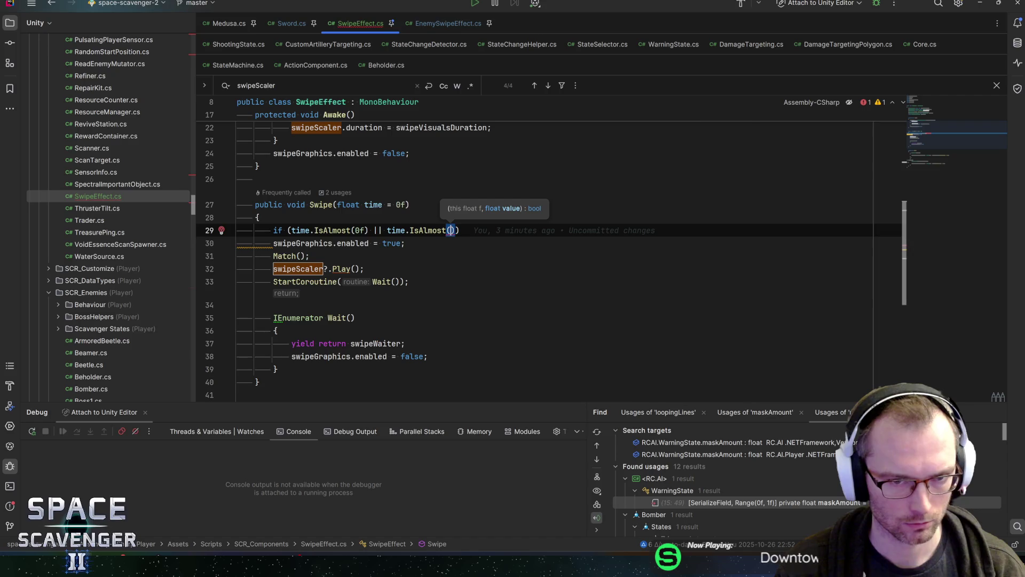
type("sw")
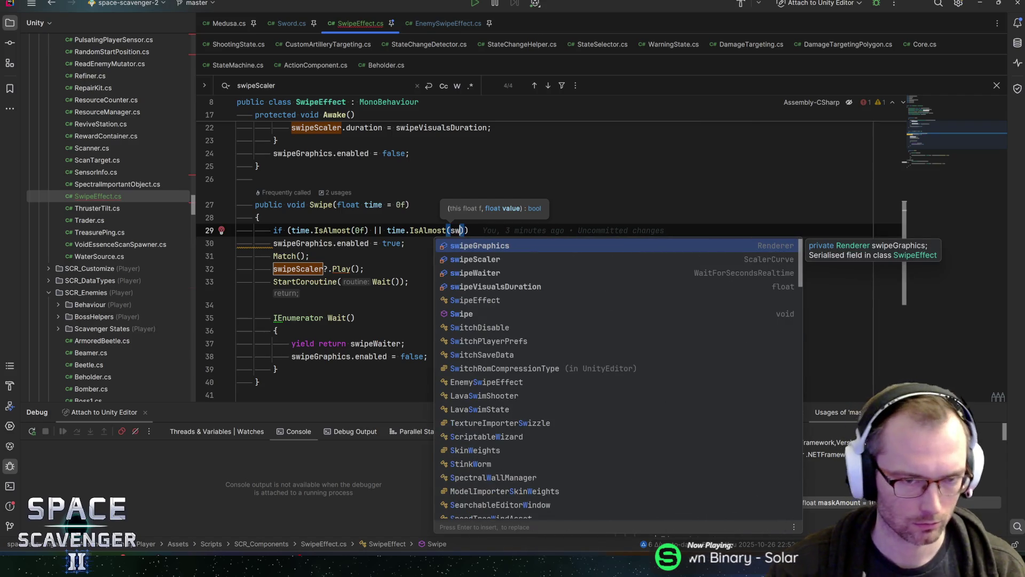
scroll(534, 214, "up", 2)
type("Waiter.d")
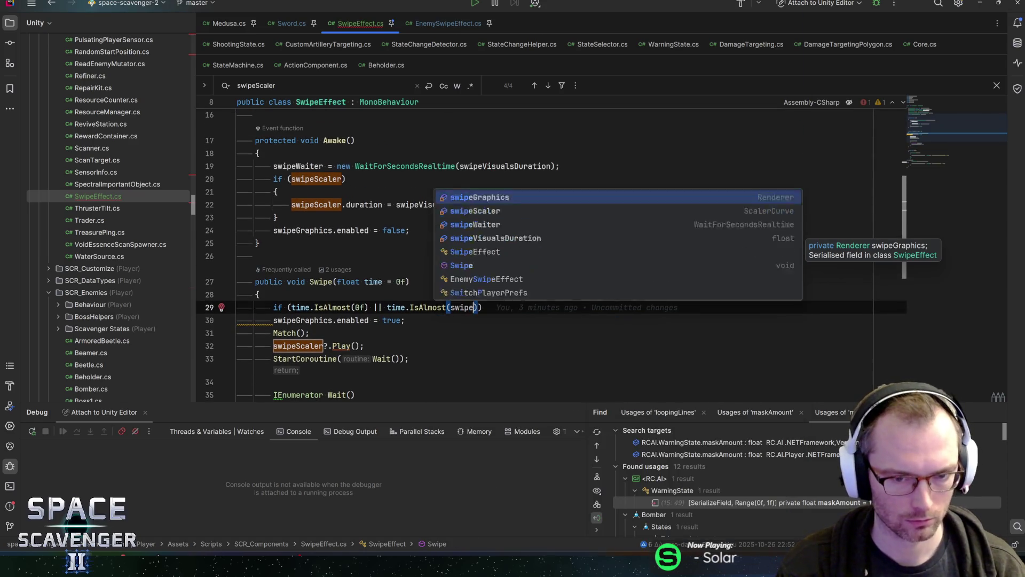
key("Return")
type(".du")
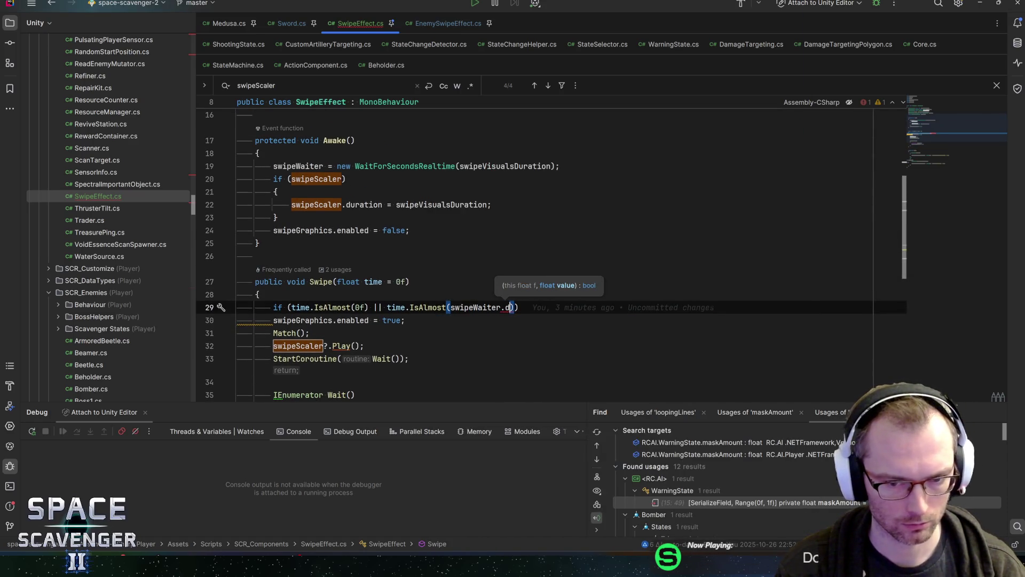
key("BackSpace")
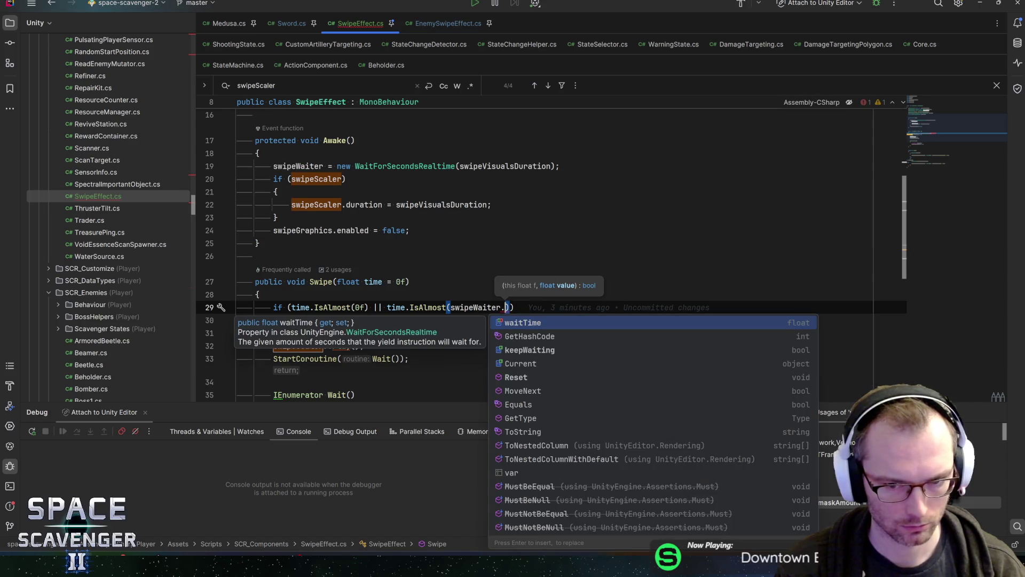
key("Return")
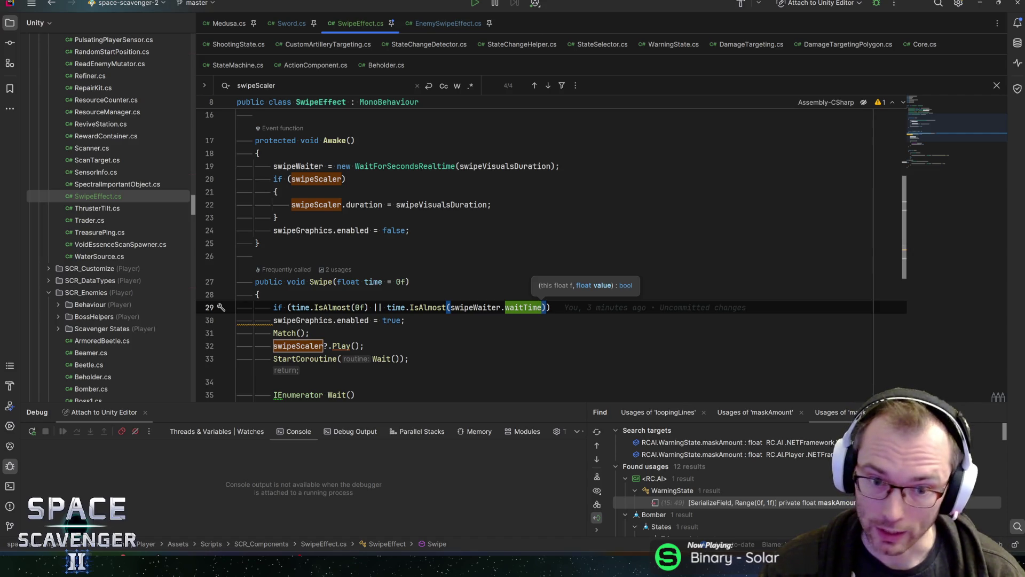
Step: Give the if a braced body assigning swipeWaiter.waitTime = time;
key("ctrl+b")
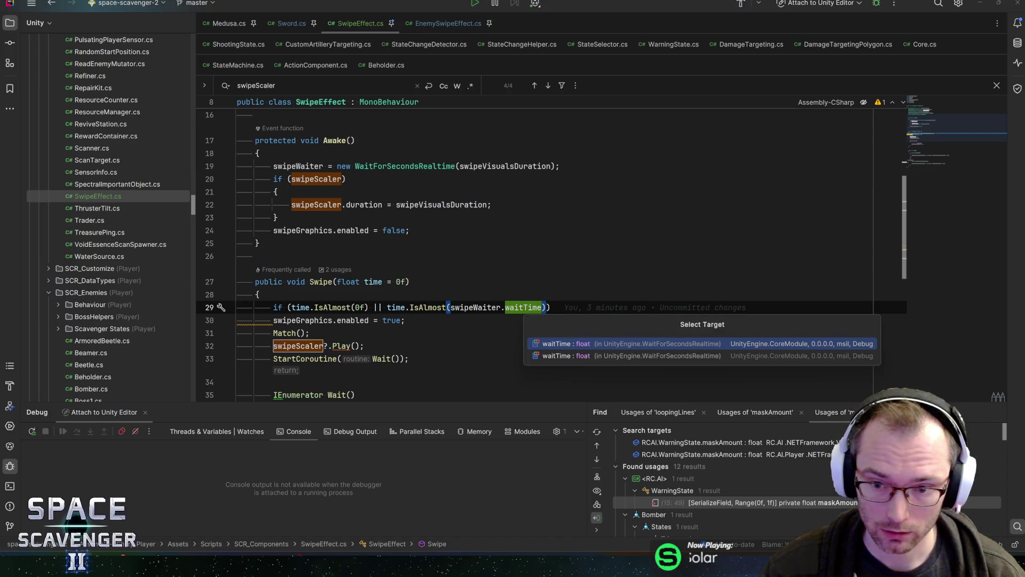
left_click(473, 307)
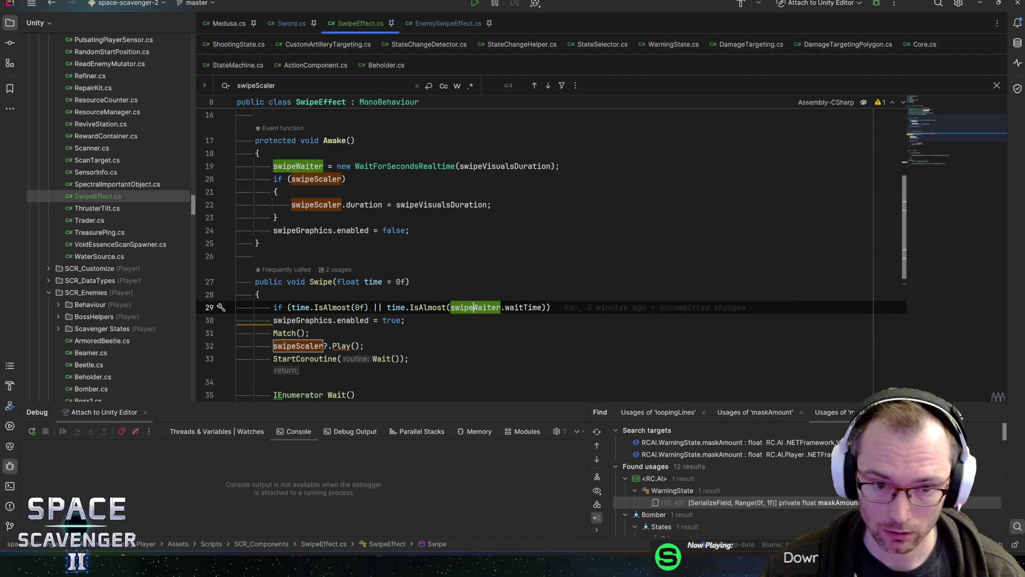
key("End")
key("Return")
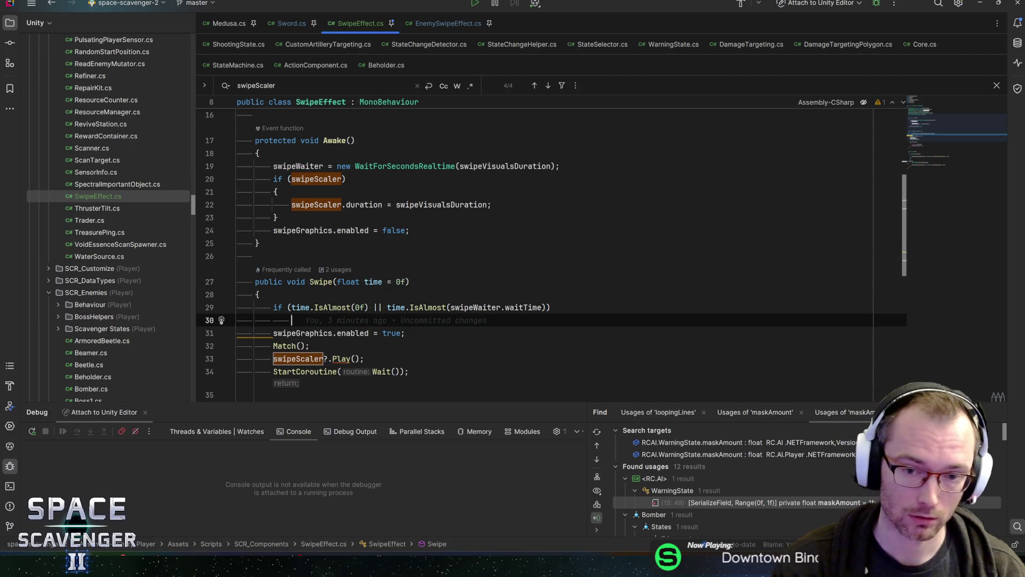
key("Return")
type("swipe")
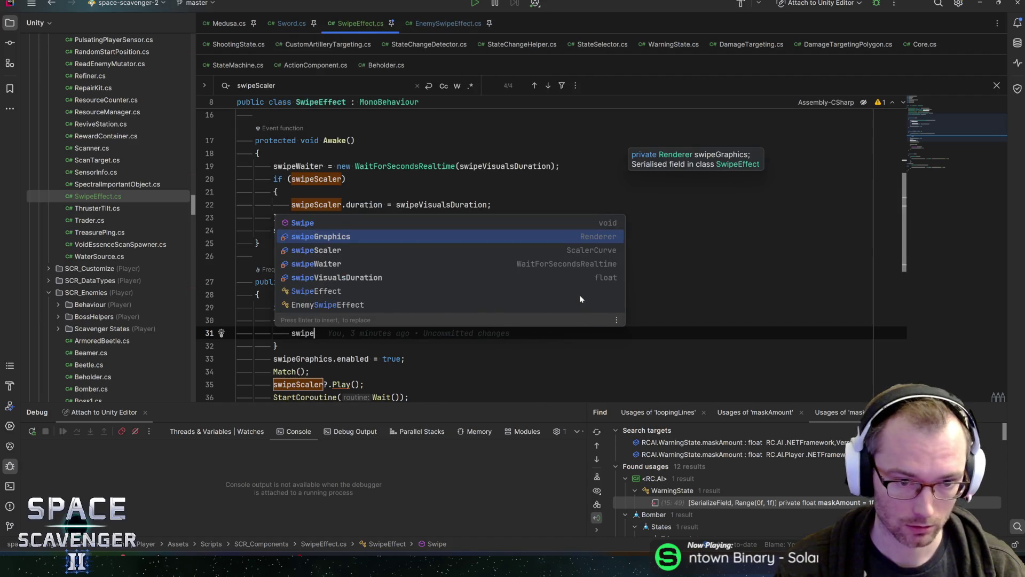
type("Waiter.waitt")
key("Return")
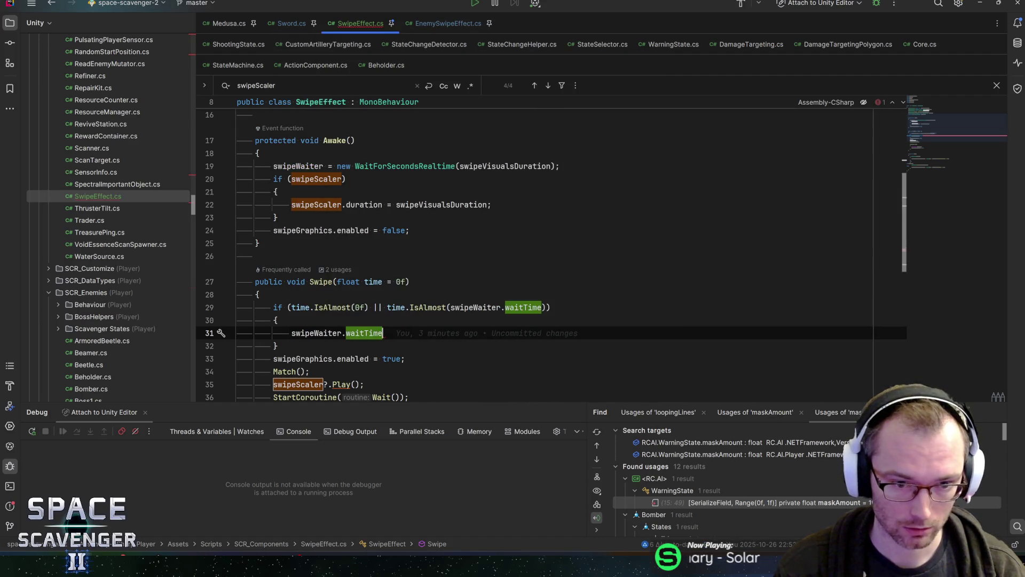
type(" = time;")
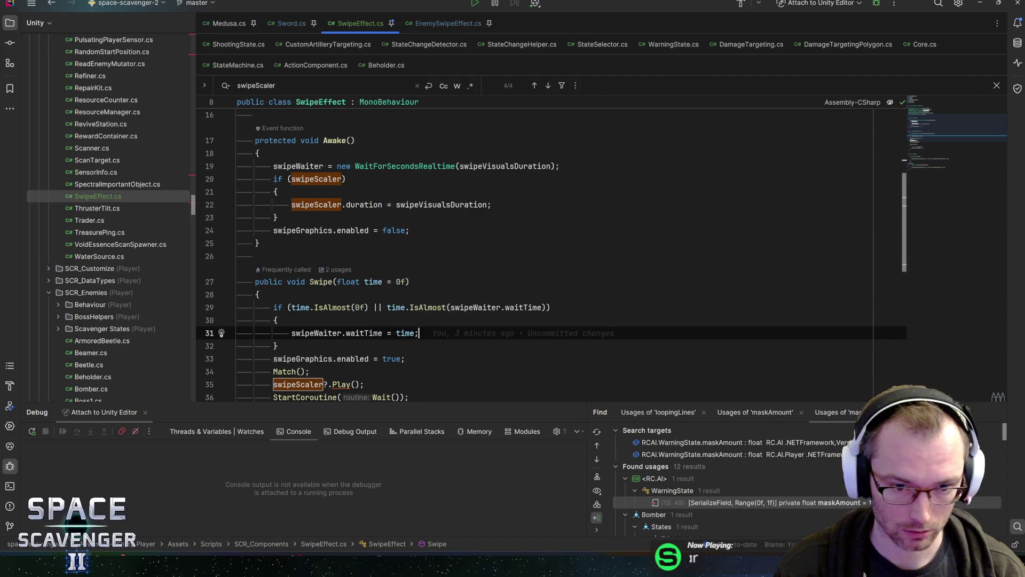
Step: Rewrite the condition as !time.IsAlmost(0f) && !time.IsAlmost(swipeWaiter.waitTime)
key("Up")
key("Up")
key("Down")
key("Down")
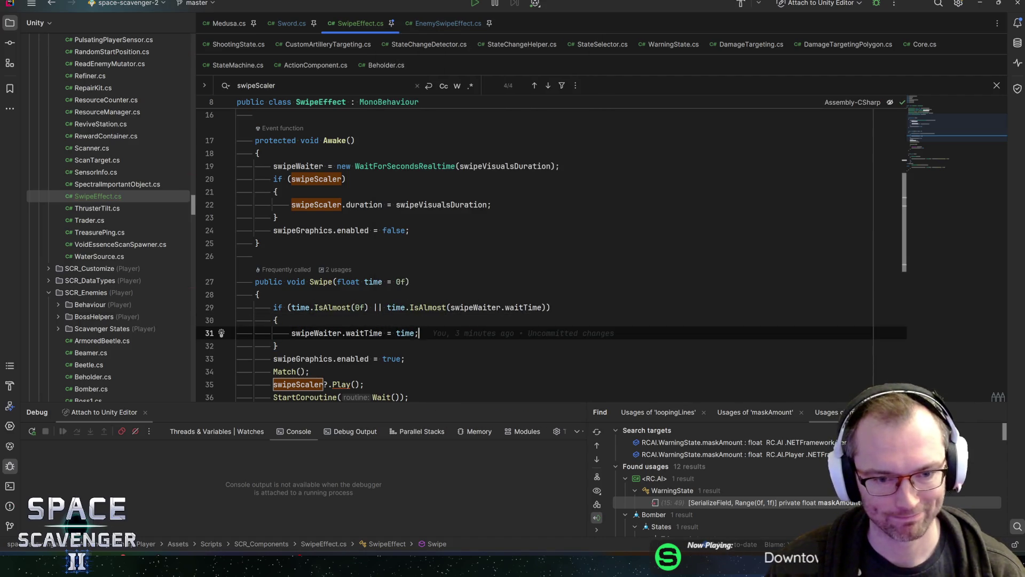
scroll(550, 257, "down", 3)
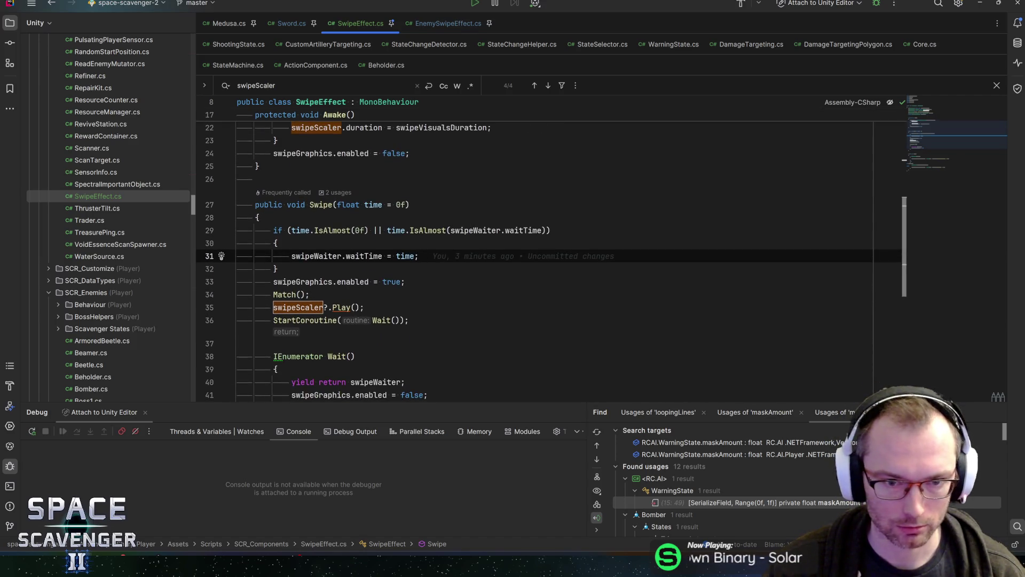
left_click(386, 230)
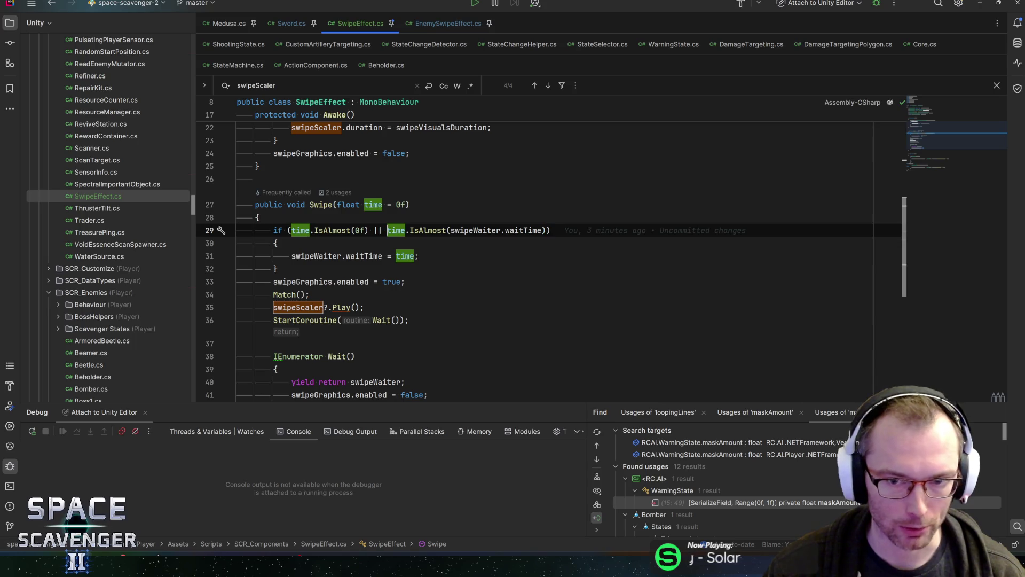
left_click_drag(386, 231, 315, 230)
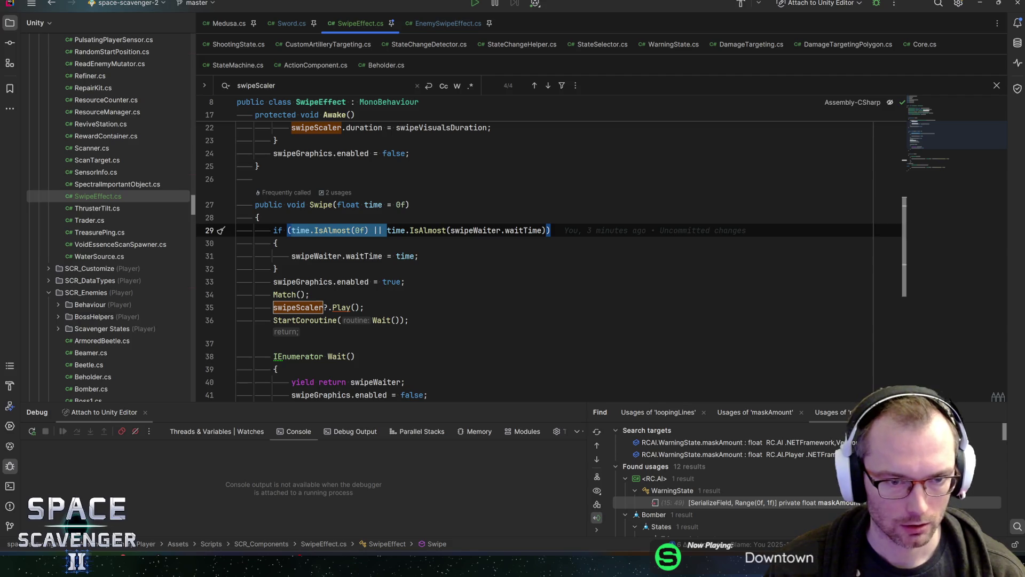
left_click(291, 230)
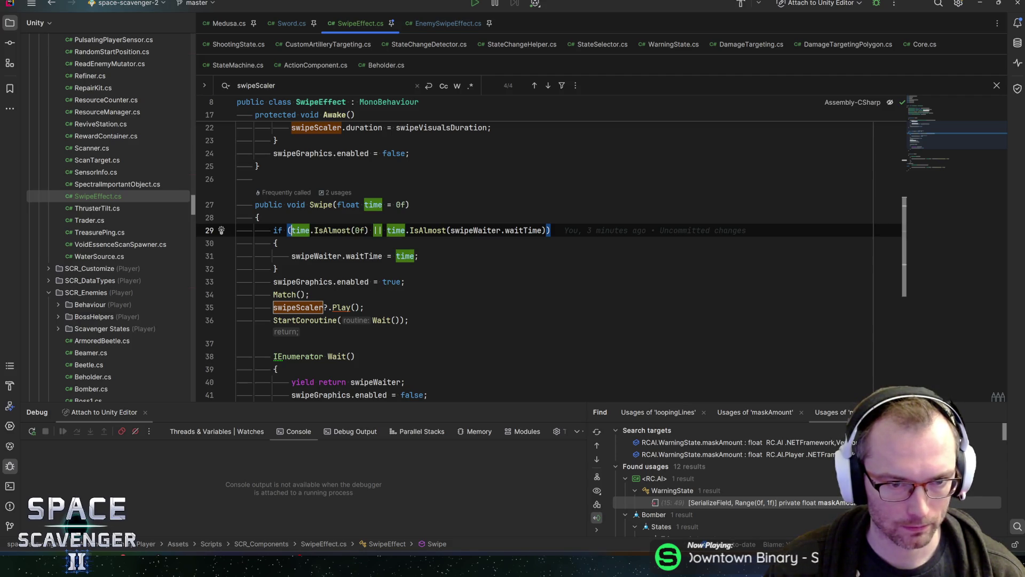
type("!")
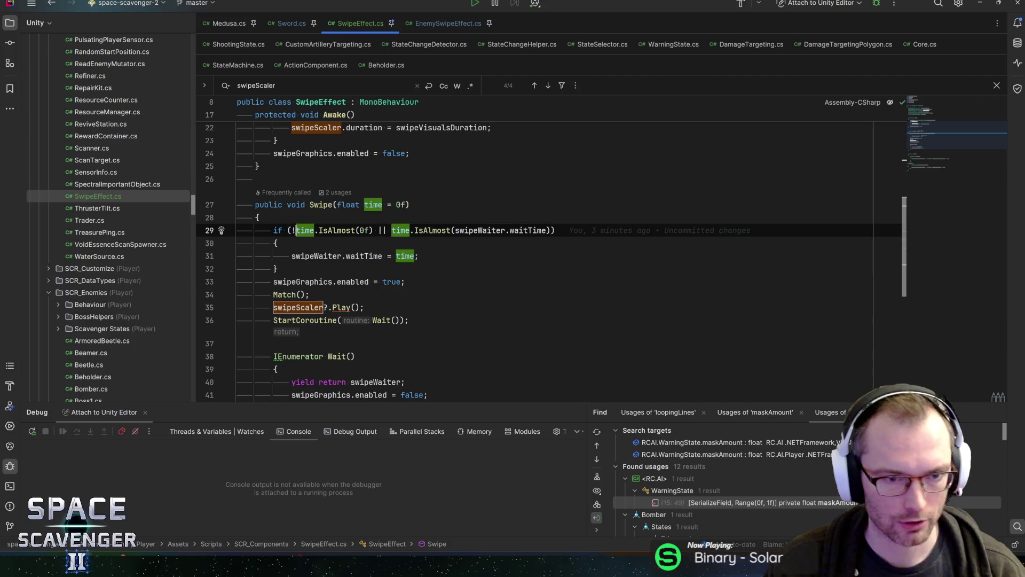
double_click(382, 230)
type("^")
key("BackSpace")
type("||")
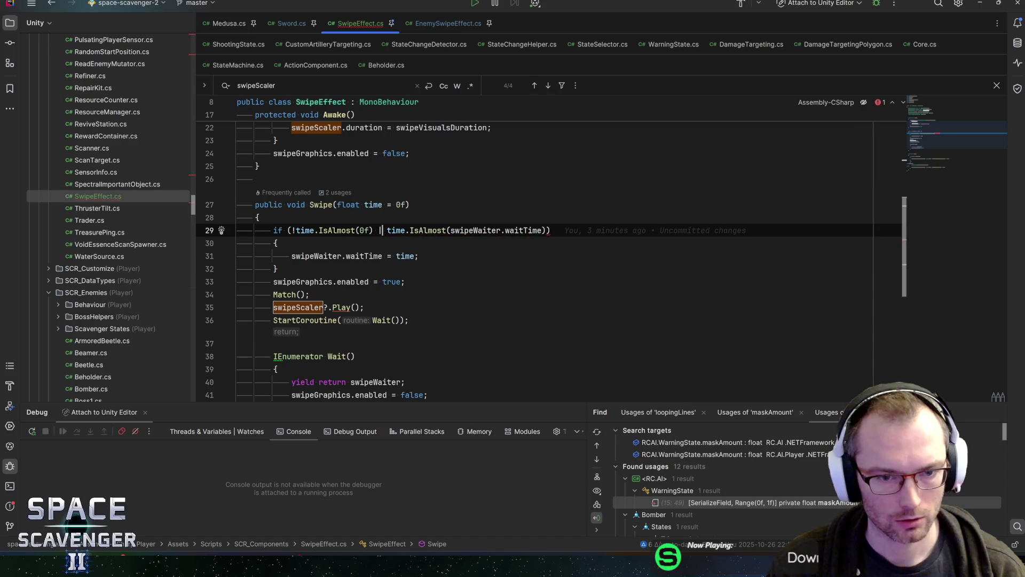
key("BackSpace")
key("BackSpace")
key("BackSpace")
type("&&")
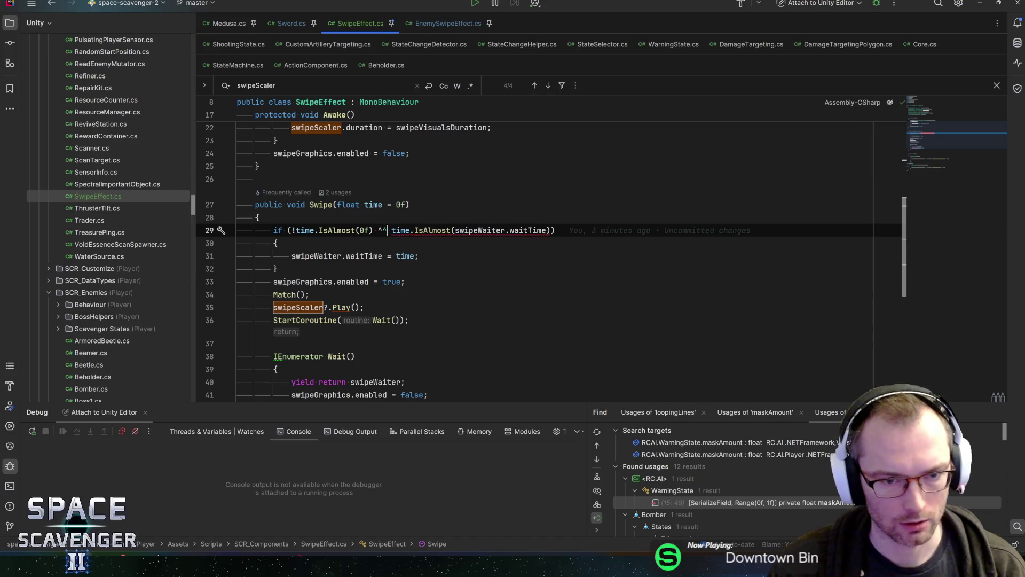
key("BackSpace")
key("BackSpace")
type("&&")
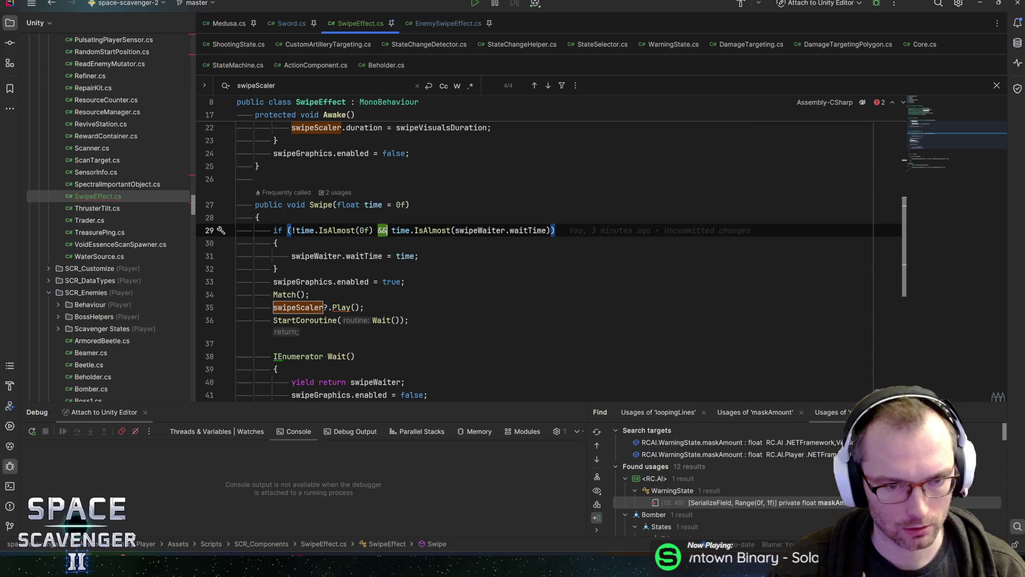
key("Right")
type("!")
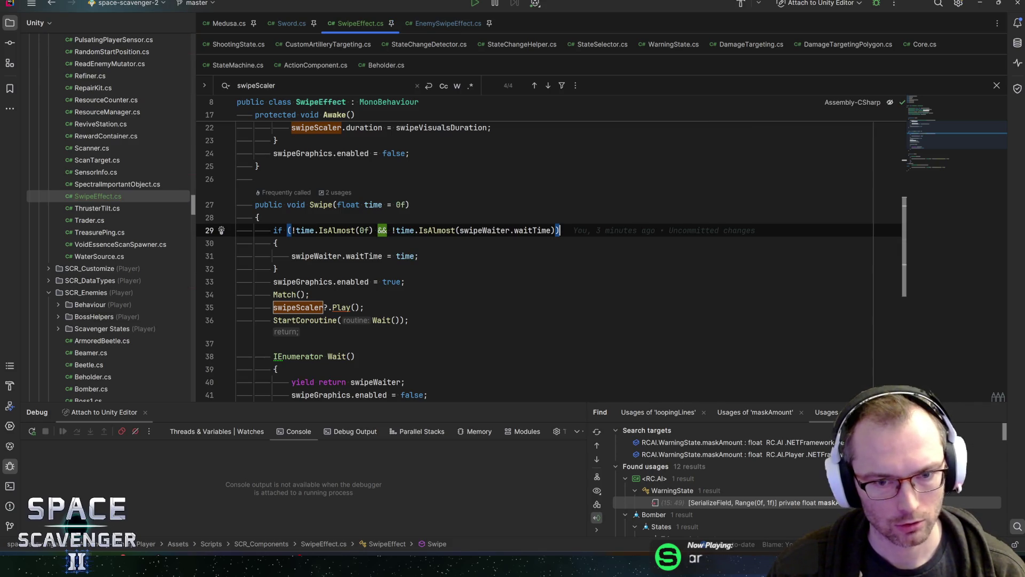
Step: Check the new waitTime assignment, then move to Sword.cs's Swing code
key("Left")
key("Left")
key("Down")
key("Down")
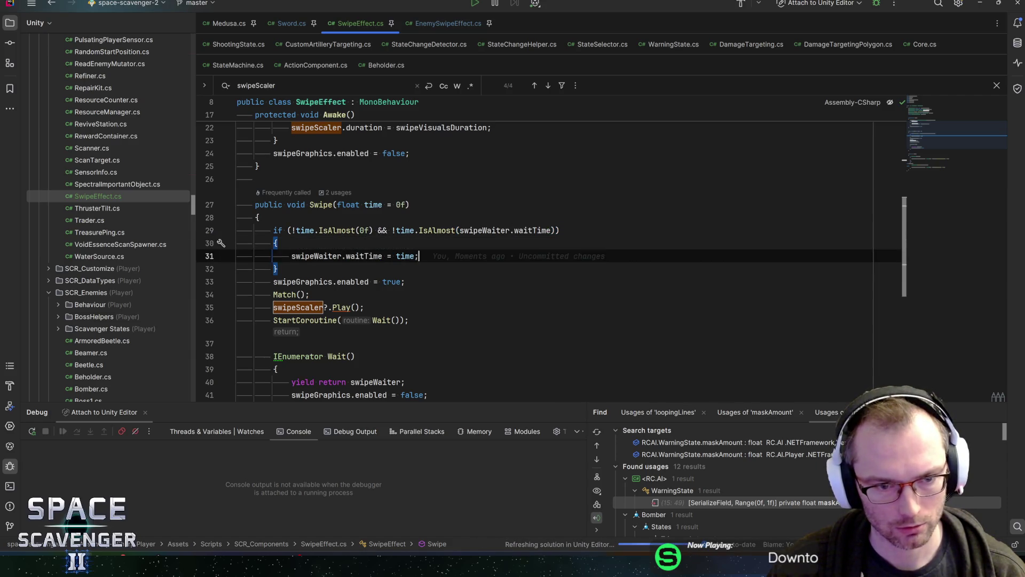
key("Home")
key("shift+End")
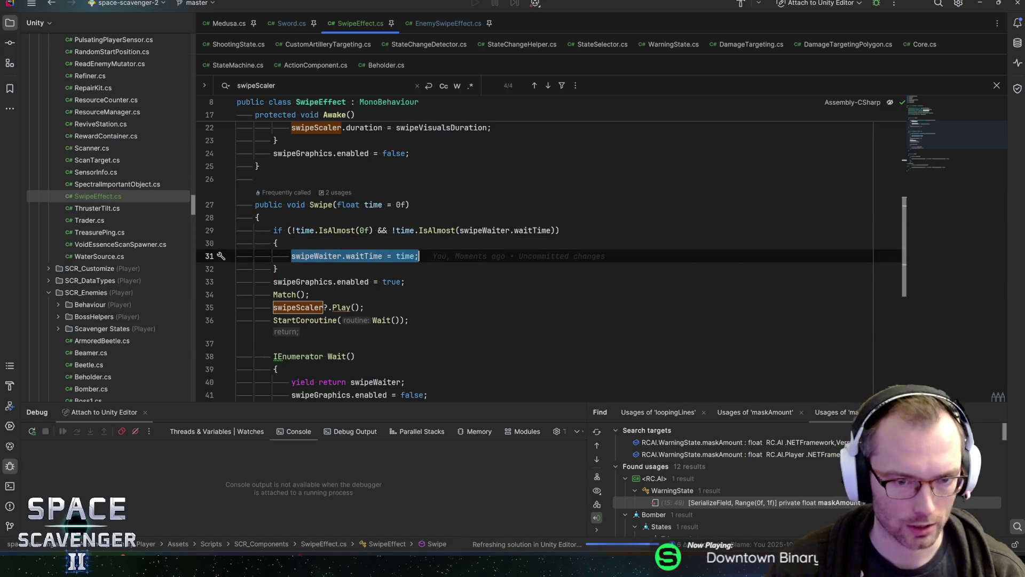
key("Down")
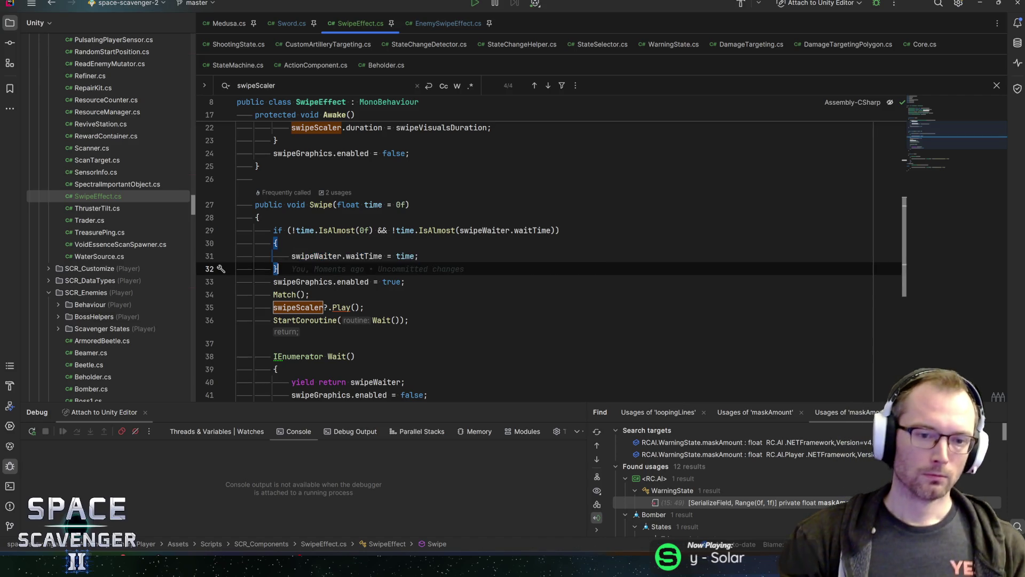
scroll(534, 255, "down", 2)
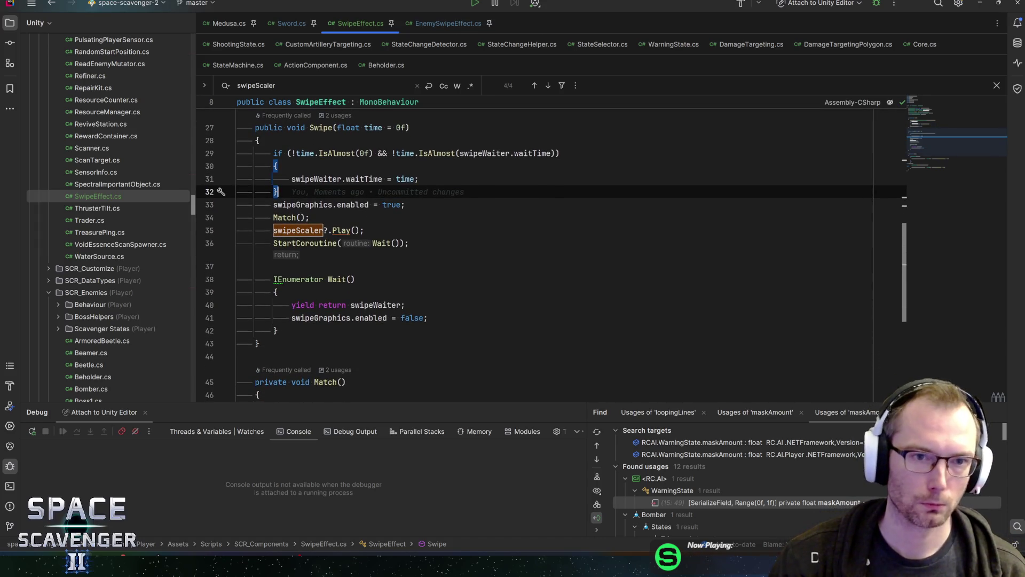
left_click(289, 23)
scroll(534, 262, "down", 2)
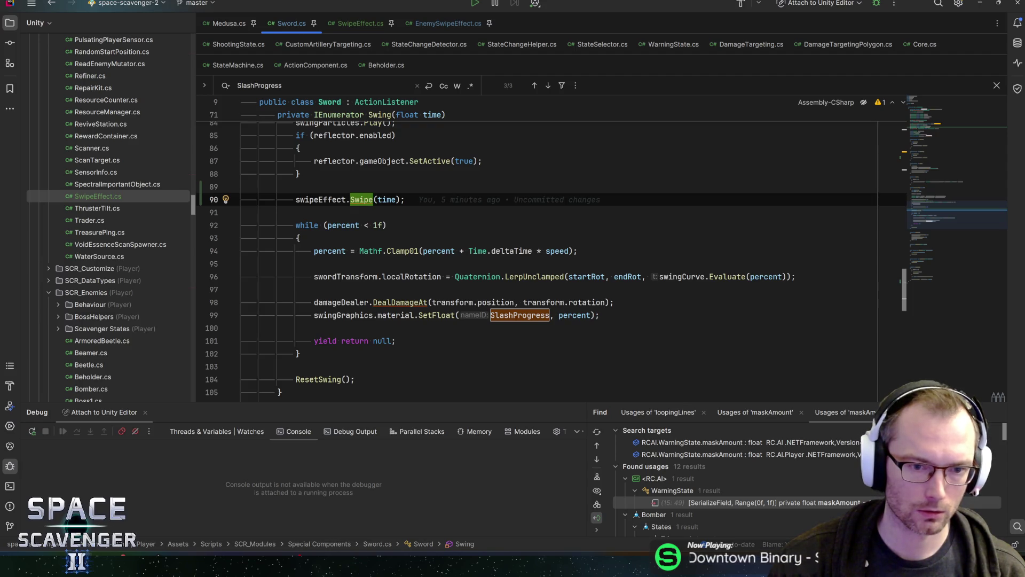
Step: Search Sword.cs for swingGraphics to reach its declaration, then return to Unity
double_click(345, 315)
key("ctrl+f")
key("Return")
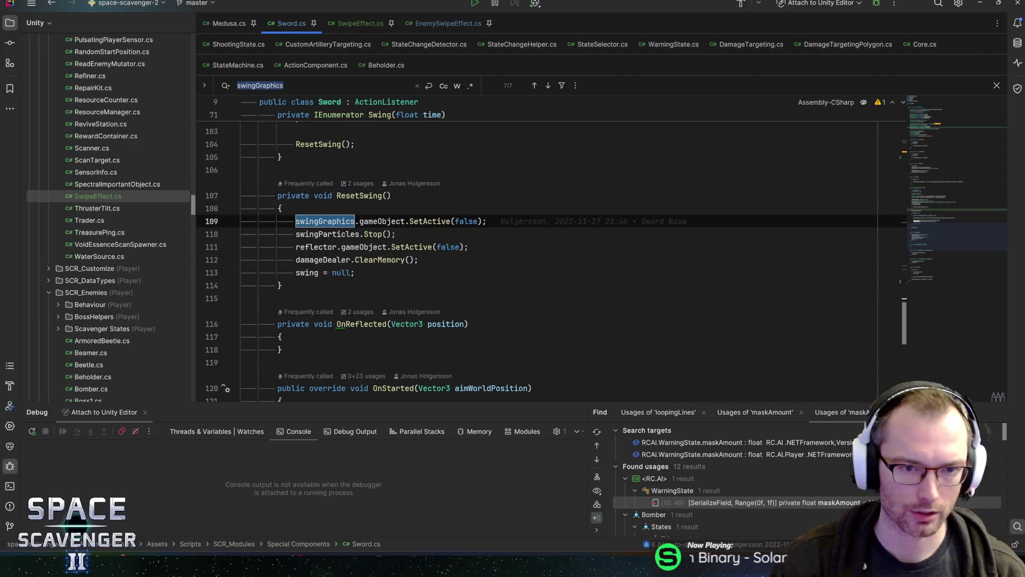
key("Return")
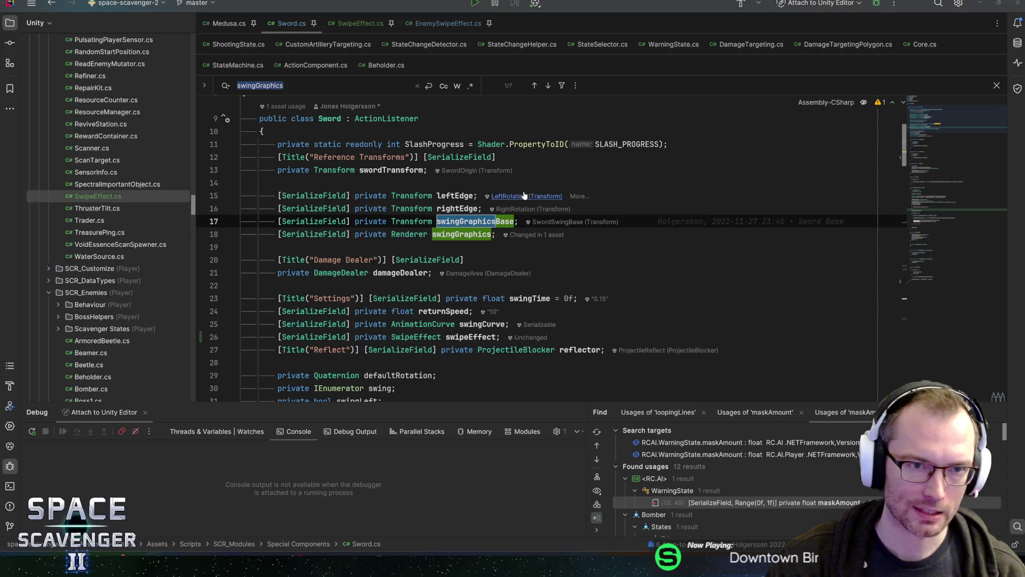
key("alt+Tab")
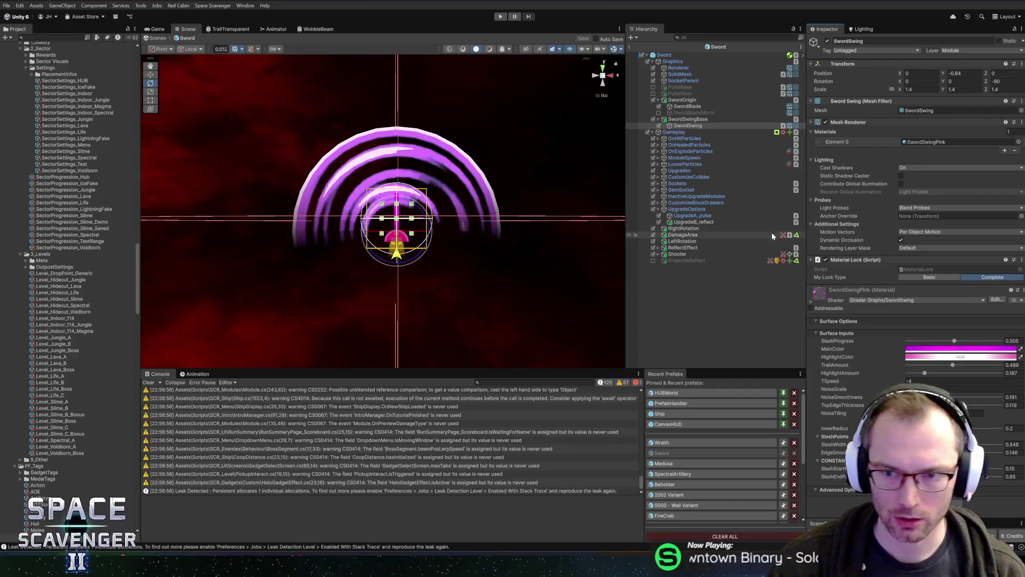
Step: Assign SwordSwingBase to the Sword root's Swipe Effect slot and enter Play mode
left_click(664, 55)
scroll(908, 258, "down", 5)
scroll(908, 257, "down", 10)
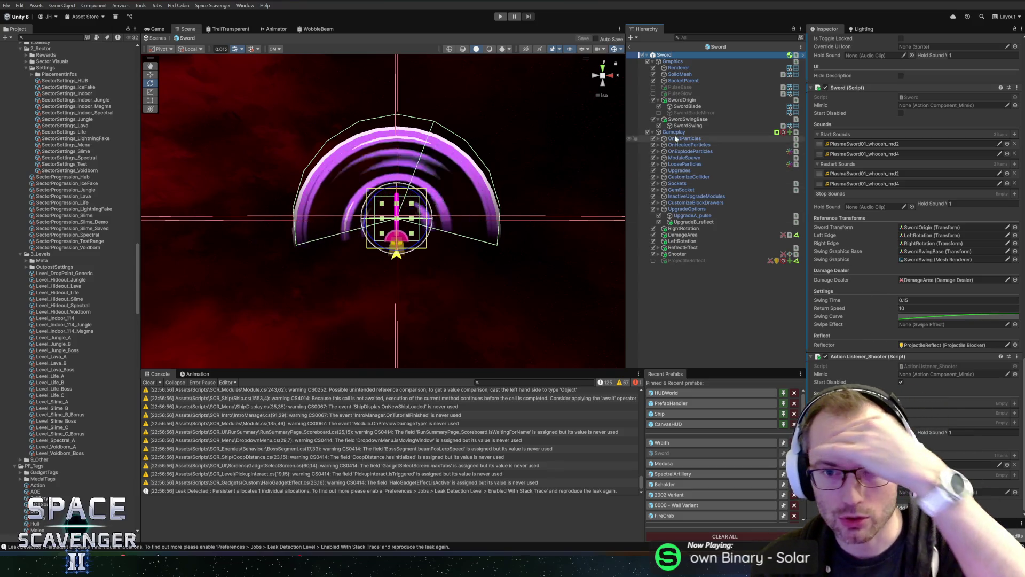
left_click_drag(929, 326, 928, 323)
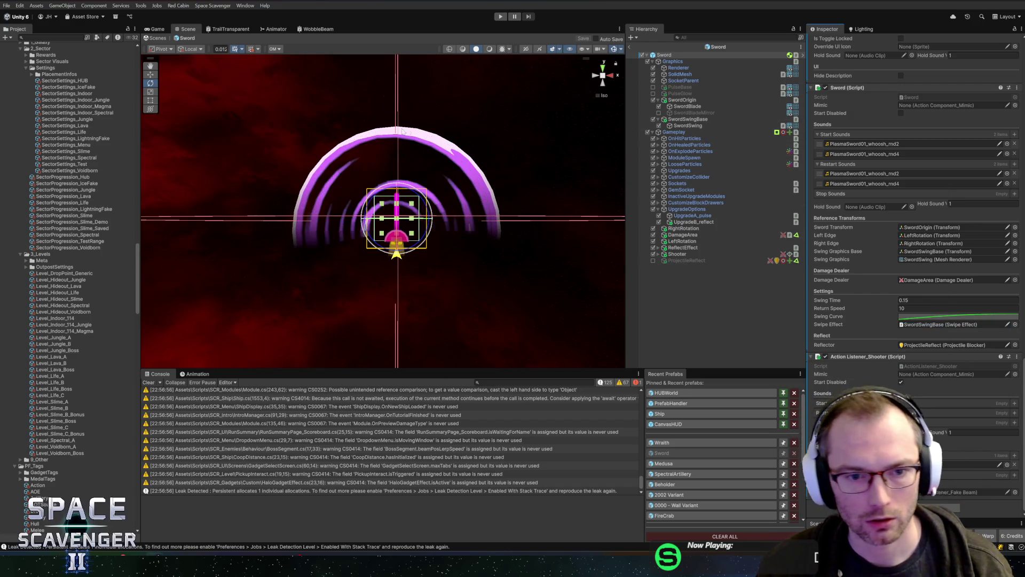
key("alt+Tab")
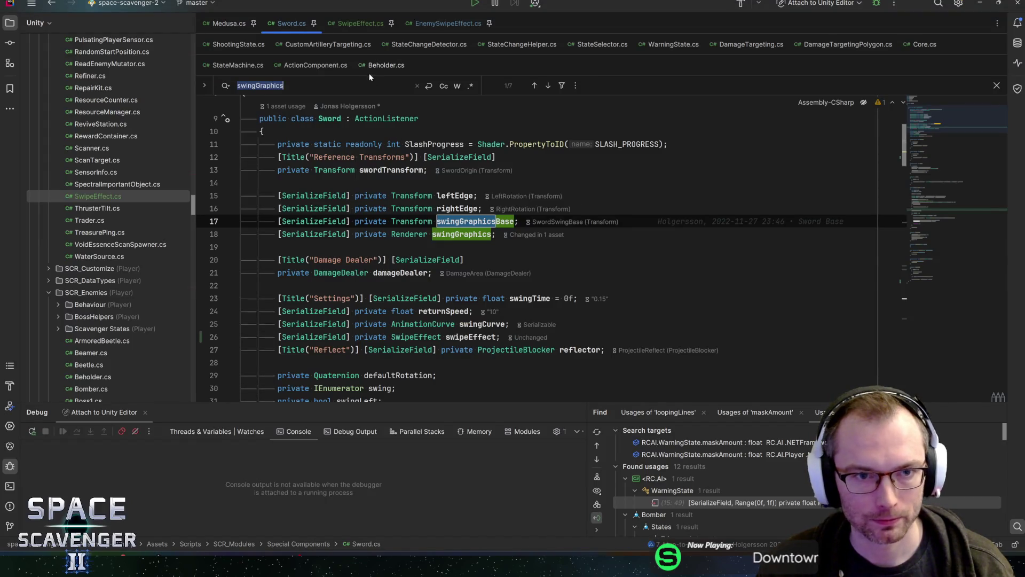
key("alt+Tab")
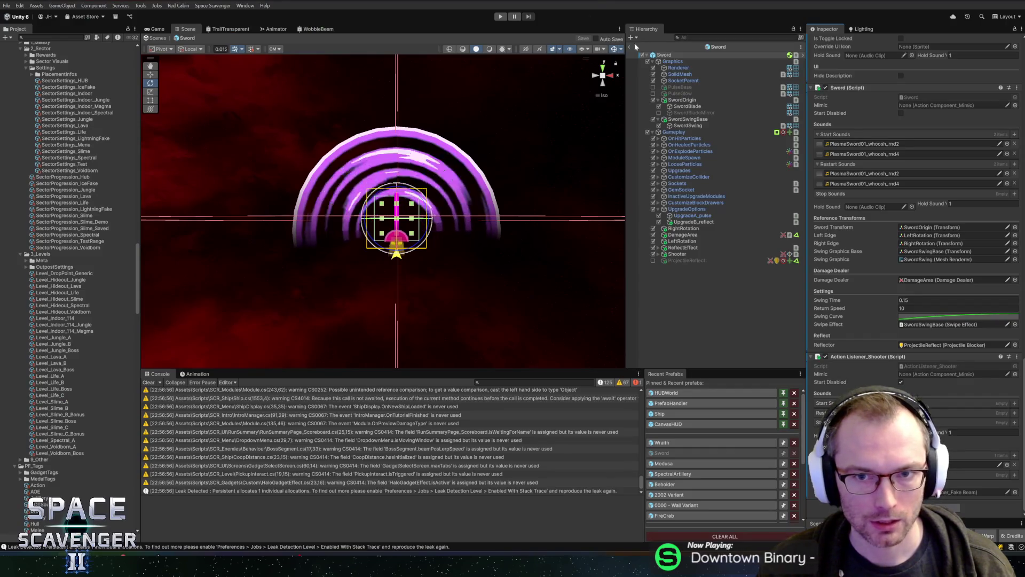
left_click(500, 17)
key("alt+Tab")
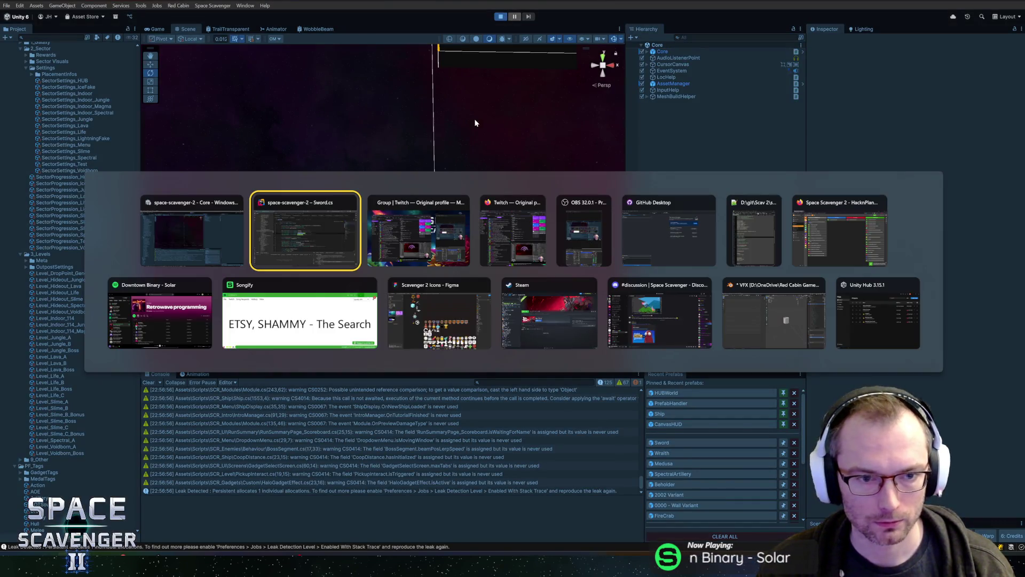
Step: Review SwipeEffect.cs's Wait code, down to the line disabling swipeGraphics
left_click(334, 23)
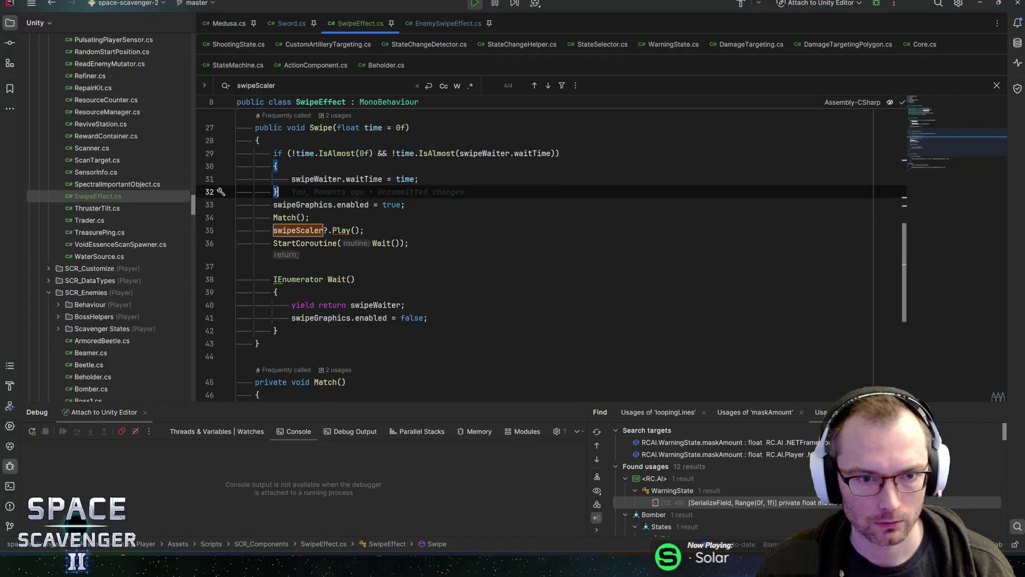
scroll(534, 256, "down", 1)
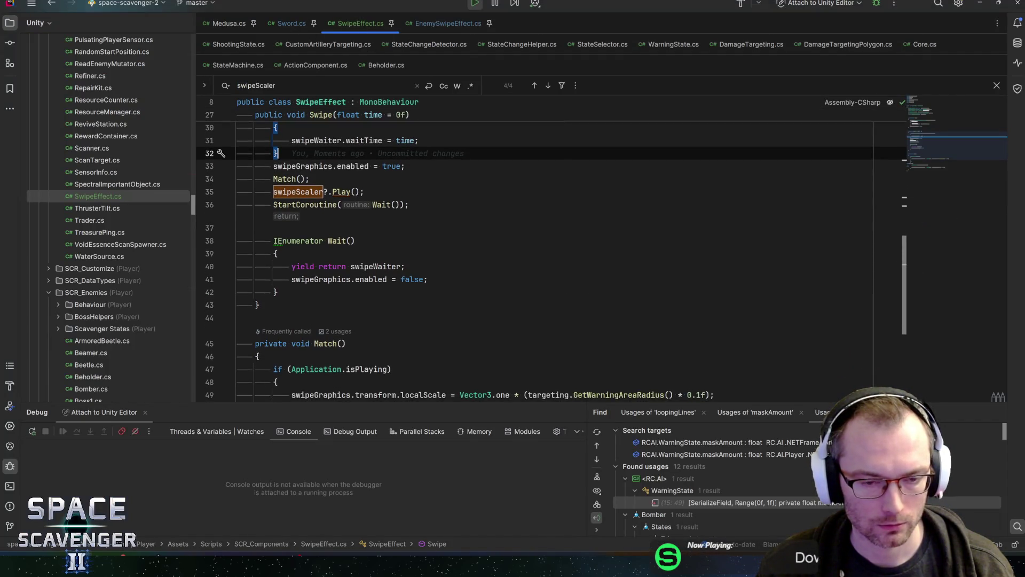
left_click(406, 266)
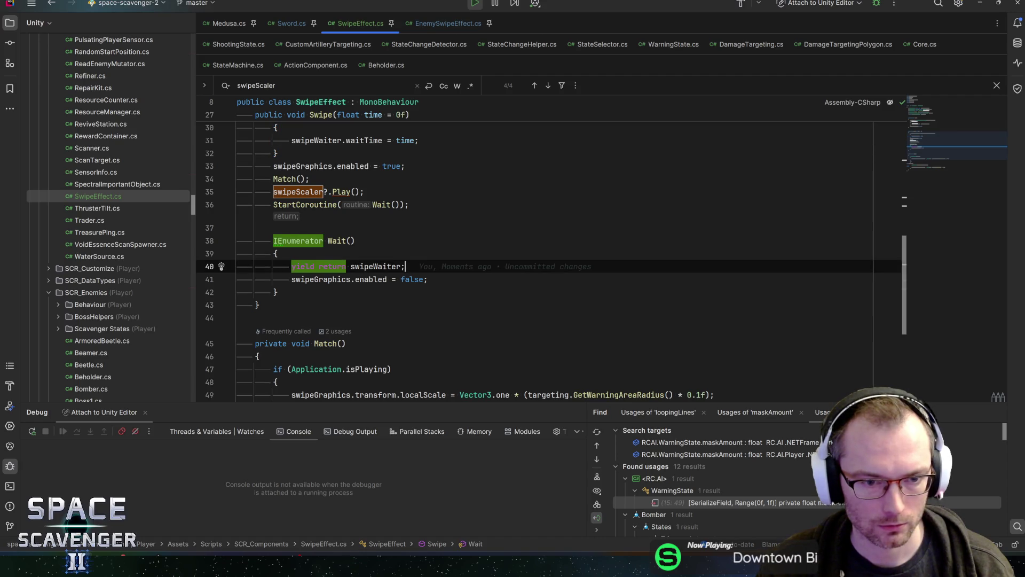
left_click(429, 280)
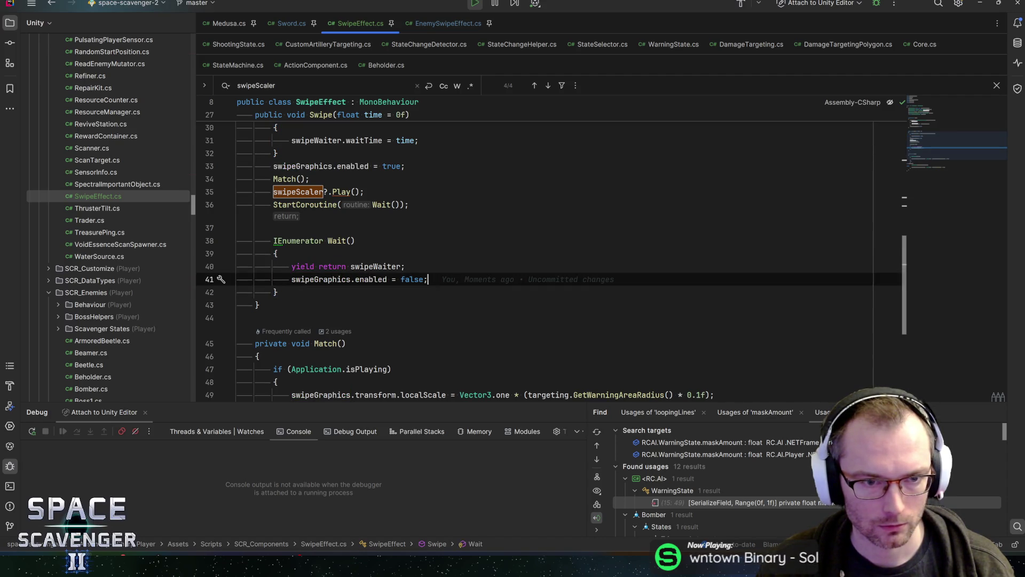
Step: Spawn a Sword with the in-game 'spawn Sword' console command and attach Rider's debugger to Unity
key("alt+Tab")
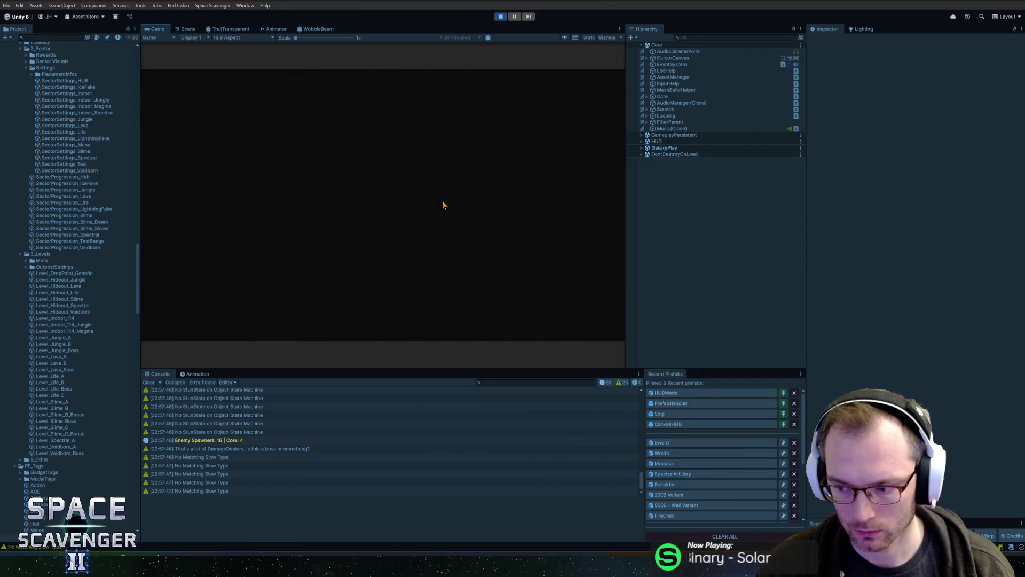
key("grave")
type("spawn Sword")
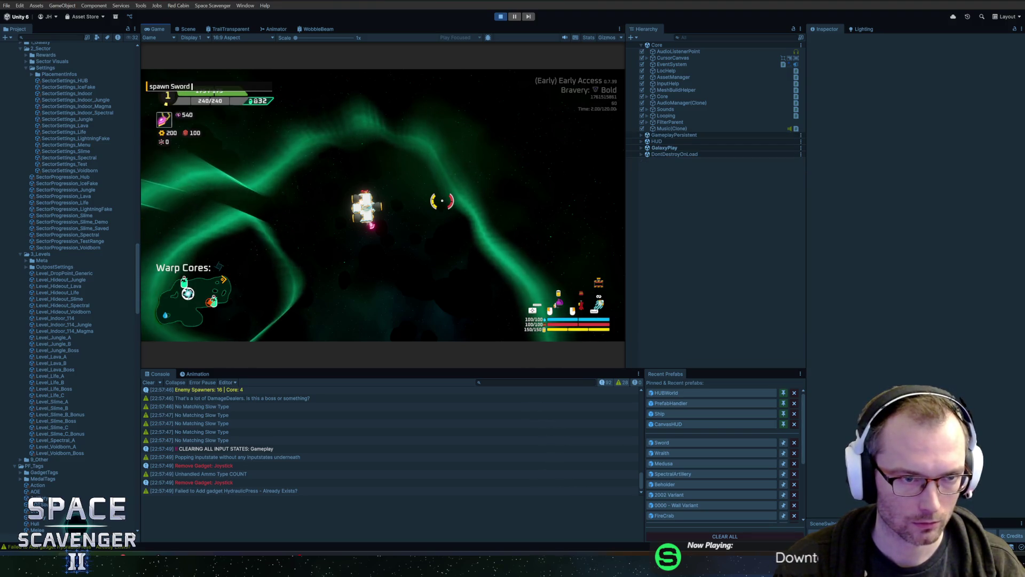
key("Return")
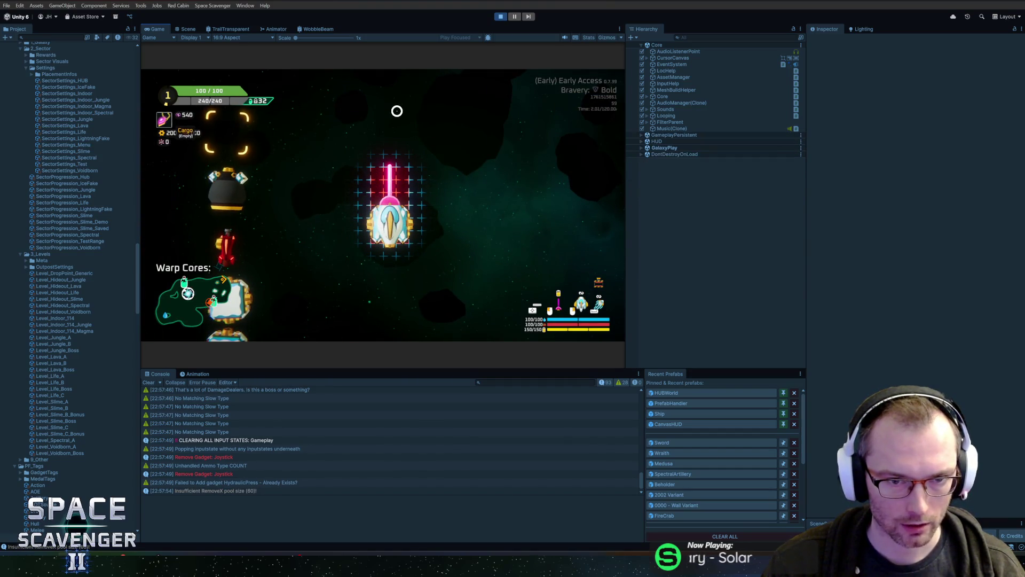
key("alt+Tab")
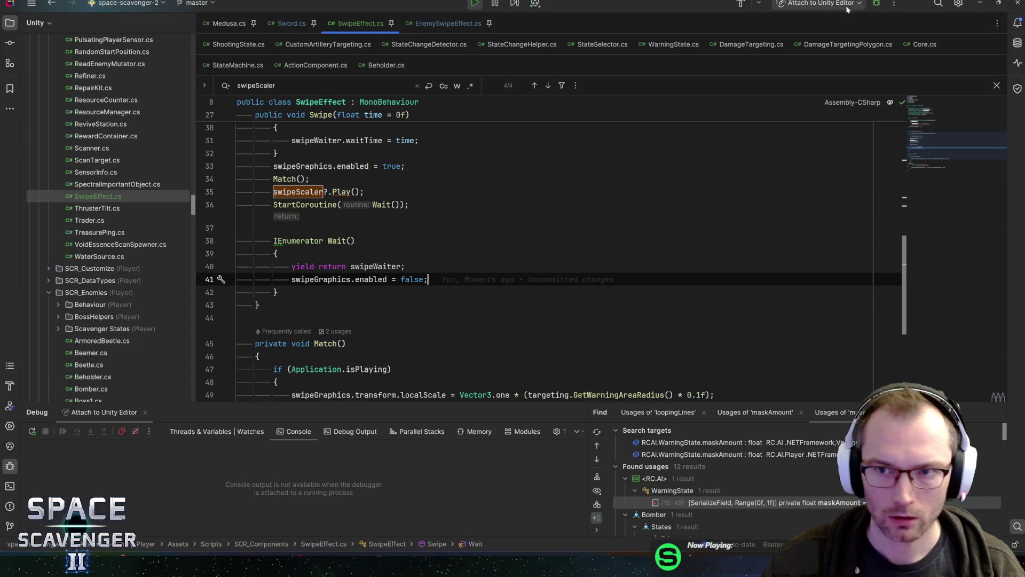
left_click(876, 4)
key("ctrl+n")
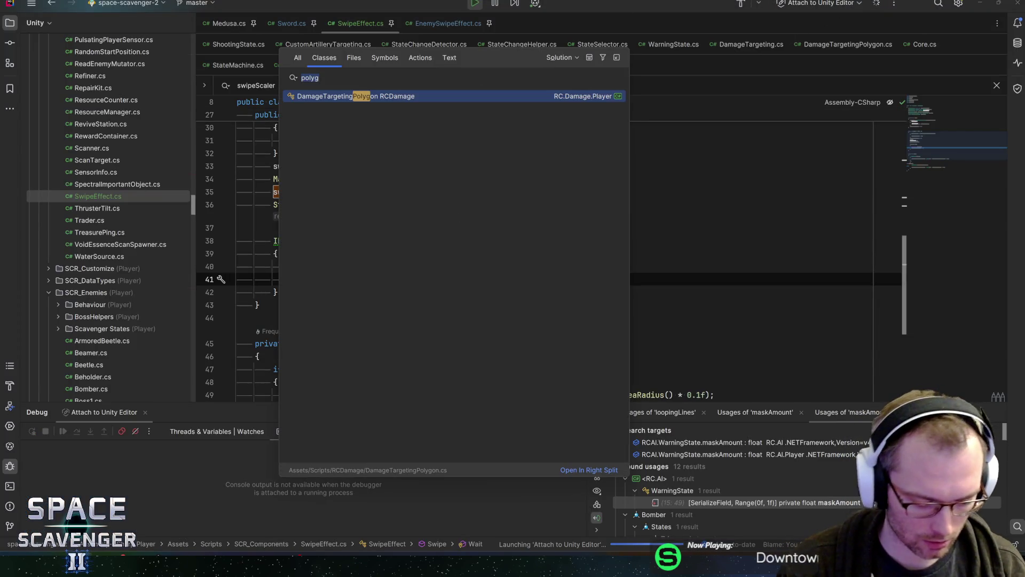
Step: Open Module.cs, locate the GetTags method and list all of its usages
type("module")
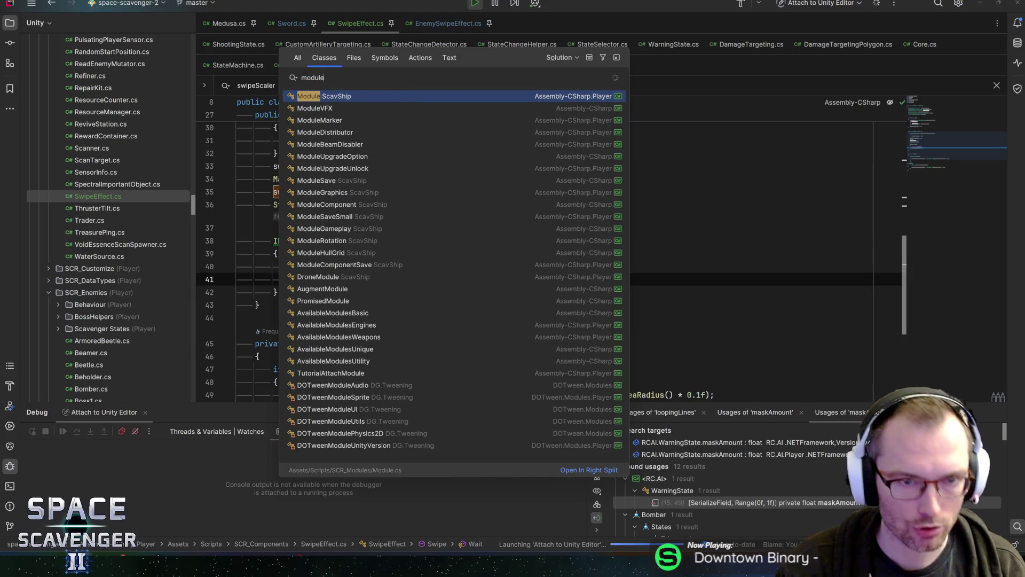
key("Return")
type("tags")
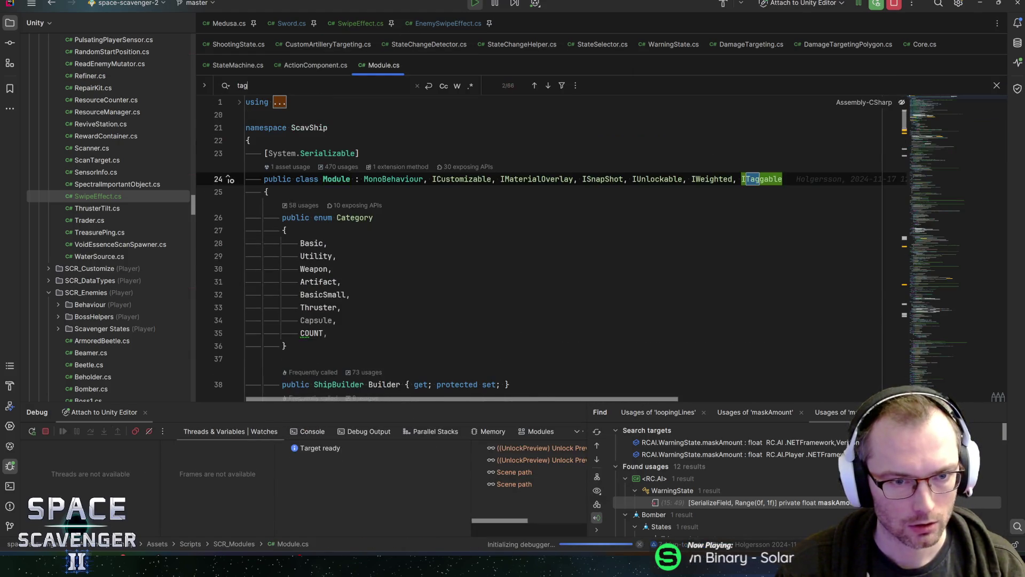
key("Return")
key("Return")
key("Return")
key("Return")
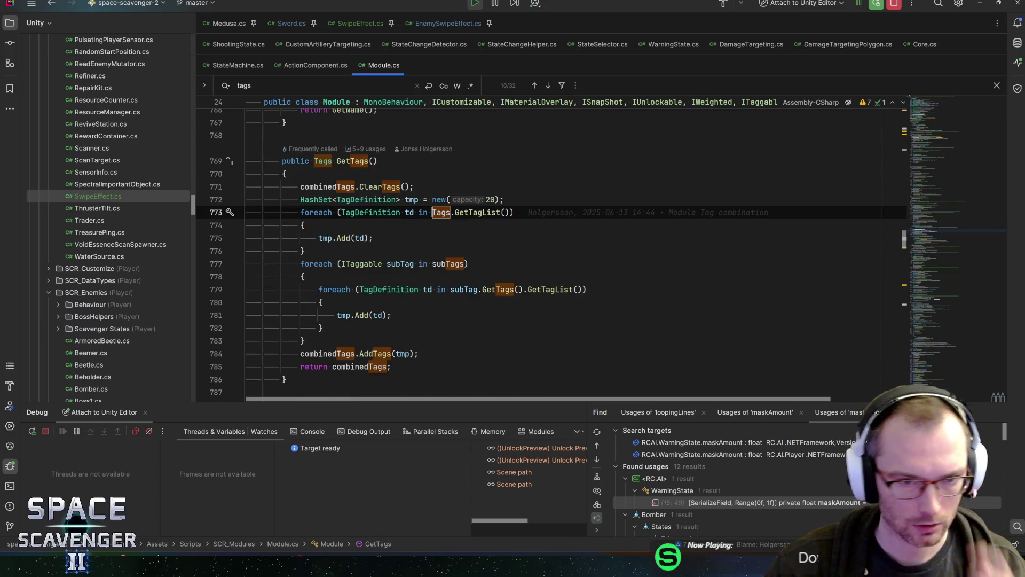
key("shift+Return")
key("shift+Return")
key("shift+Return")
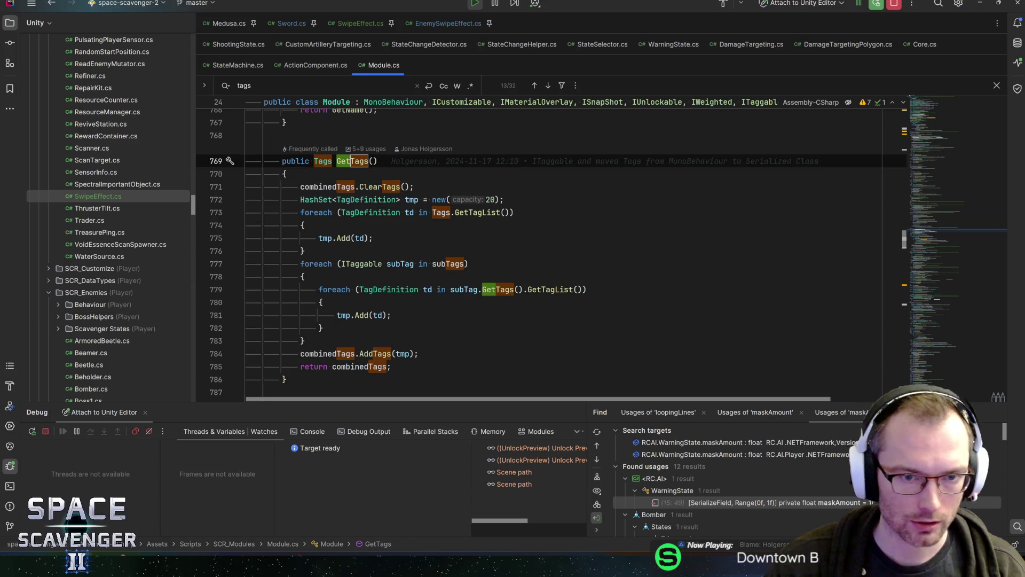
key("alt+F7")
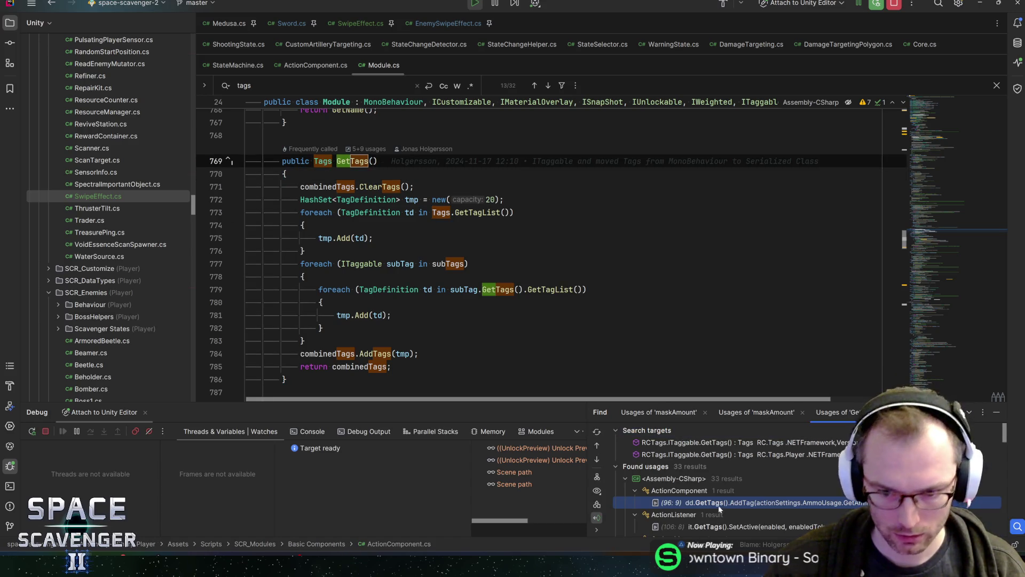
scroll(631, 464, "down", 1)
left_click_drag(519, 407, 521, 347)
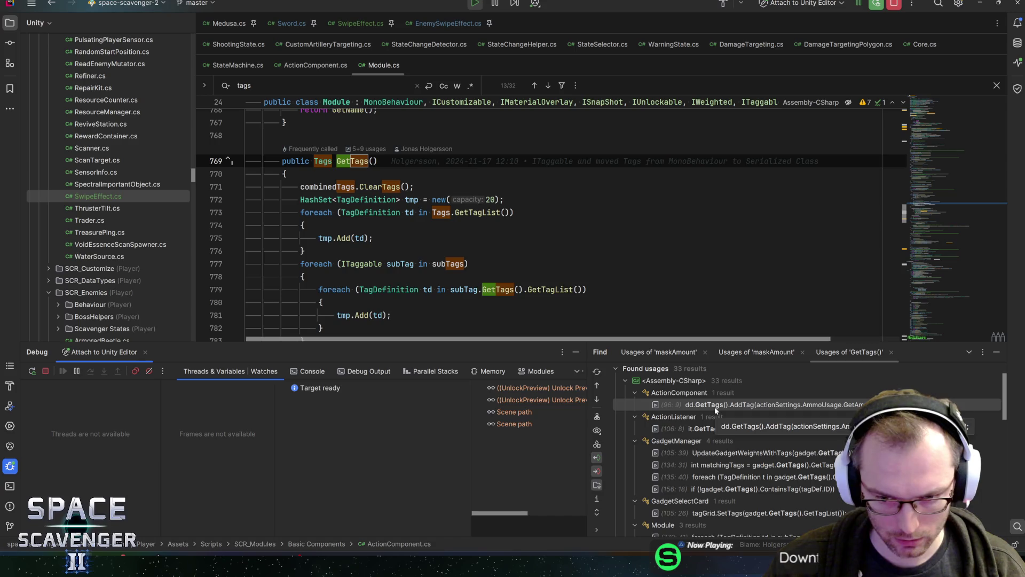
scroll(716, 410, "down", 4)
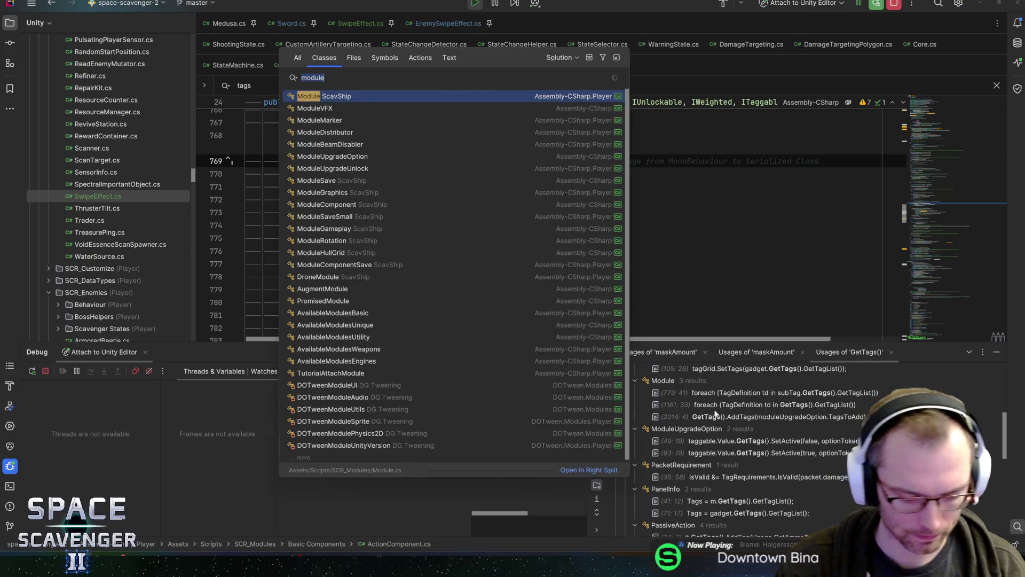
Step: Open the PanelInfo usage and set a breakpoint on line 41, Tags = m.GetTags()
double_click(718, 502)
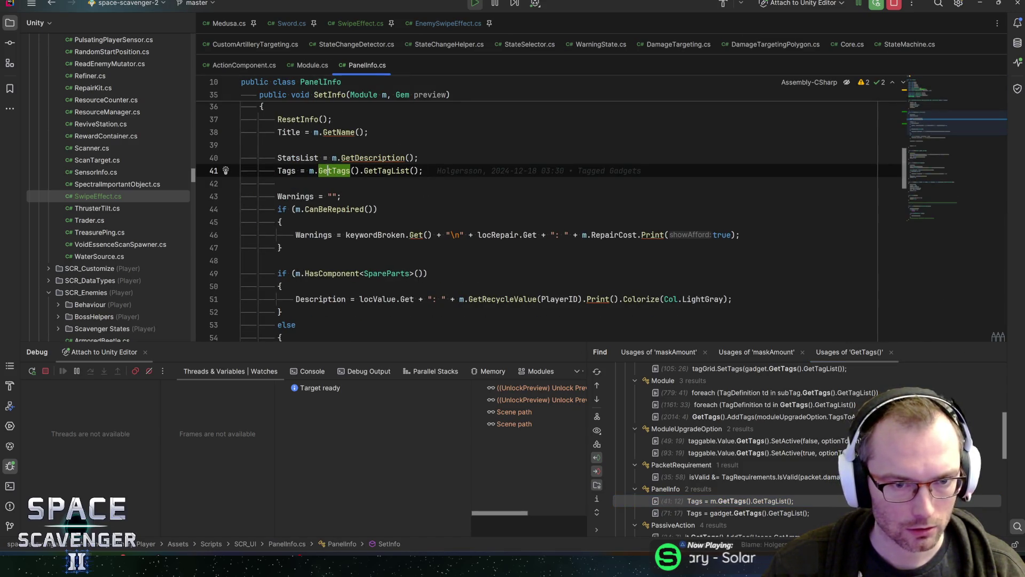
mouse_move(327, 171)
key("ctrl+F8")
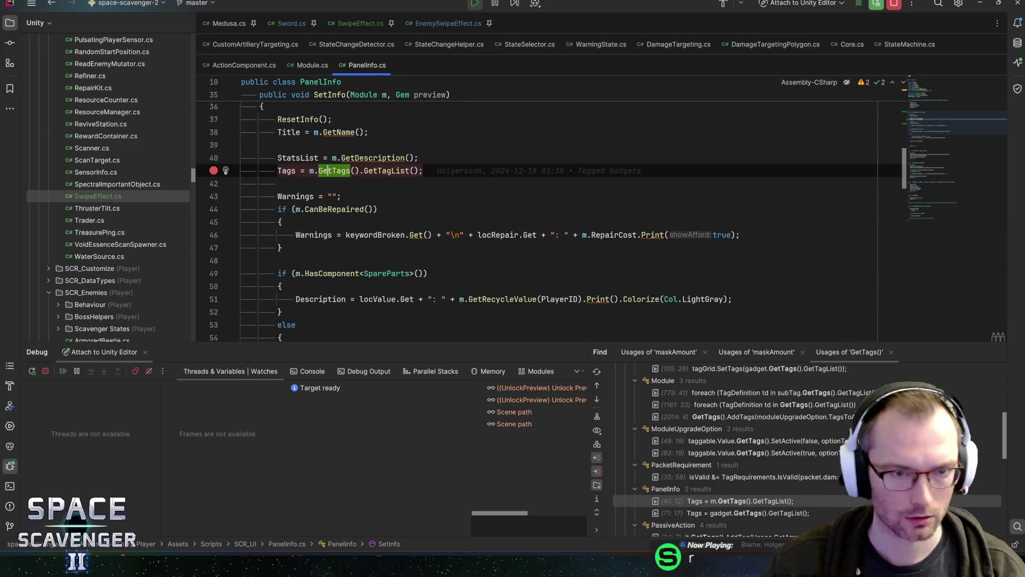
scroll(327, 171, "up", 1)
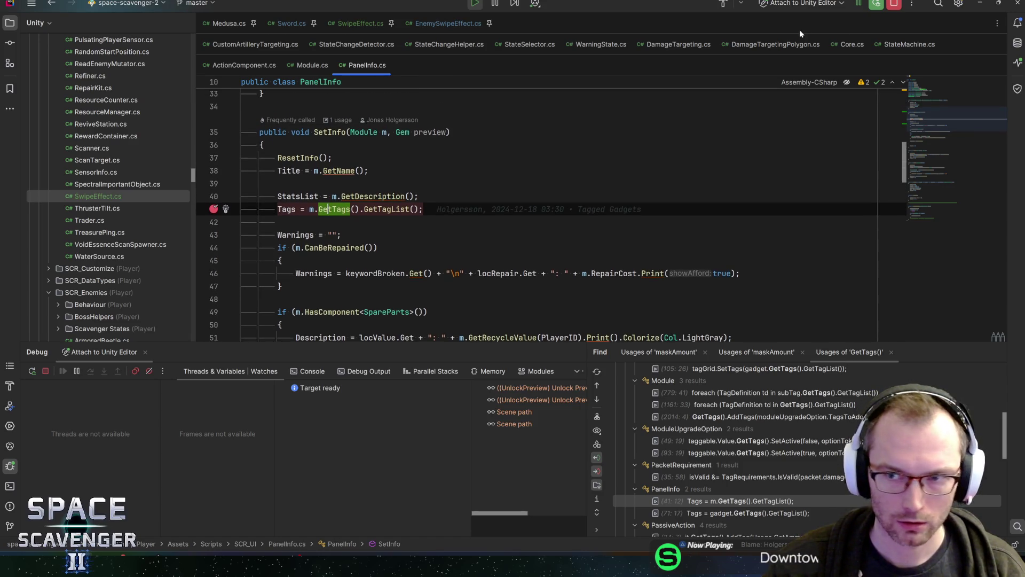
key("alt+Tab")
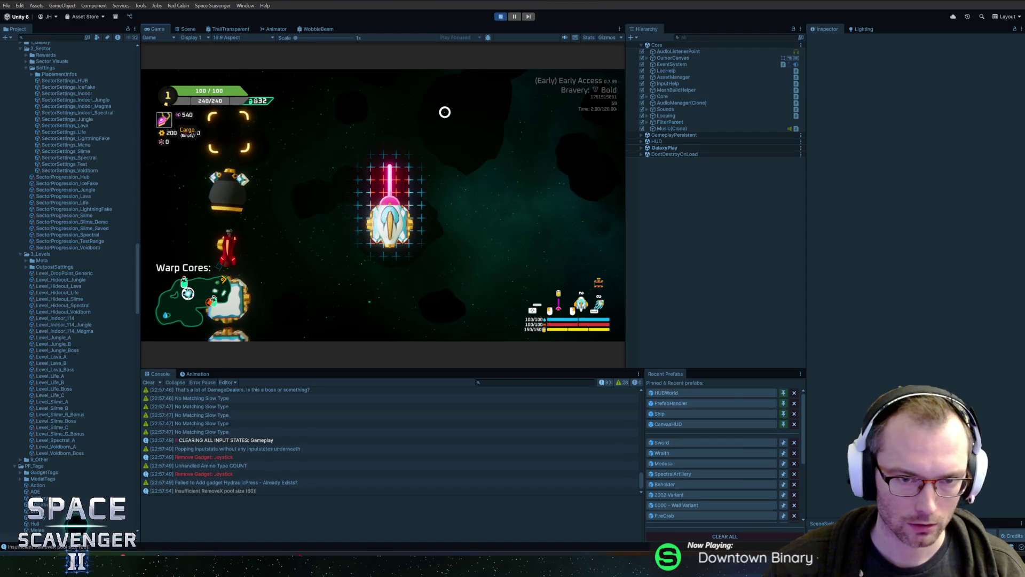
Step: Halt at the PanelInfo breakpoint, step over, resume, and hit it again for the Sword
key("alt+Tab")
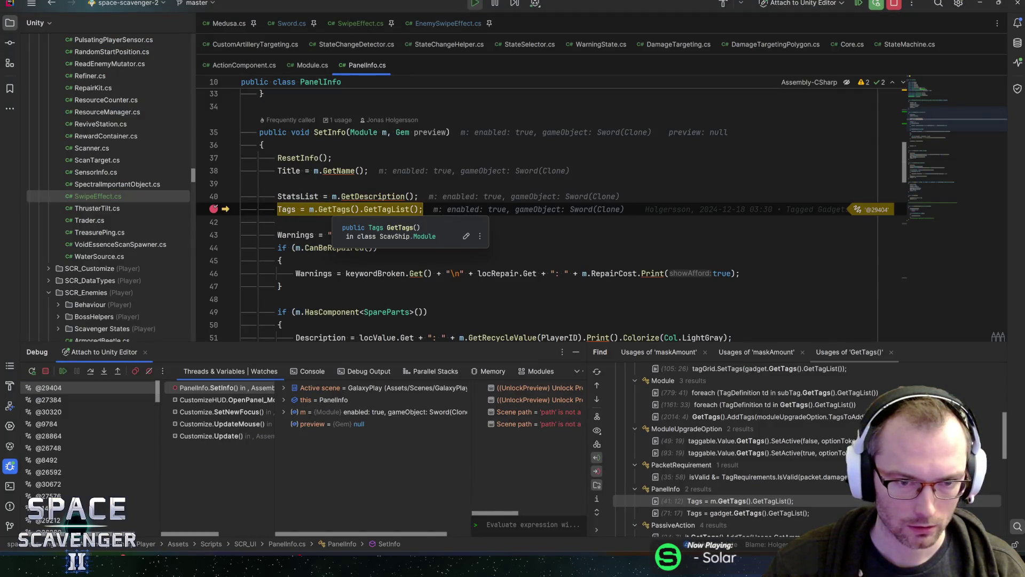
key("F10")
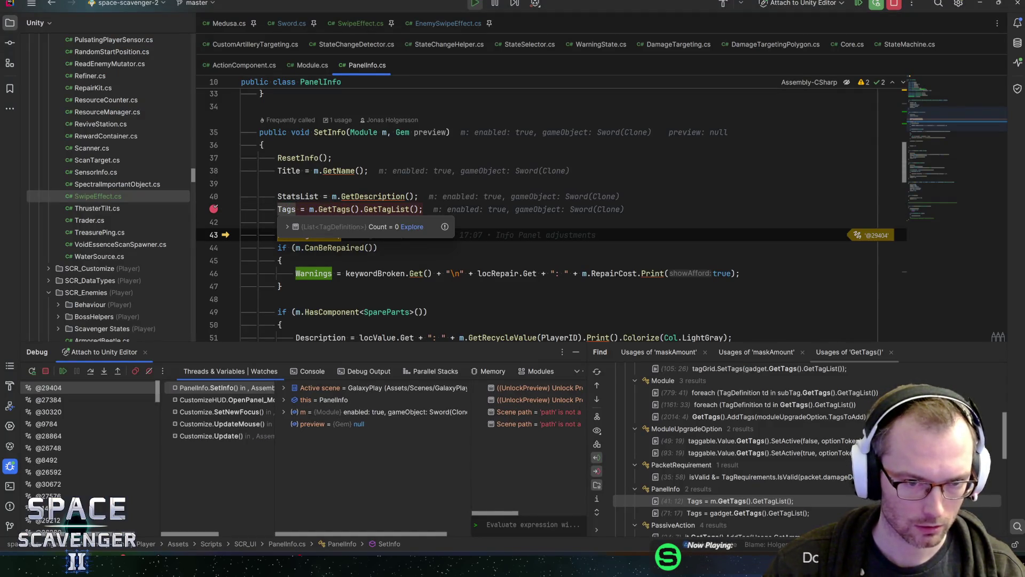
key("F5")
key("alt+Tab")
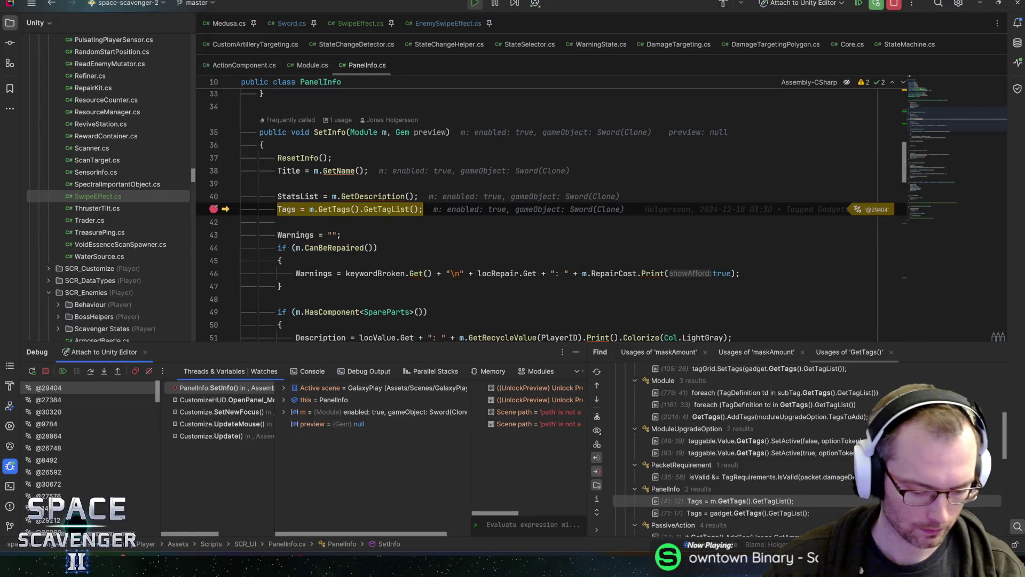
key("F11")
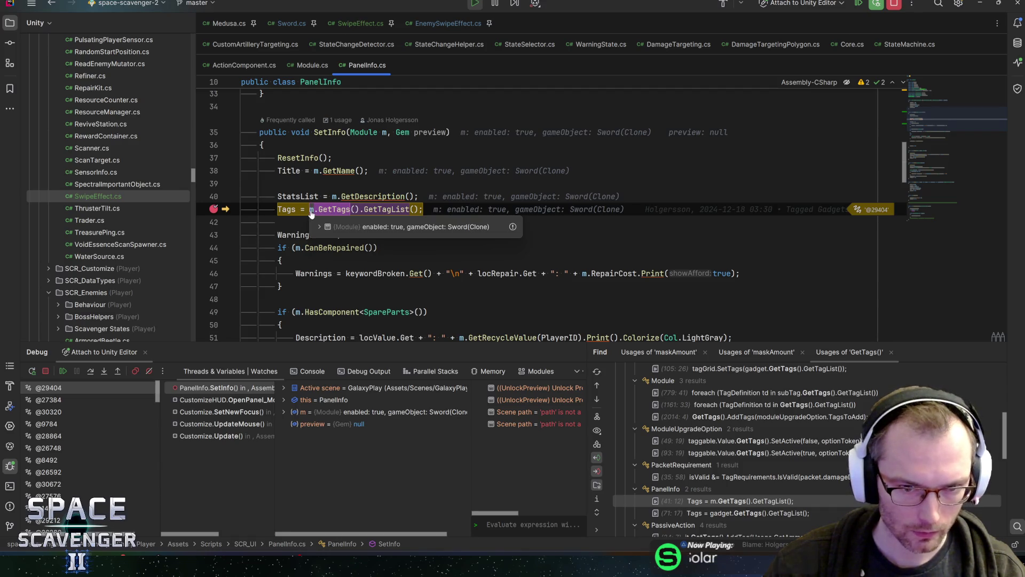
Step: Inspect module m's Tags tagList for Action, Melee and AOE, then step into GetTags
left_click(319, 227)
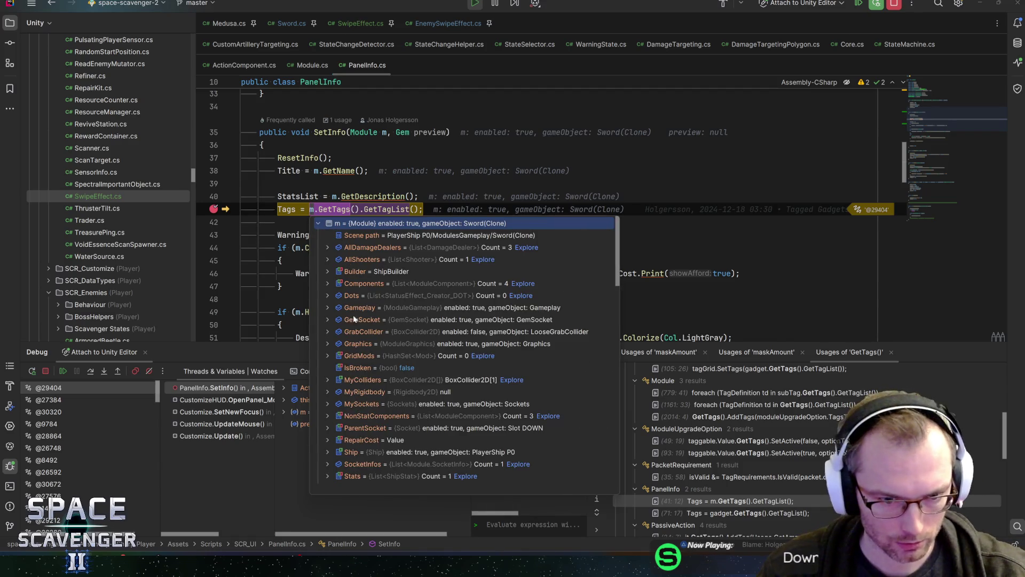
scroll(351, 398, "down", 5)
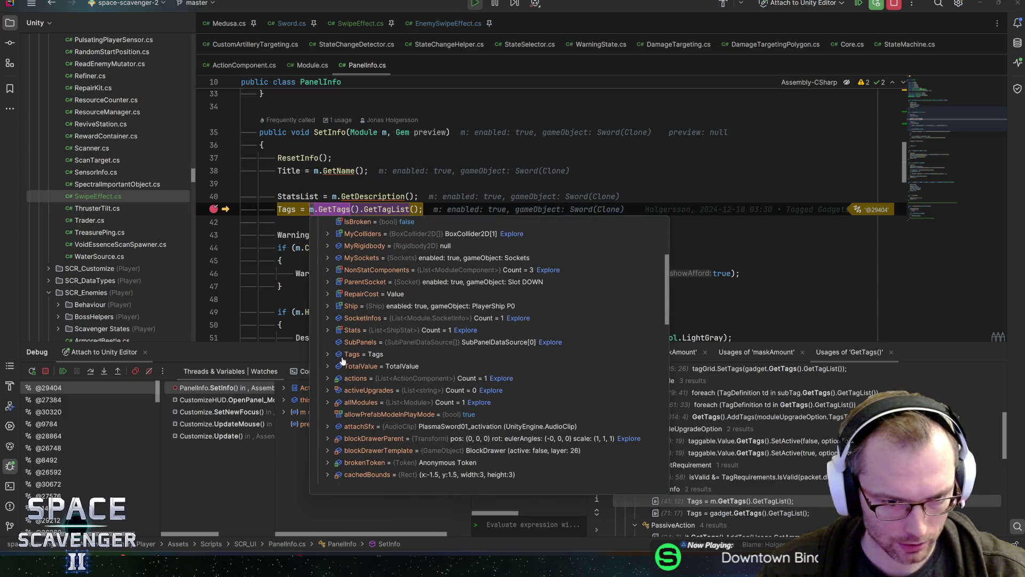
left_click(328, 354)
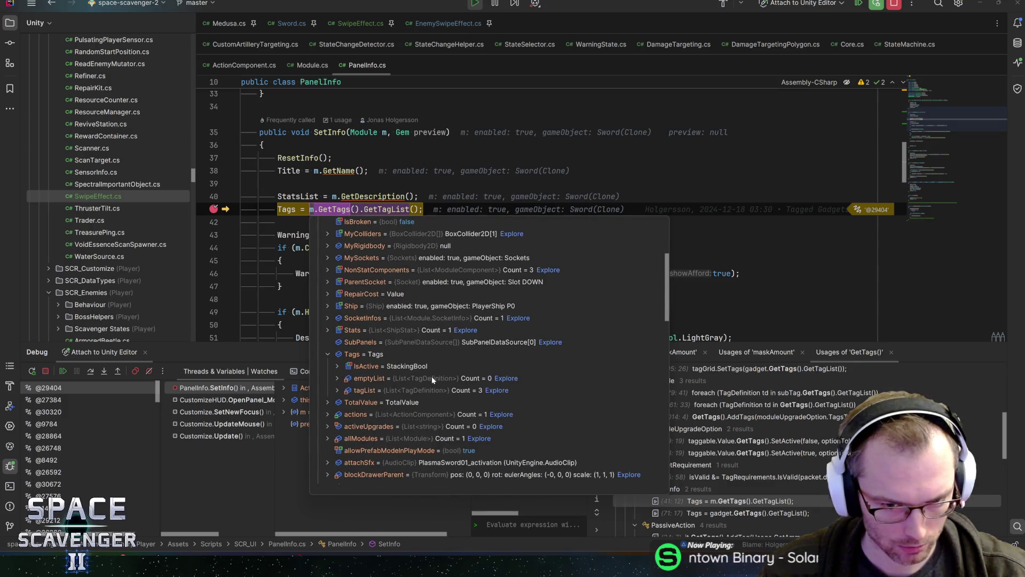
left_click(337, 391)
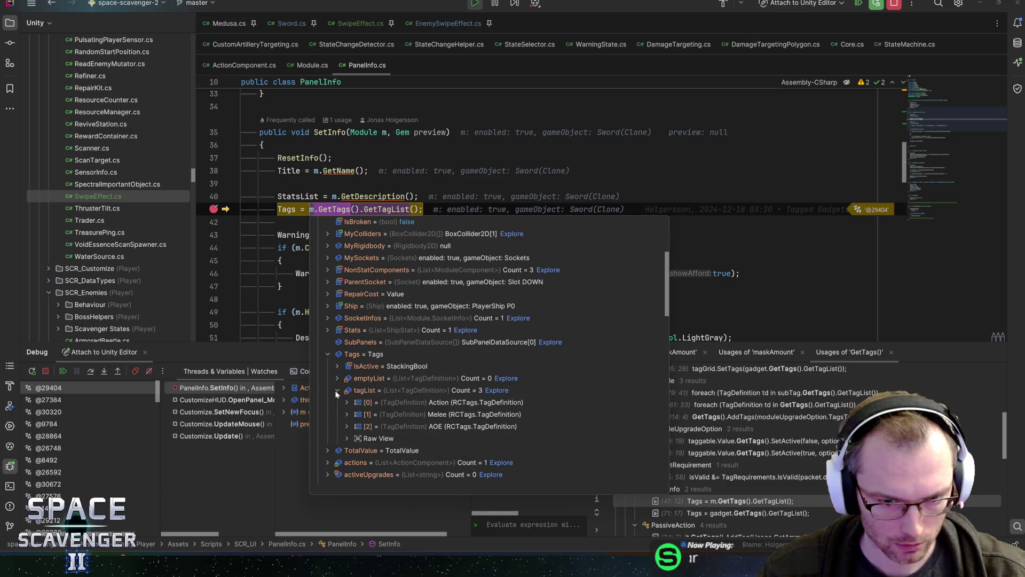
left_click(337, 390)
left_click(326, 354)
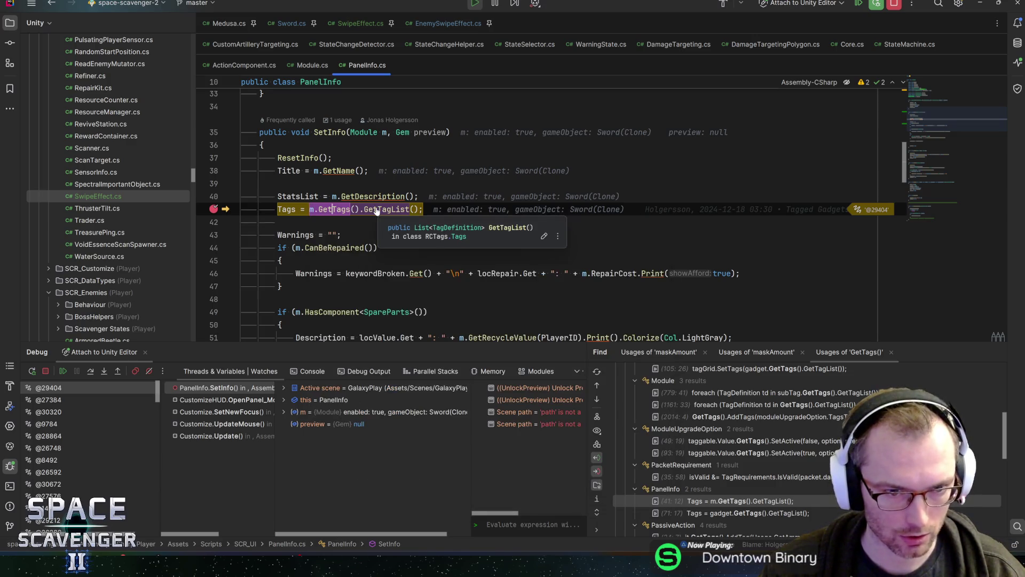
key("F7")
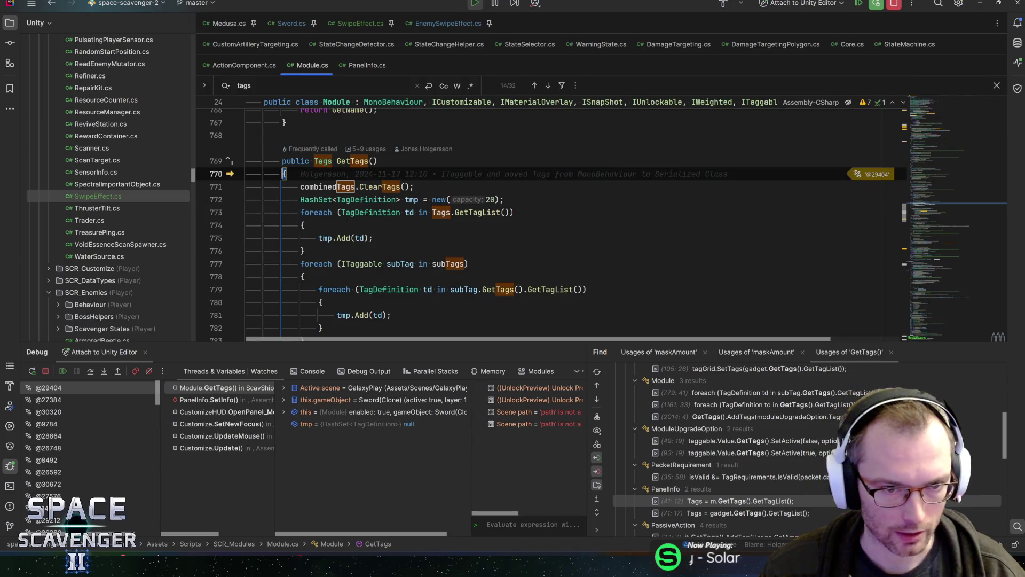
Step: Step through GetTags' own-tag loop until tmp holds 3 tags and the Gameplay sub-tag loop begins
mouse_move(344, 187)
key("F8")
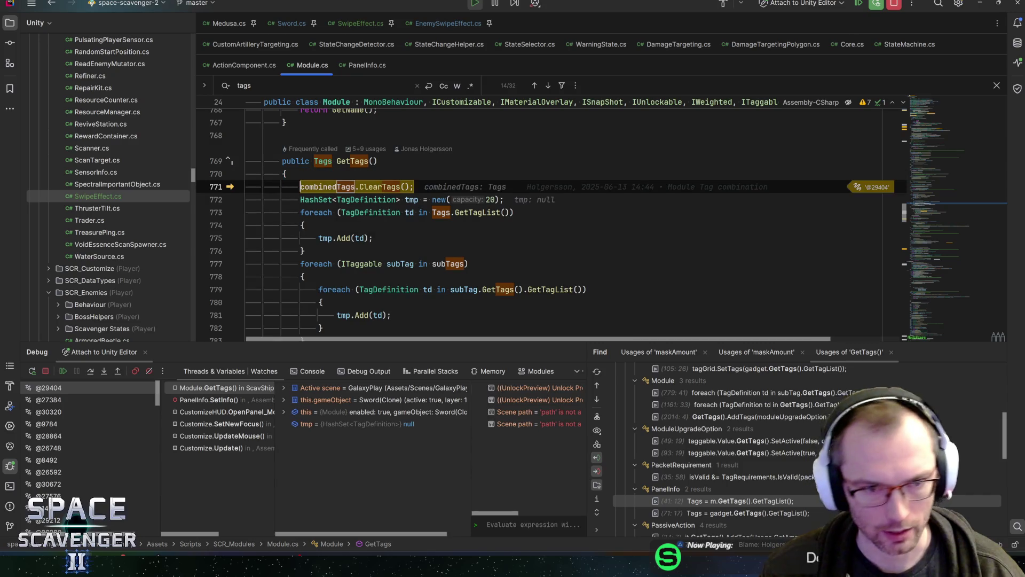
key("F8")
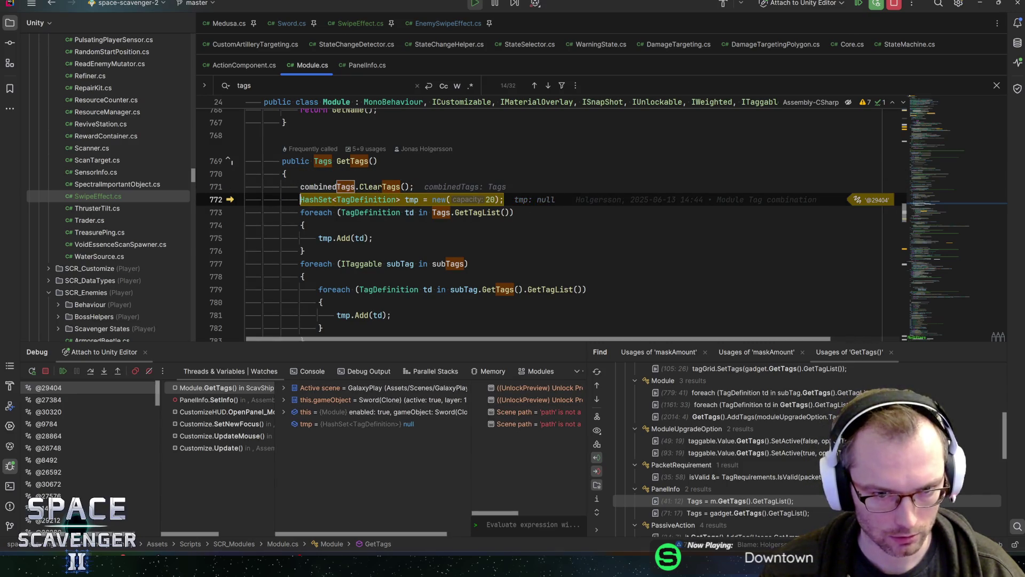
key("F8")
key("F8")
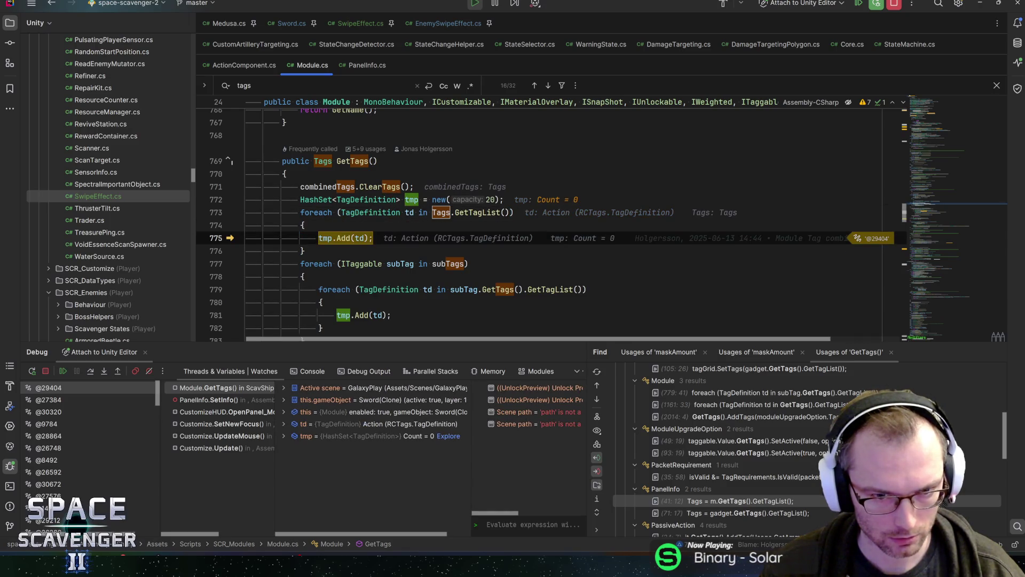
mouse_move(441, 213)
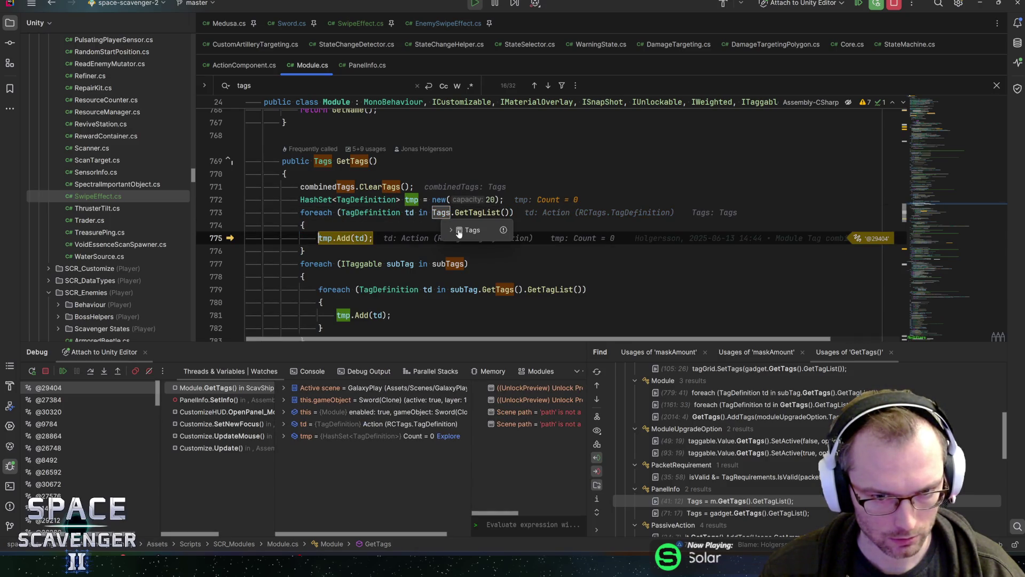
left_click(457, 231)
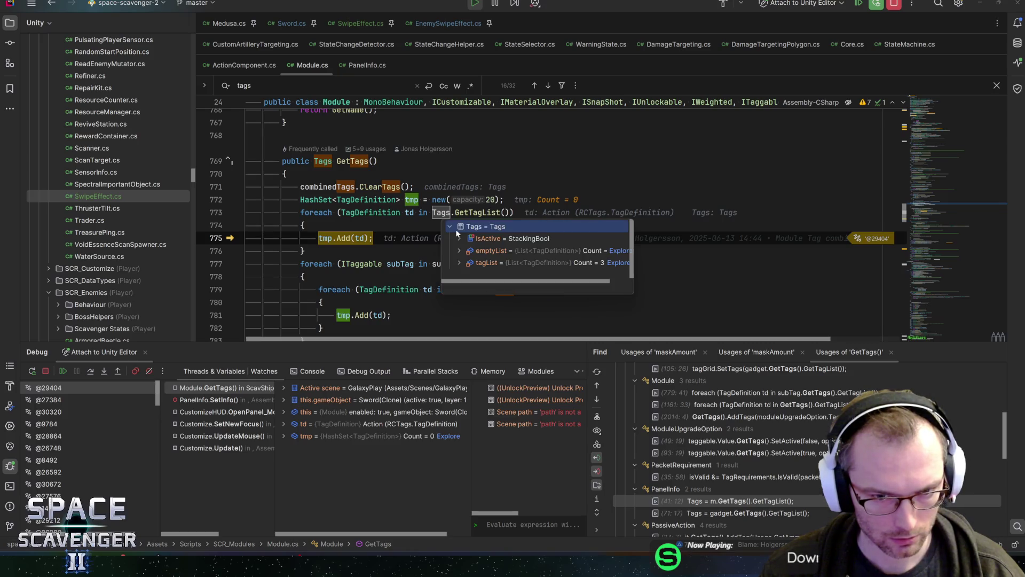
key("F8")
key("F8")
key("F8")
key("F8")
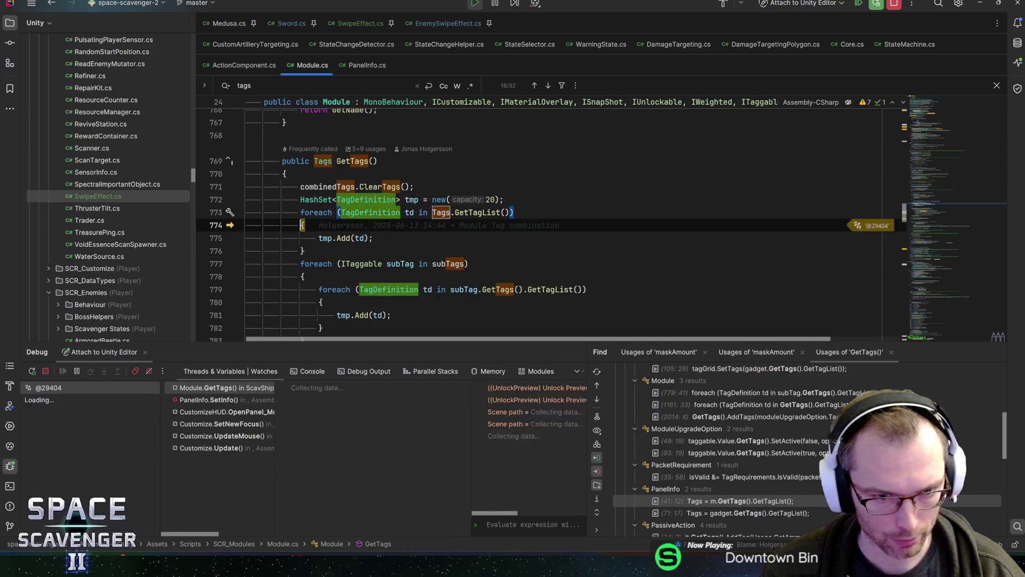
key("F8")
key("F8")
key("F8")
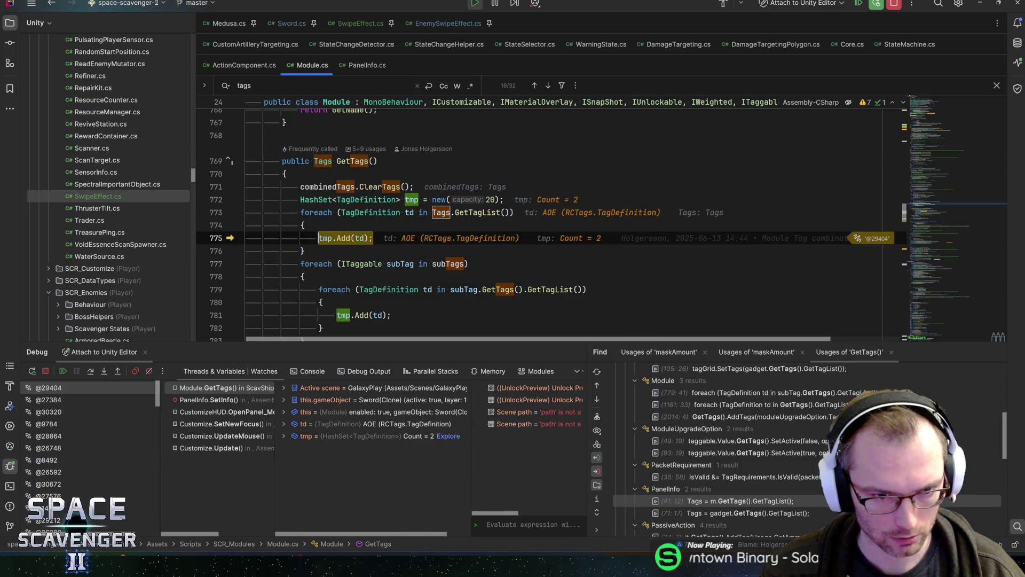
scroll(430, 230, "down", 3)
key("F8")
key("F8")
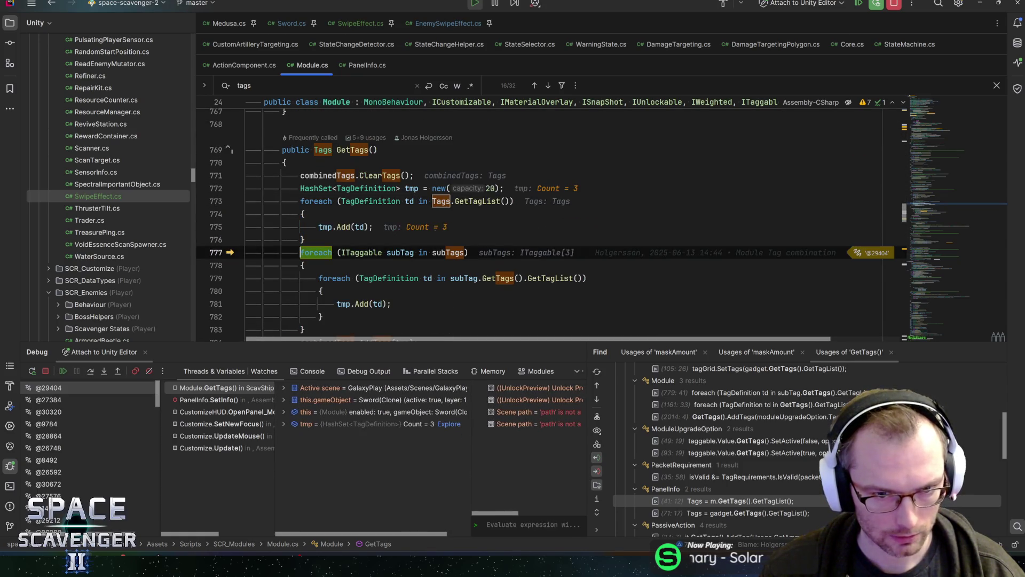
scroll(429, 229, "down", 2)
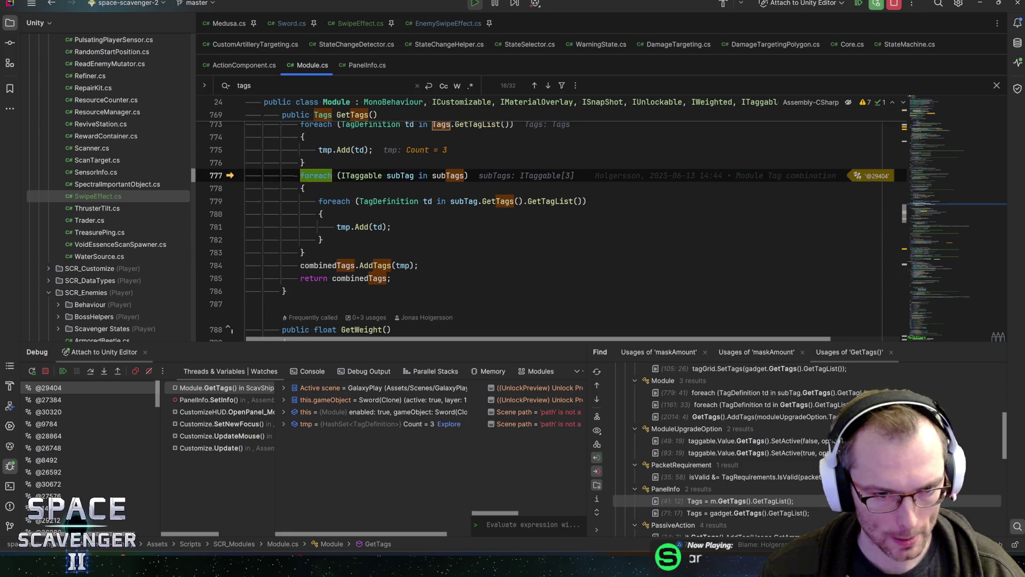
scroll(550, 224, "up", 1)
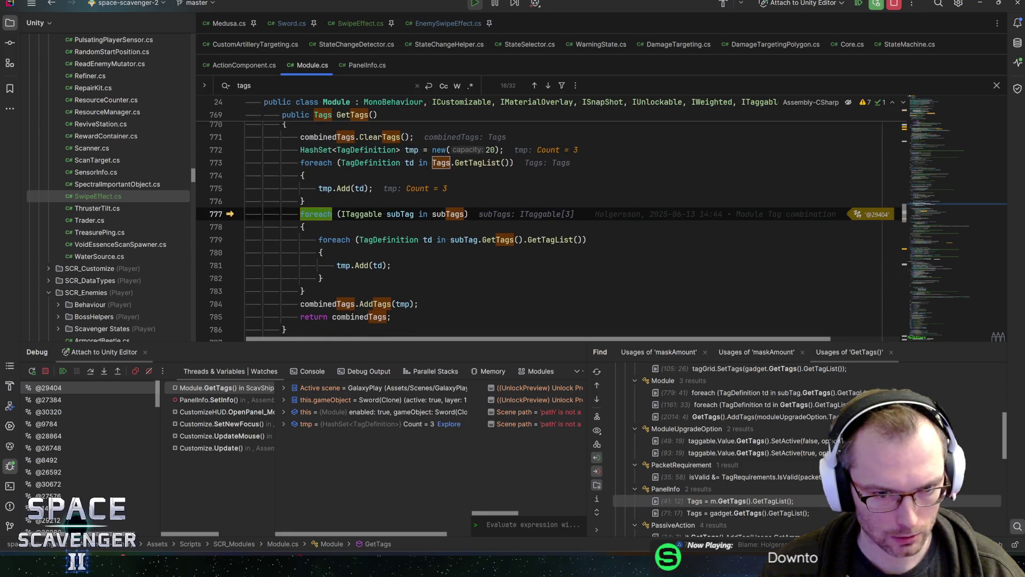
key("F8")
key("F8")
key("F8")
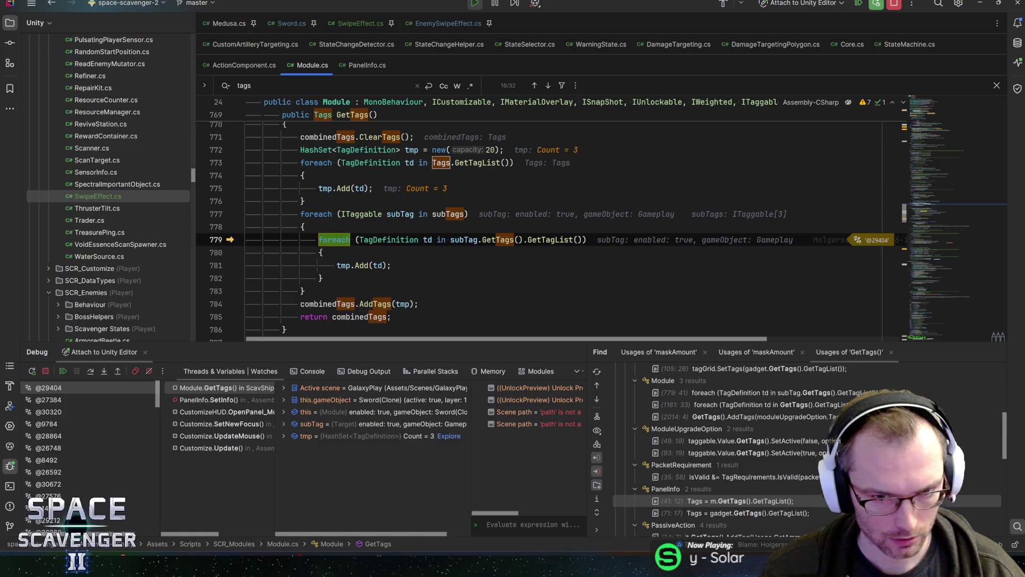
Step: Step through the Gameplay, DamageArea and Shooter sub-tags, inspecting their tag lists
mouse_move(464, 240)
left_click(483, 255)
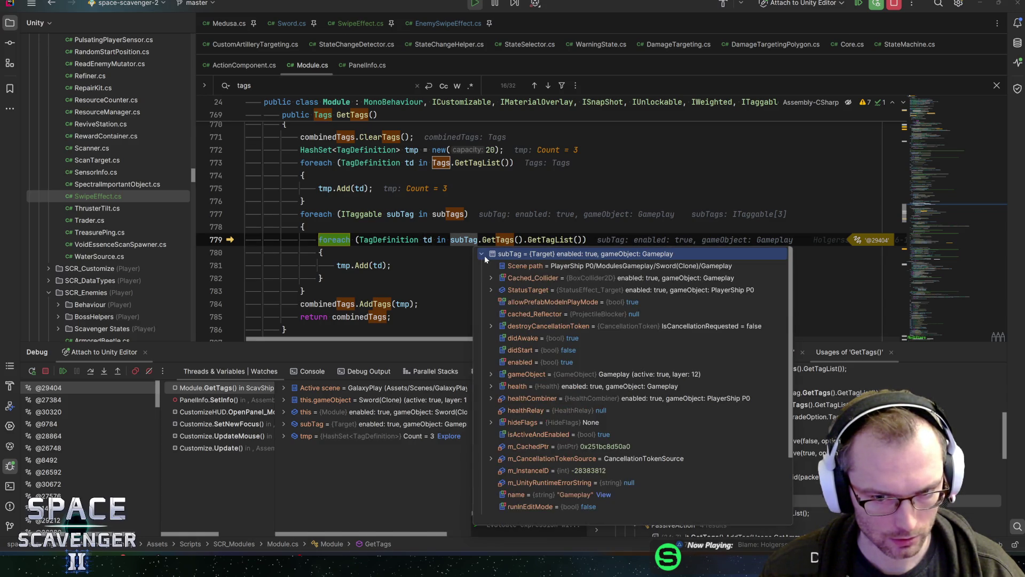
scroll(505, 369, "down", 3)
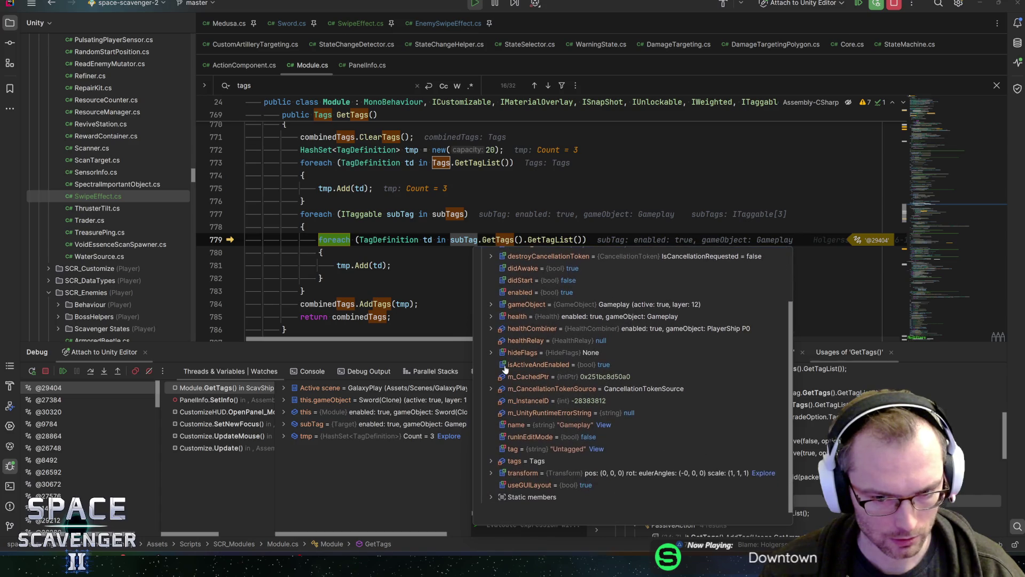
left_click(491, 460)
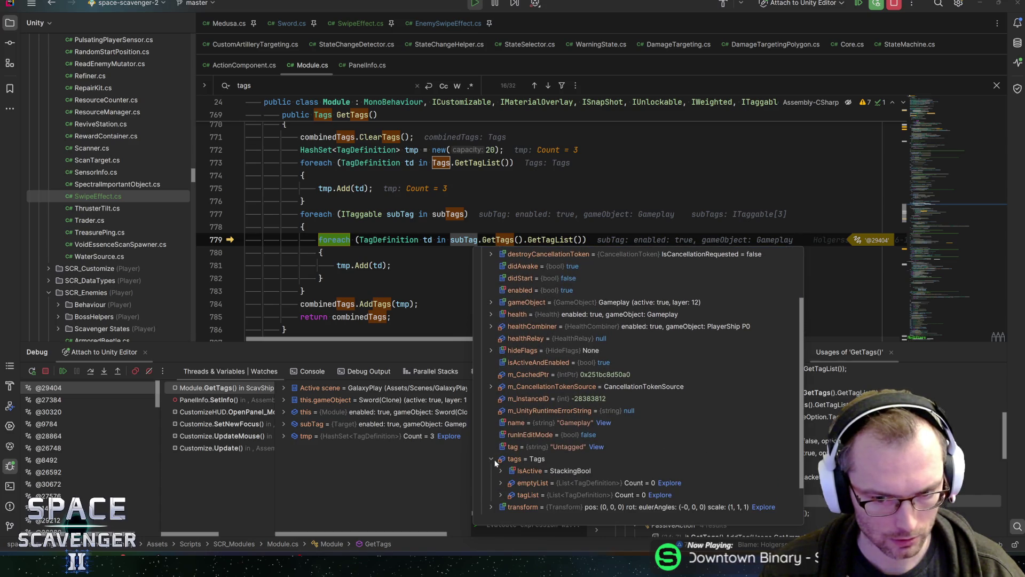
key("Escape")
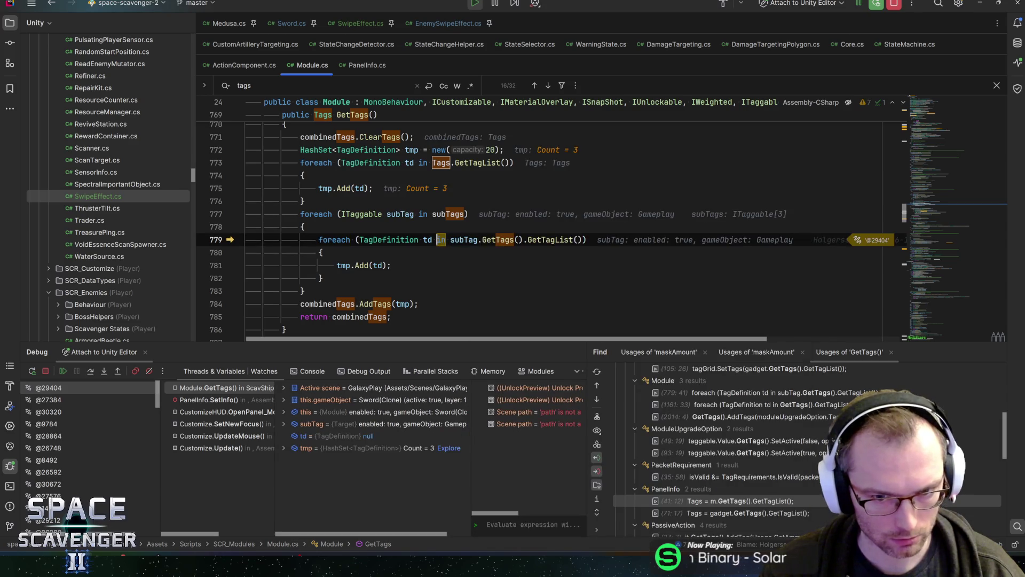
key("F10")
key("F10")
key("F10")
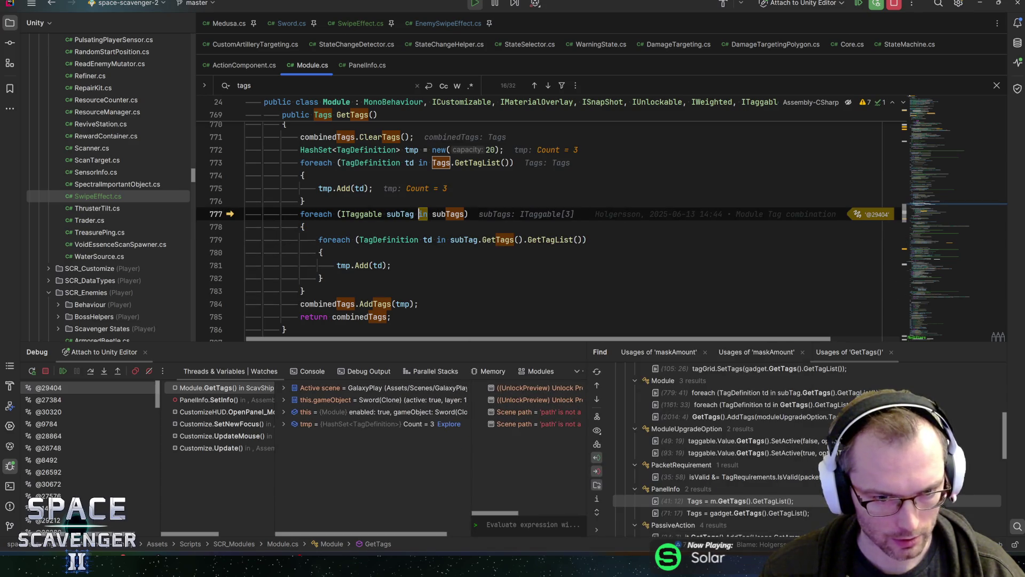
key("F10")
key("F10")
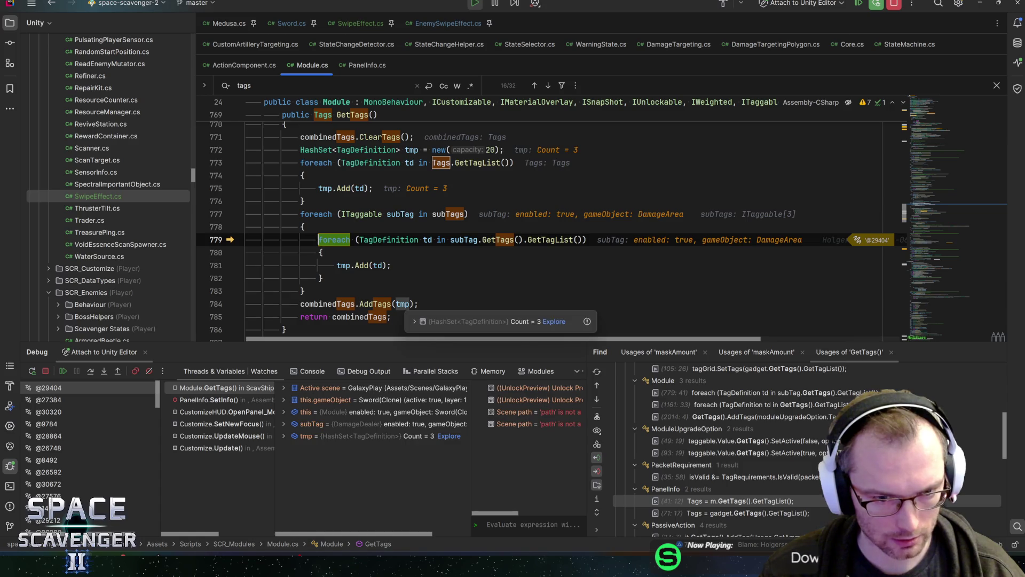
key("F10")
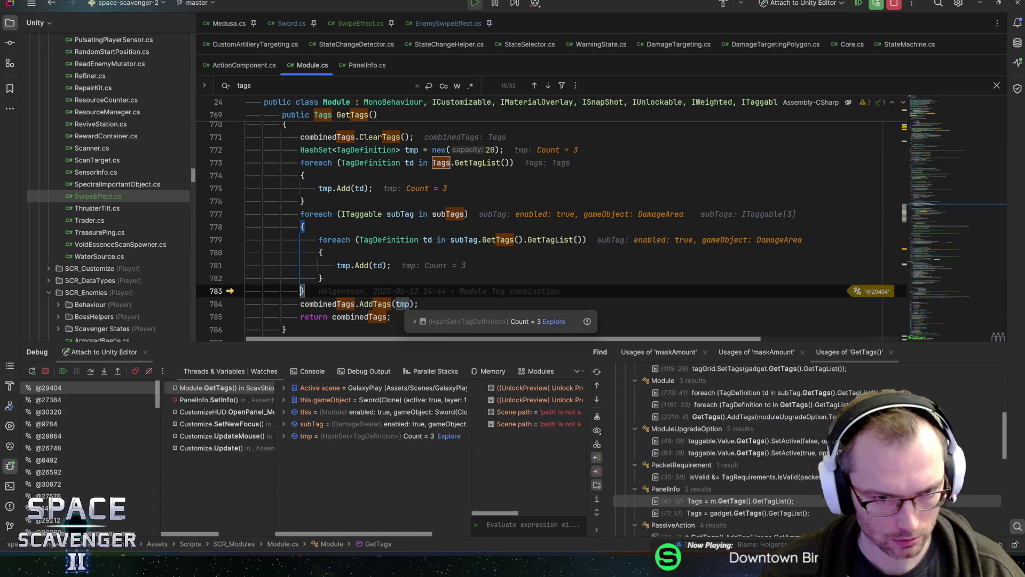
mouse_move(448, 214)
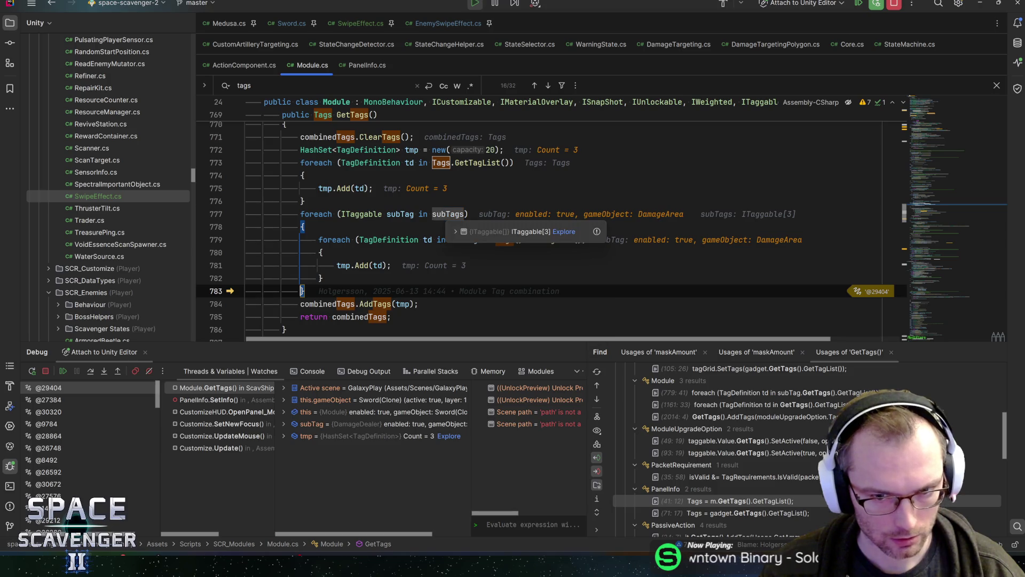
left_click(455, 232)
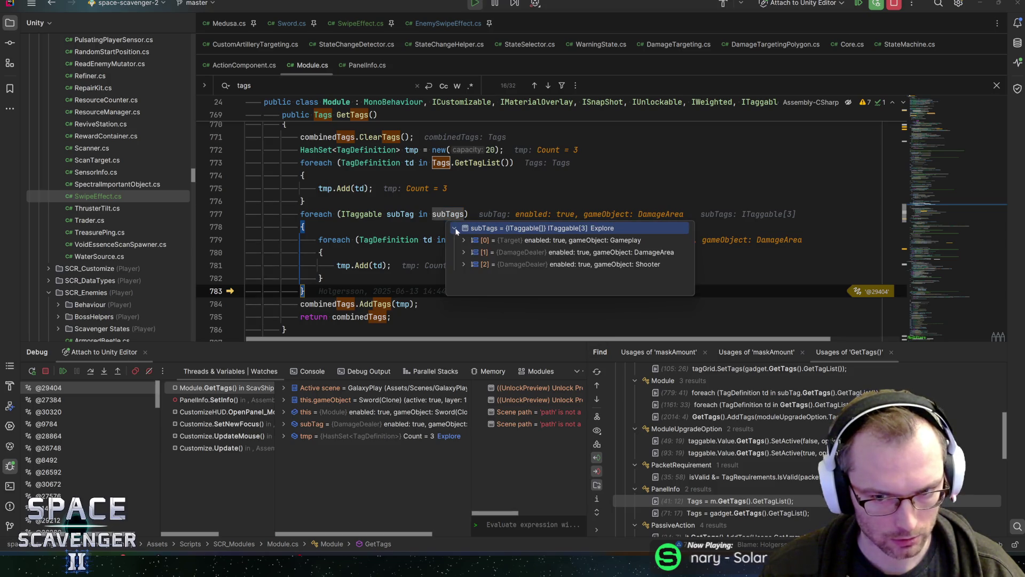
key("F10")
key("F10")
key("F10")
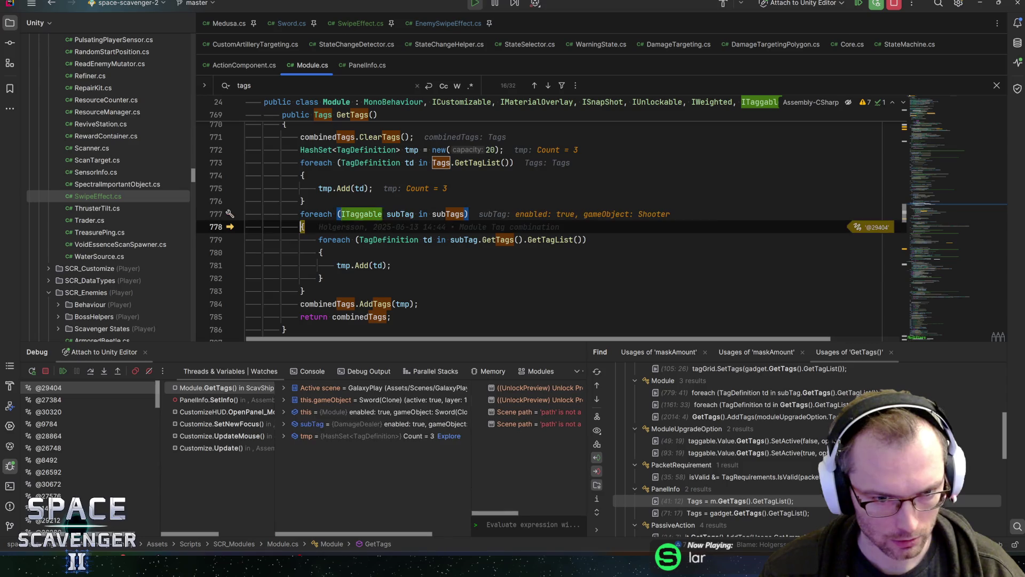
key("F10")
key("F10")
key("F10")
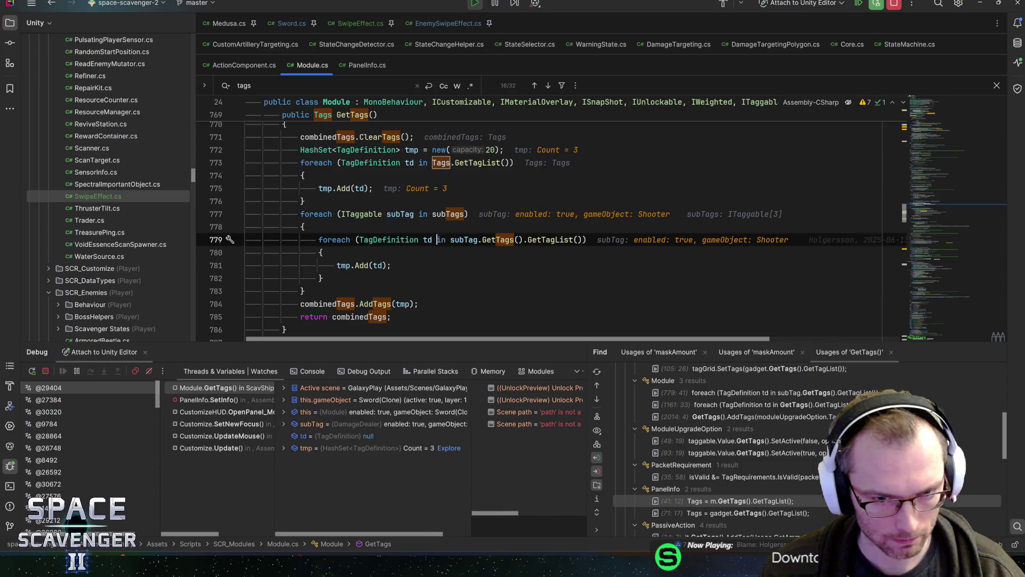
key("F10")
key("F10")
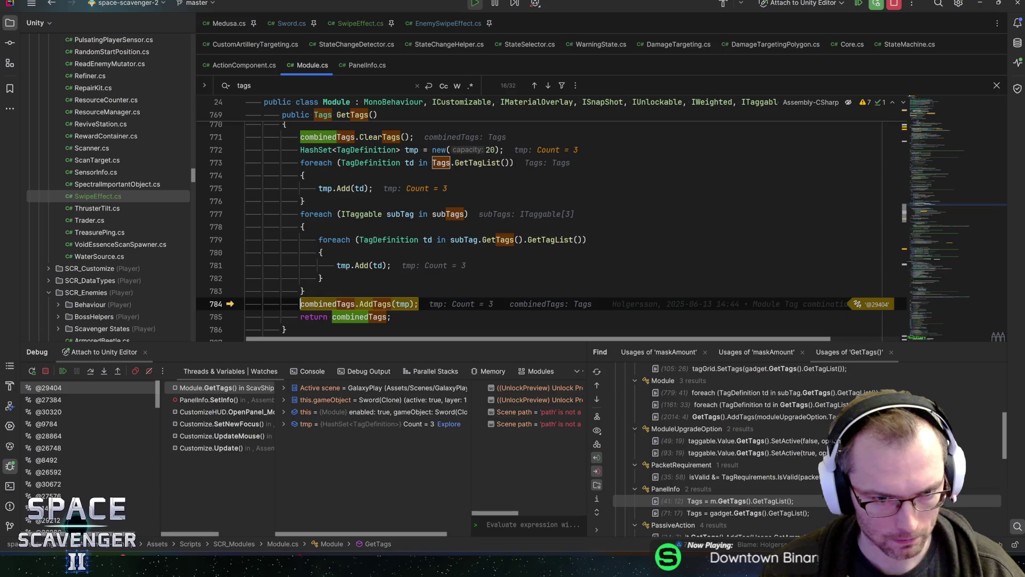
Step: Inspect combinedTags' 3 tags and step back out to PanelInfo.SetInfo line 41
left_click(342, 321)
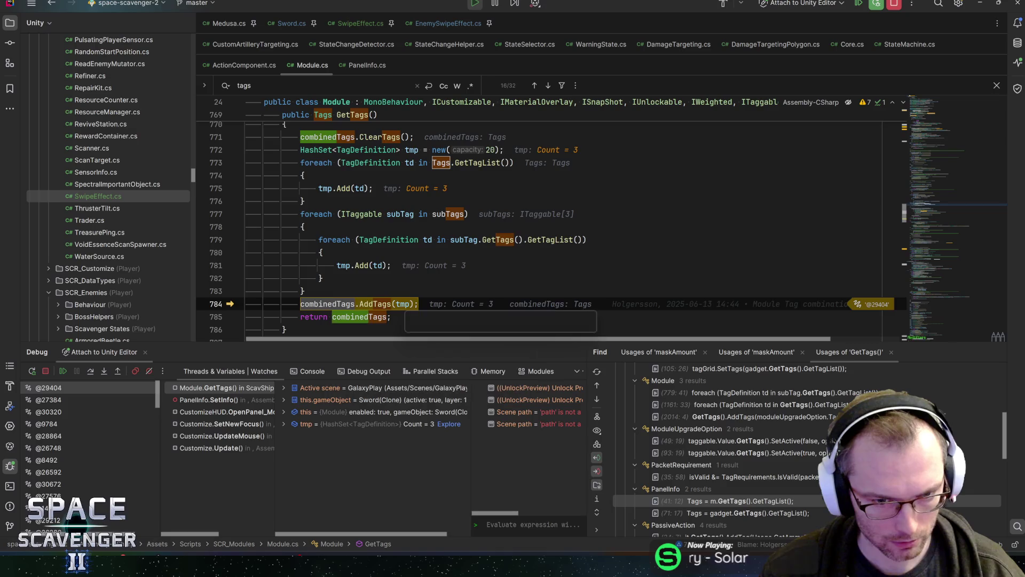
key("F10")
mouse_move(359, 317)
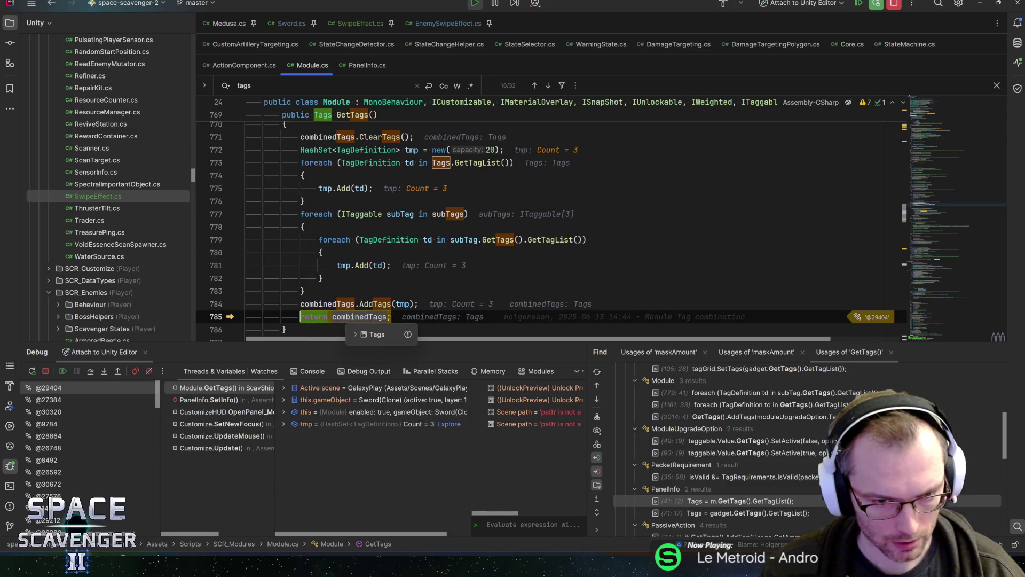
left_click(355, 335)
left_click(354, 332)
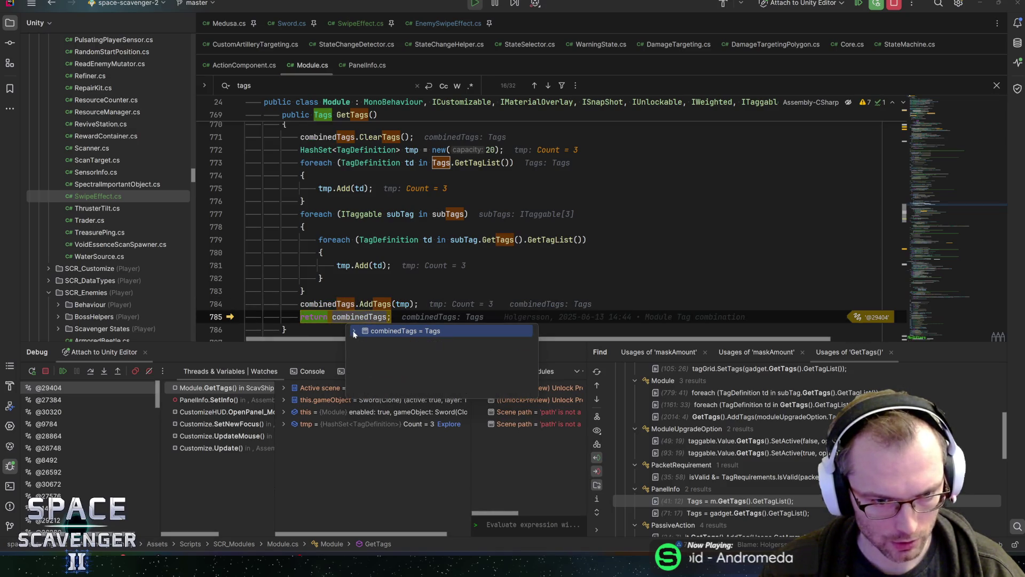
left_click(354, 331)
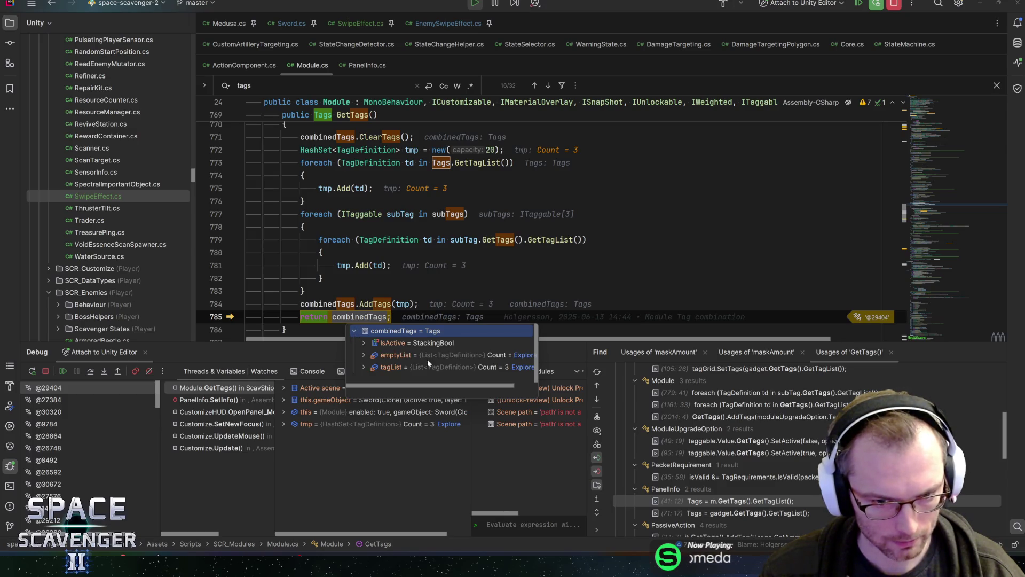
key("F10")
key("F10")
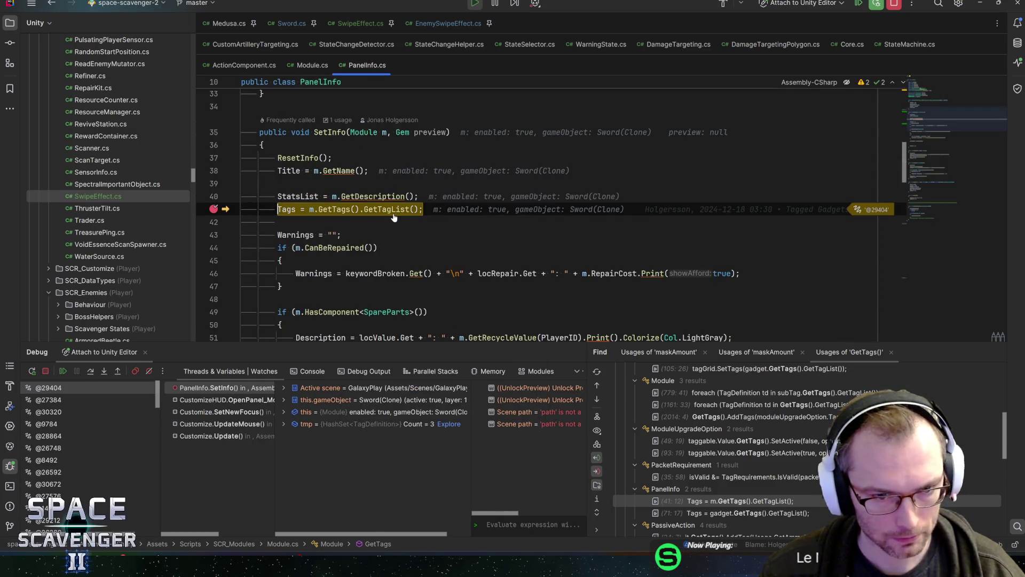
Step: Step into Tags.GetTagList and jump to where IsActive is declared
key("F11")
key("Return")
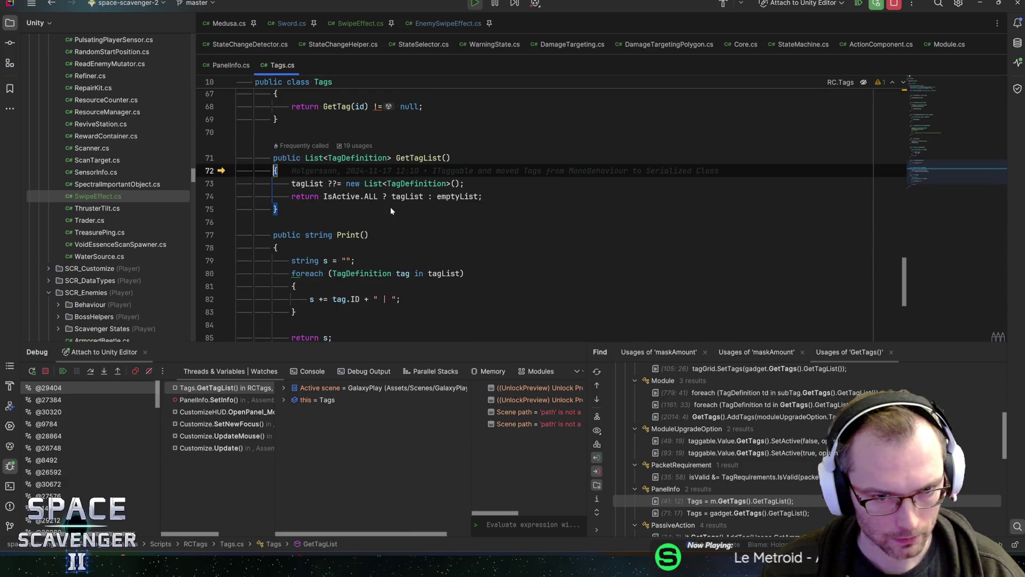
mouse_move(307, 184)
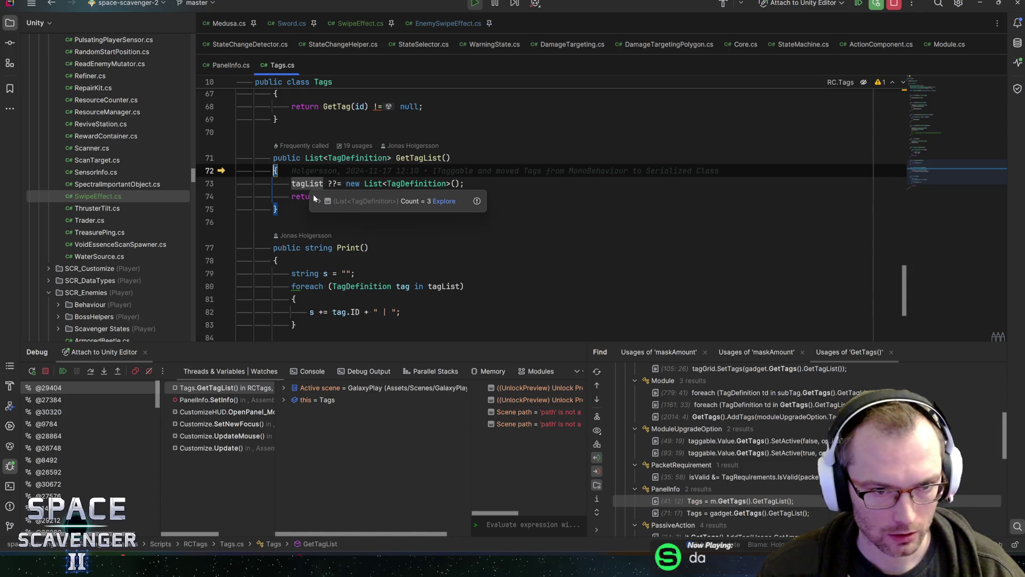
mouse_move(340, 196)
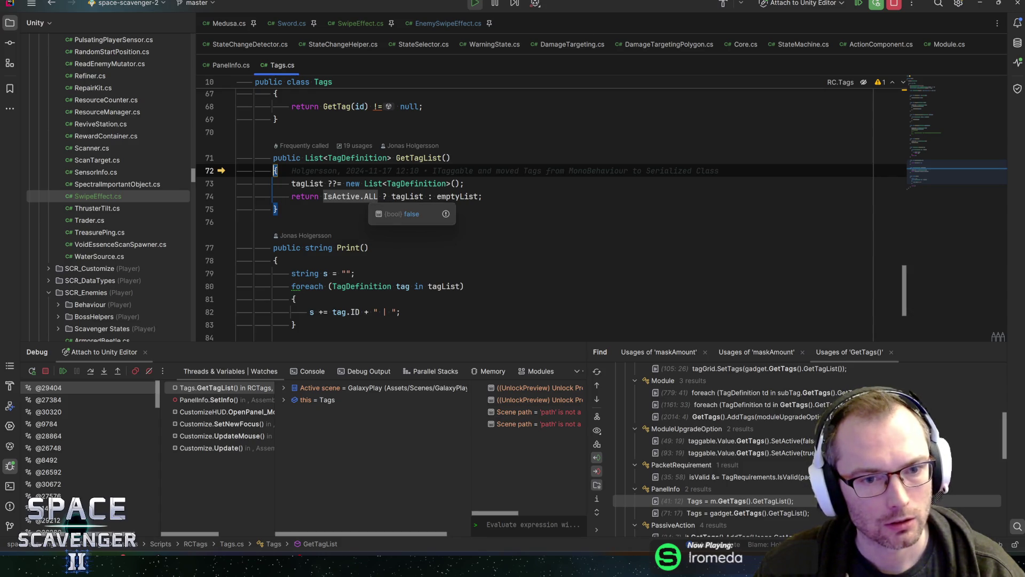
mouse_move(407, 197)
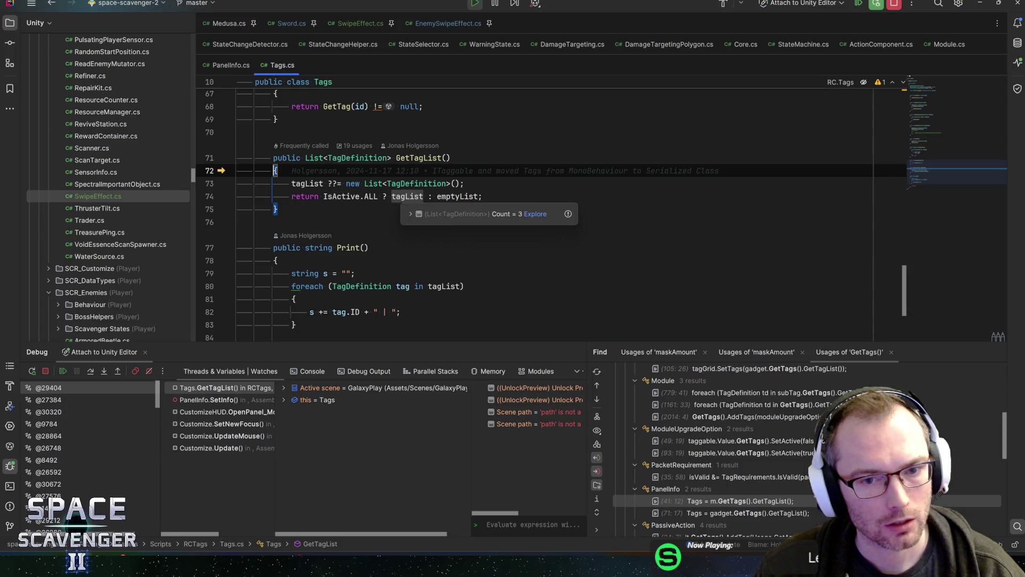
mouse_move(457, 196)
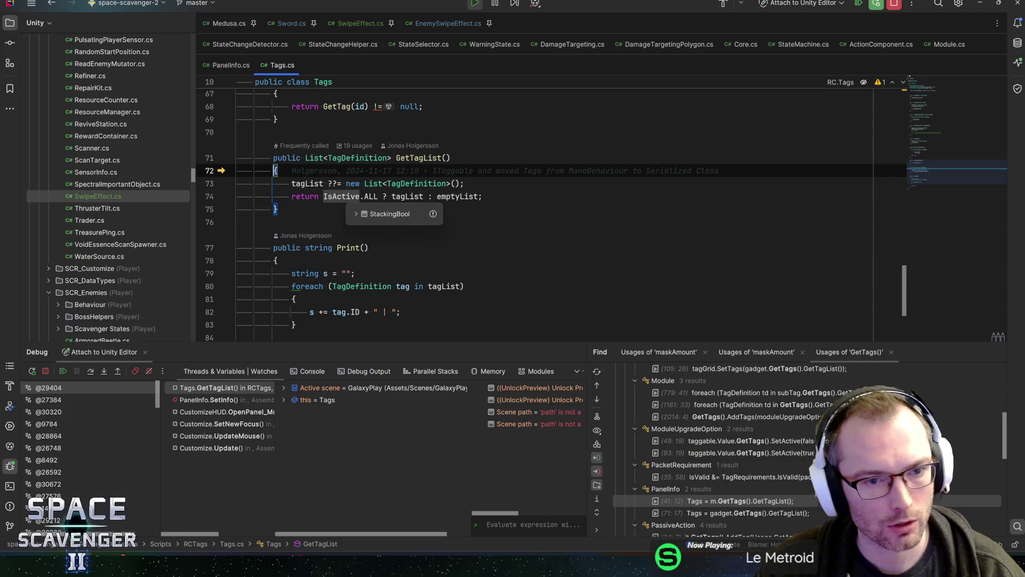
left_click(346, 196)
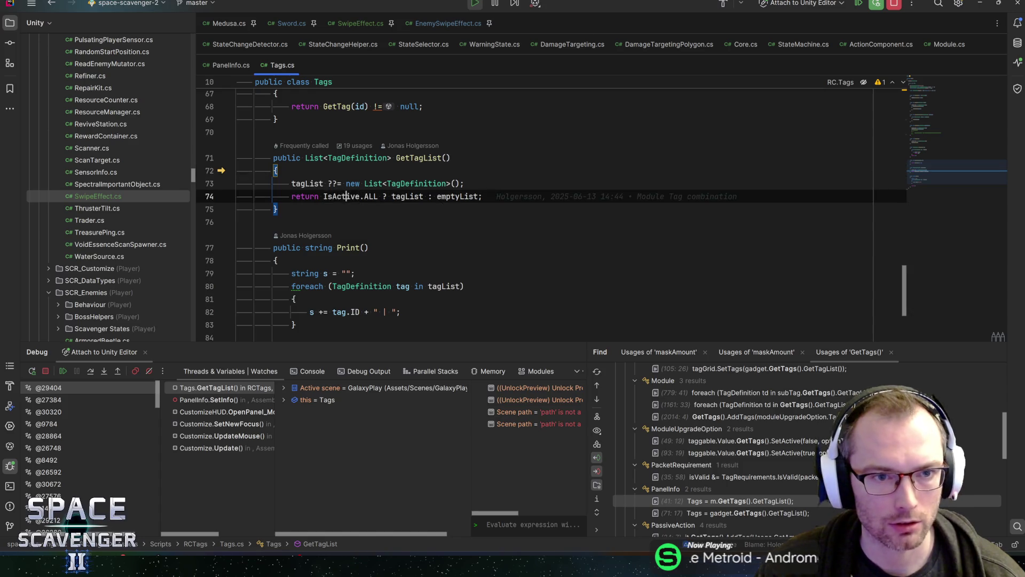
mouse_move(347, 197)
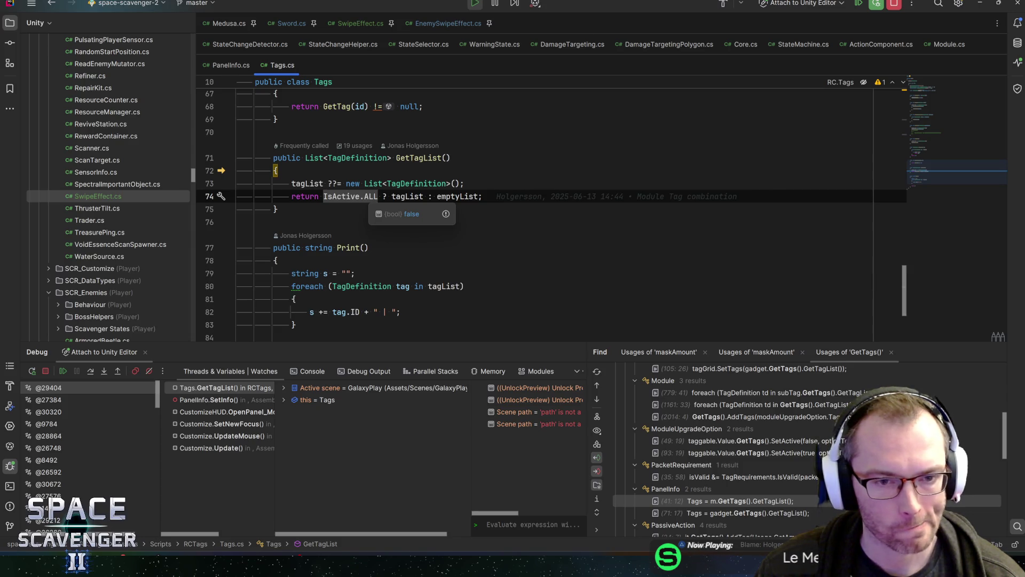
left_click(346, 197, "ctrl")
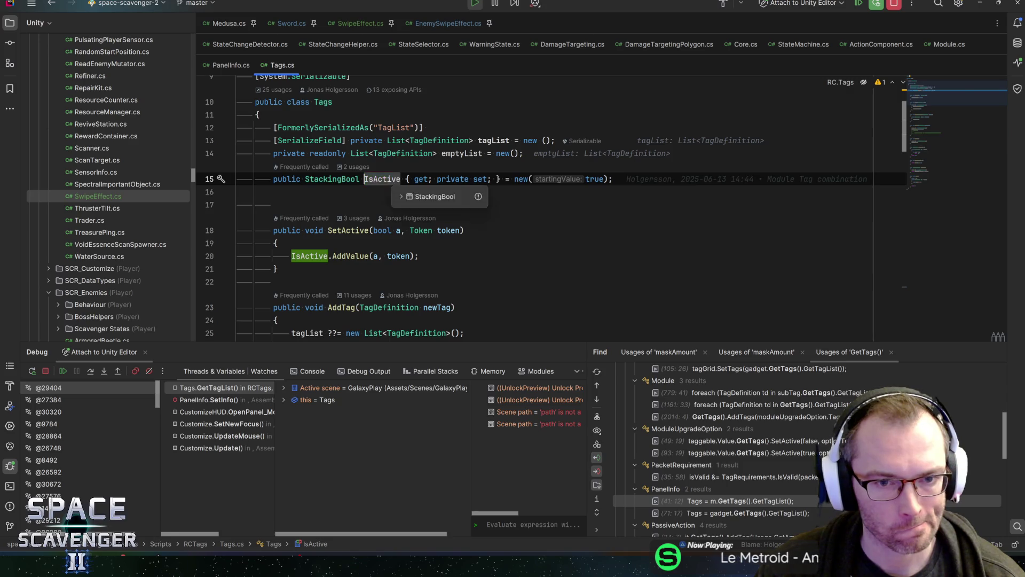
Step: Find IsActive's usage on line 20 in SetActive and open its runtime value
double_click(395, 179)
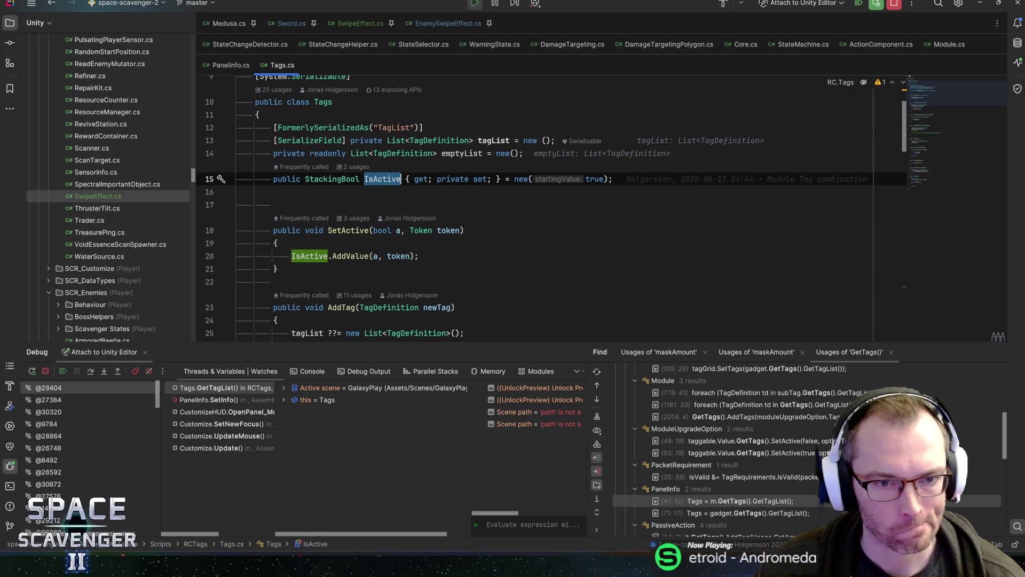
key("ctrl+f")
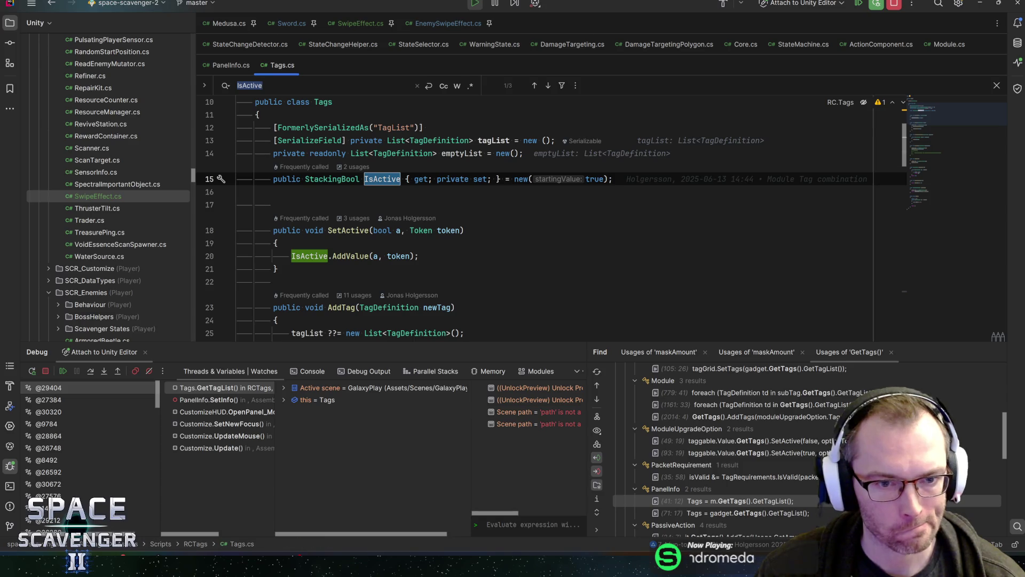
left_click(306, 255)
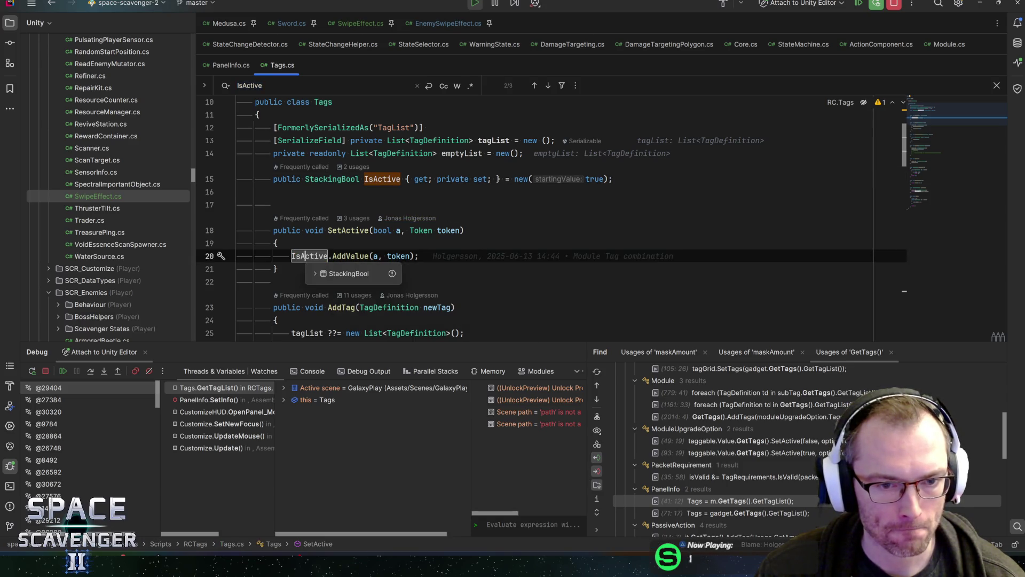
left_click(315, 273)
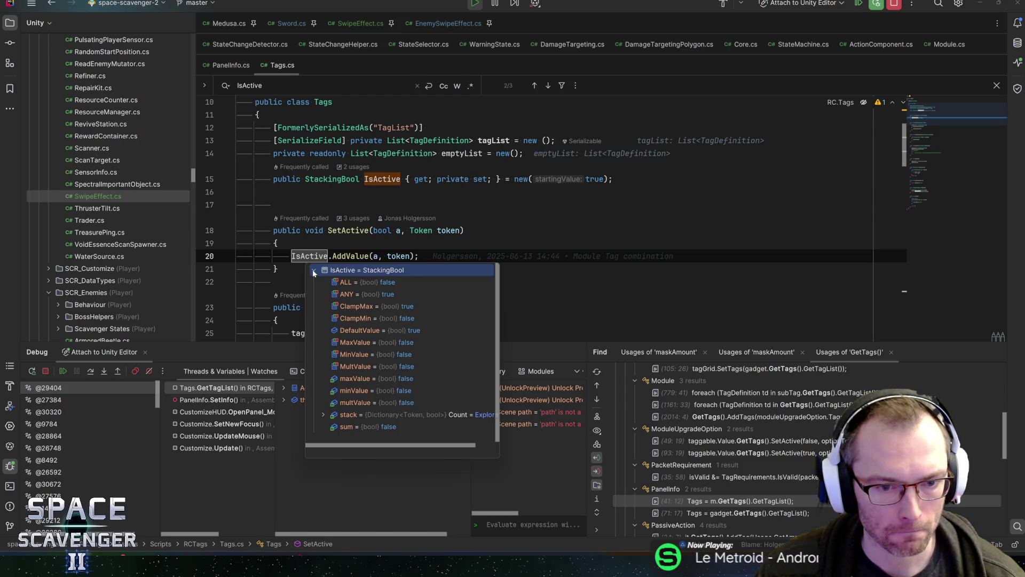
Step: Expand IsActive's stack and read the second entry's GameObject Enabled key
left_click(328, 417)
left_click(323, 416)
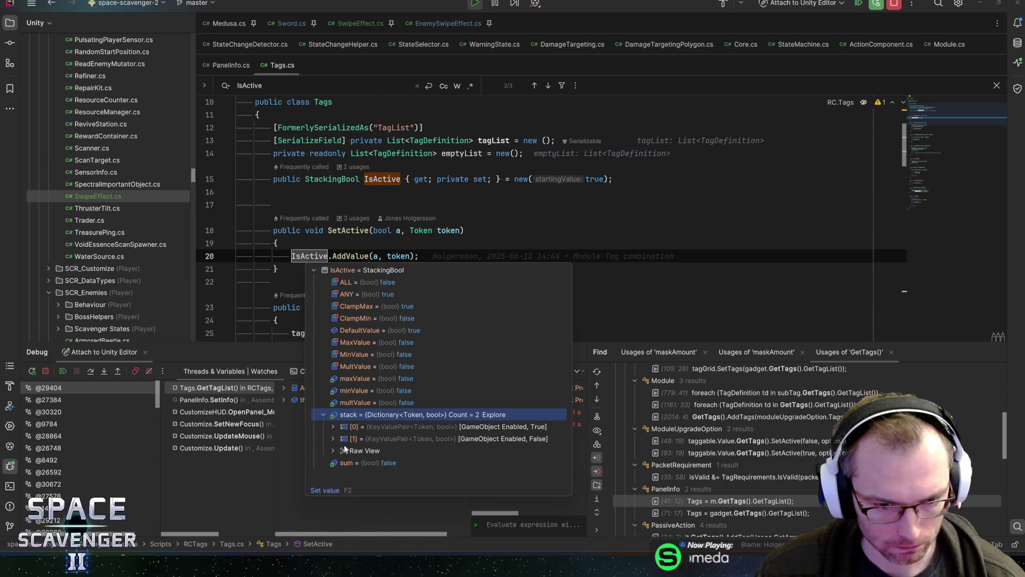
left_click(345, 439)
left_click(334, 439)
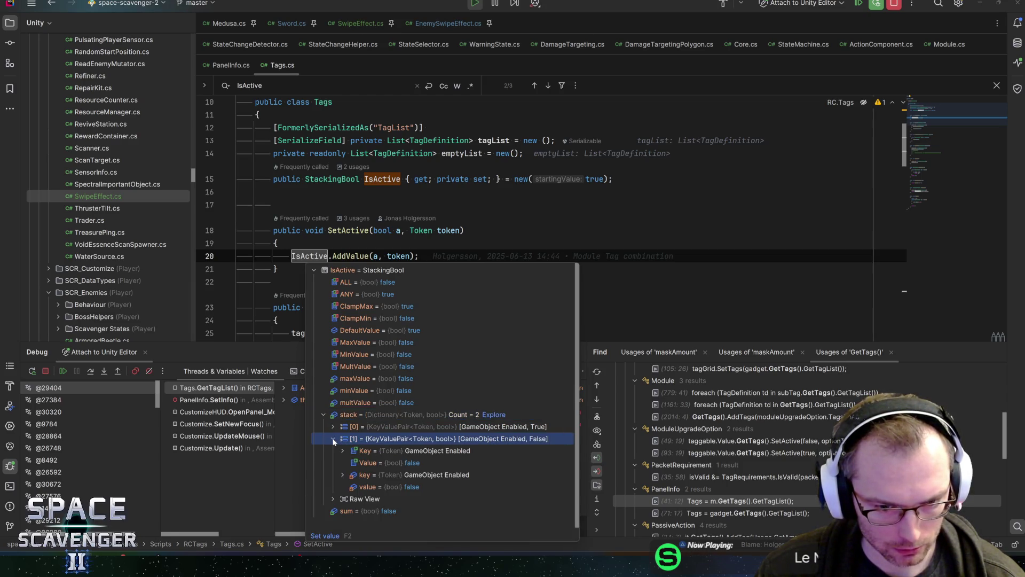
left_click(342, 475)
left_click(342, 475)
left_click(342, 452)
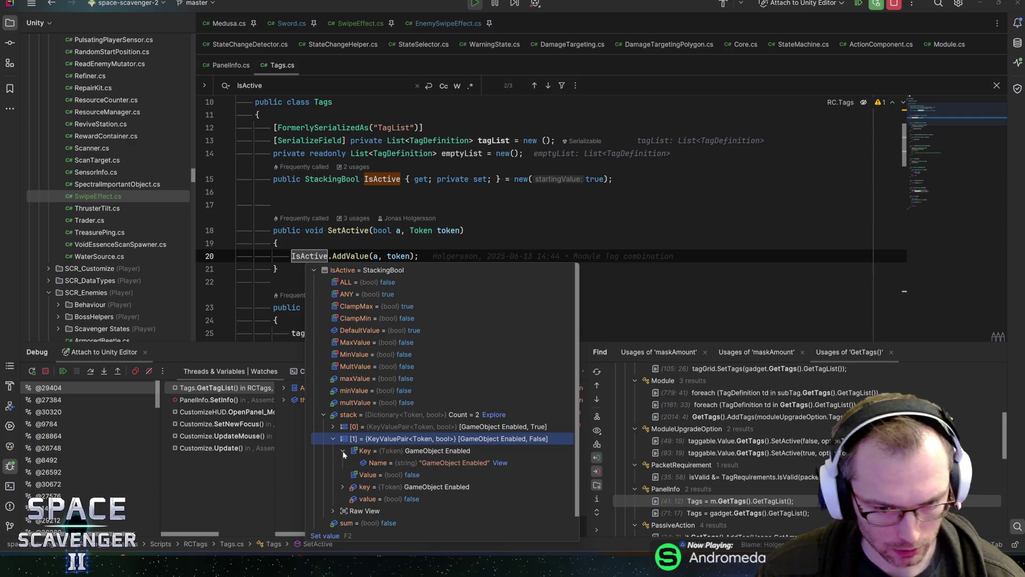
left_click(343, 451)
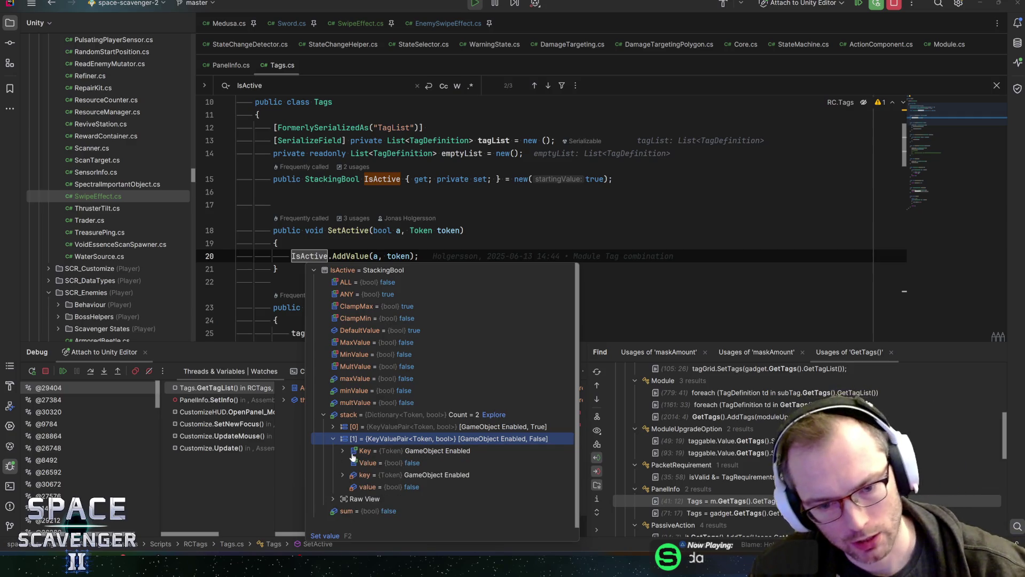
Step: Compare with the first stack entry, then dismiss the IsActive value details
left_click(334, 439)
left_click(334, 427)
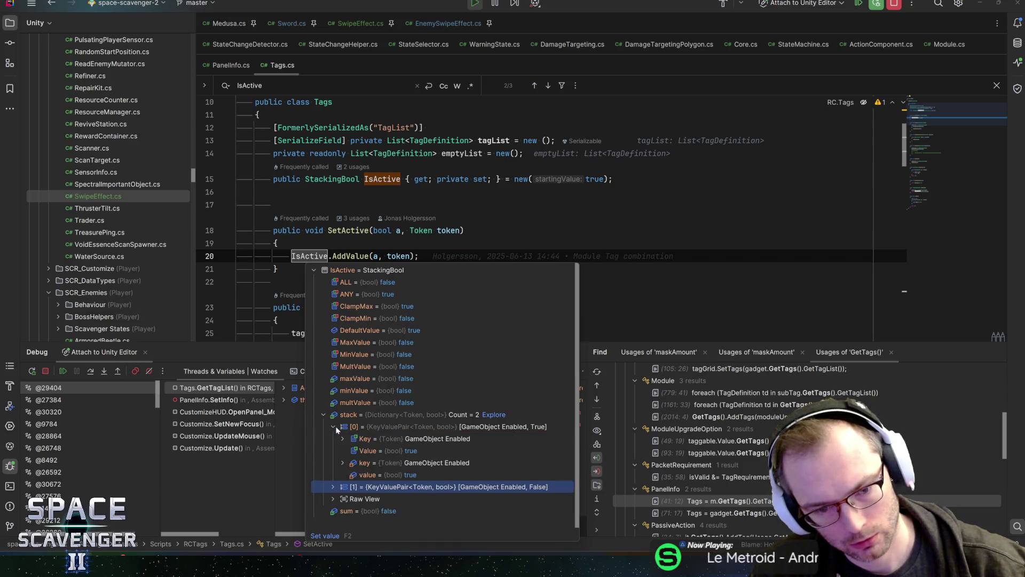
left_click(333, 426)
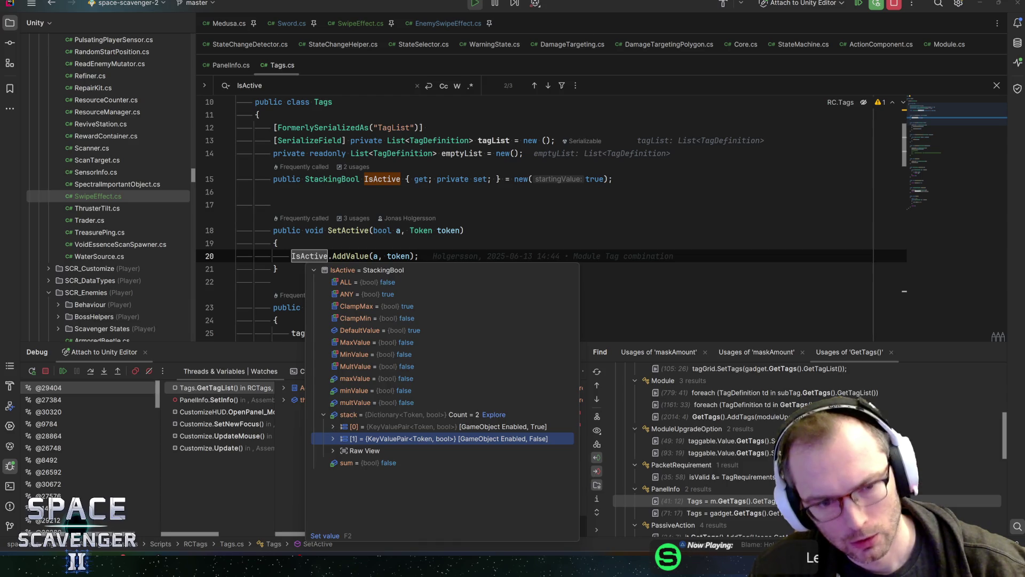
left_click(376, 255)
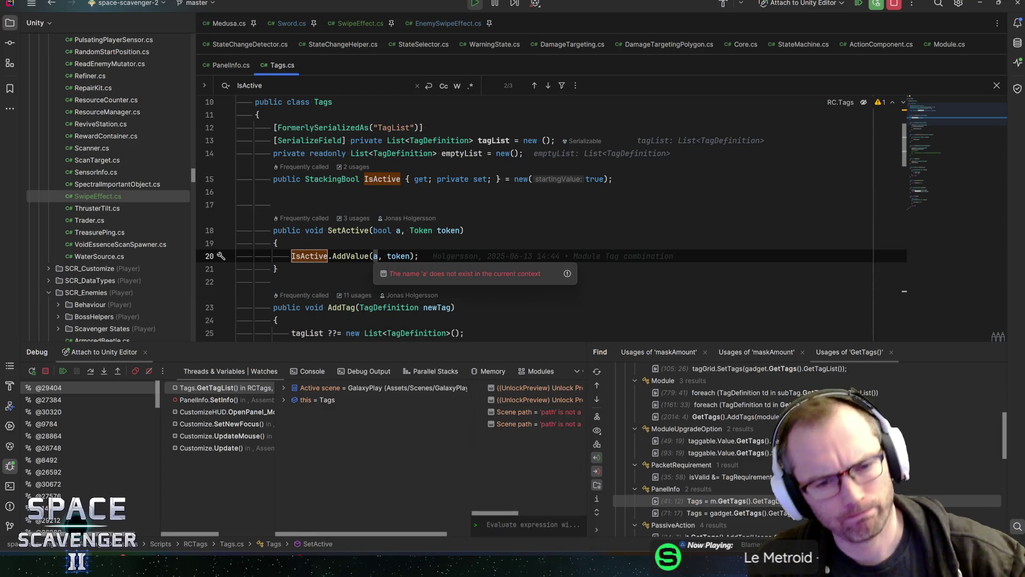
left_click(305, 255)
scroll(534, 214, "down", 2)
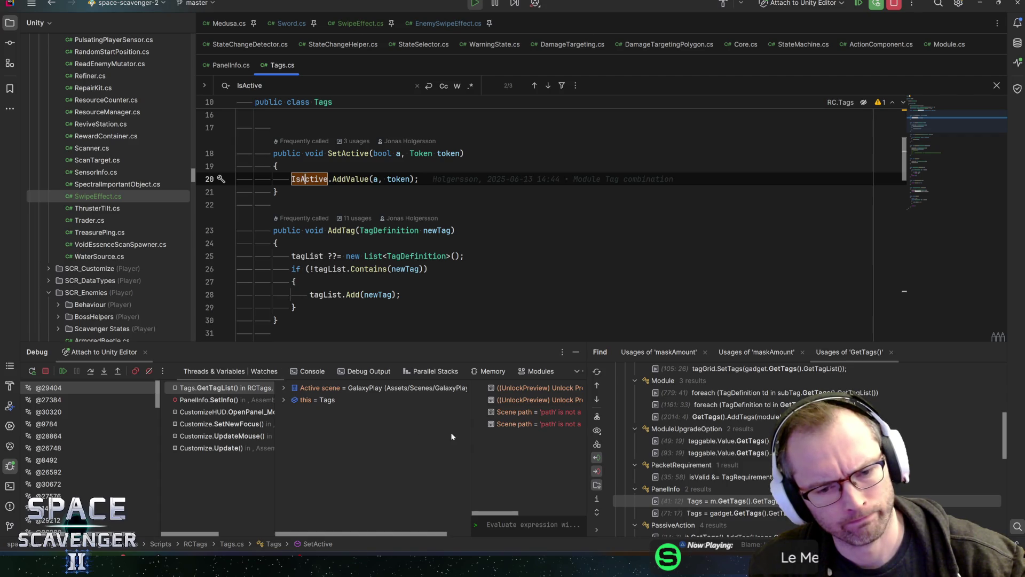
Step: Widen the Variables pane and expand Active scene and this = Tags > IsActive
left_click(303, 179)
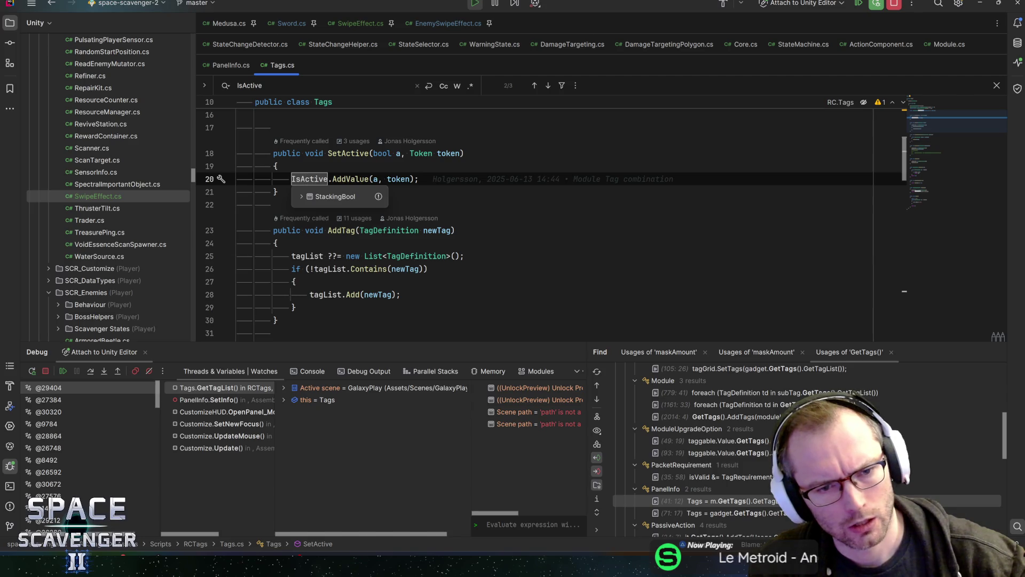
mouse_move(398, 179)
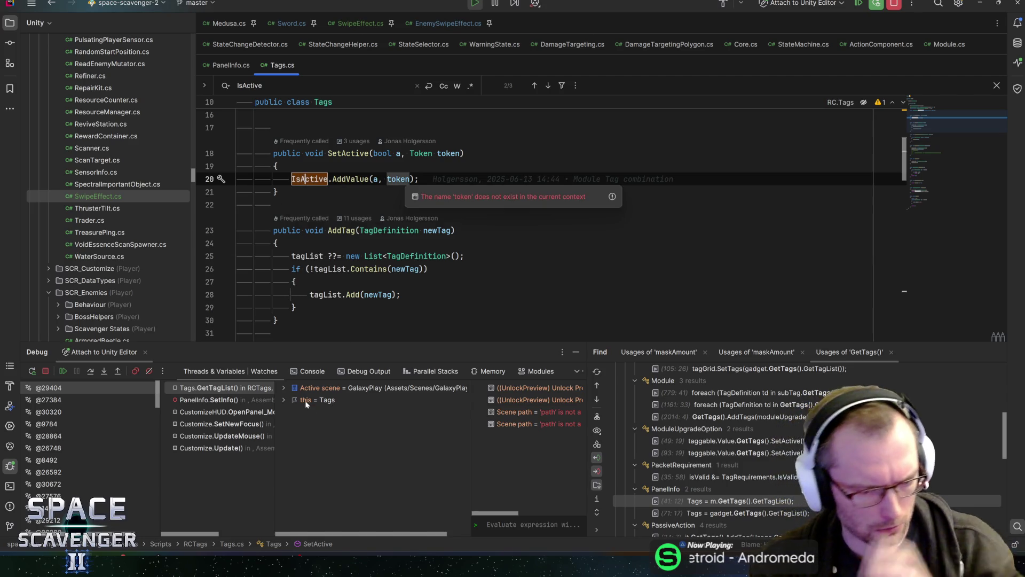
left_click(288, 401)
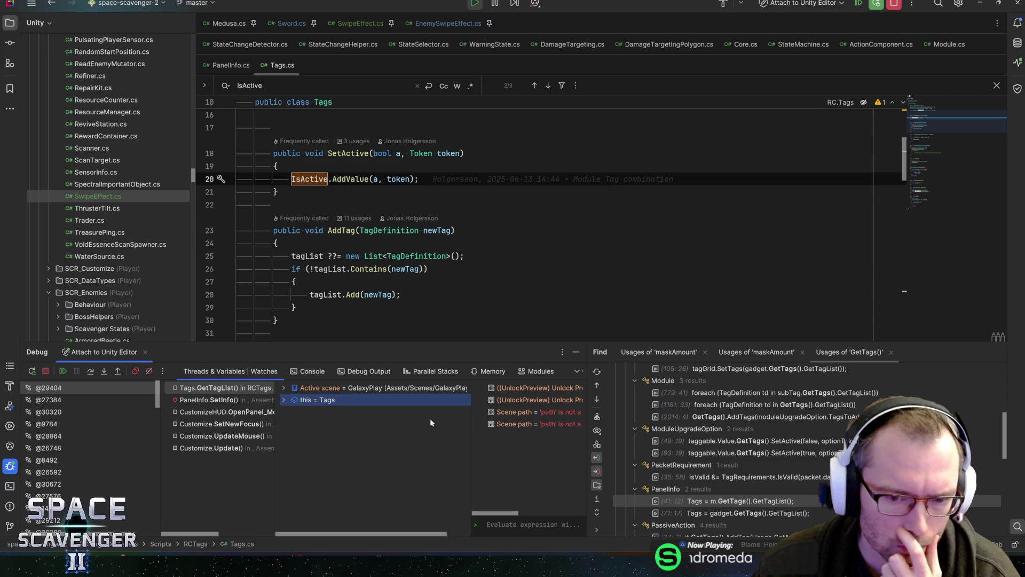
left_click_drag(588, 447, 810, 459)
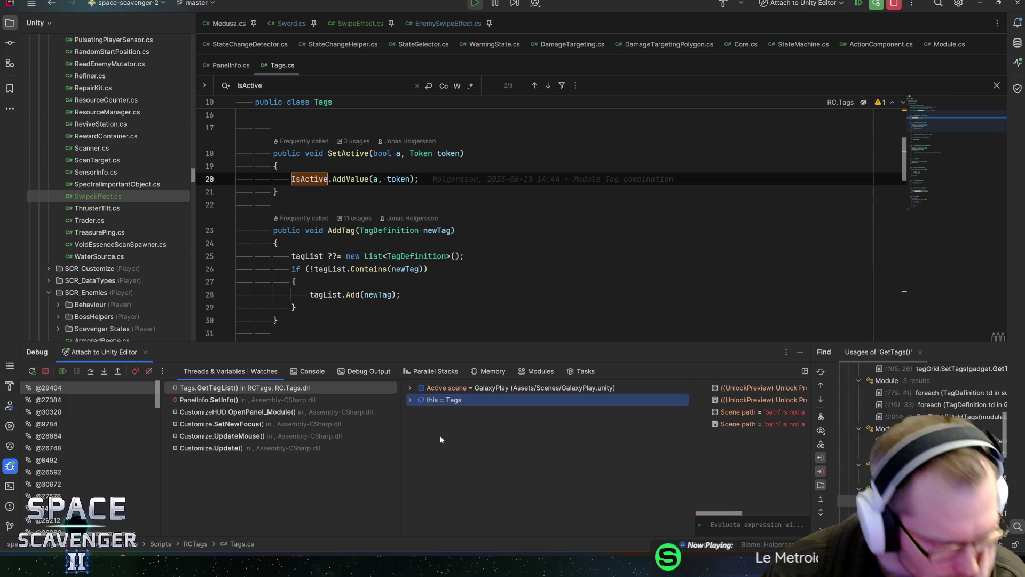
left_click(407, 389)
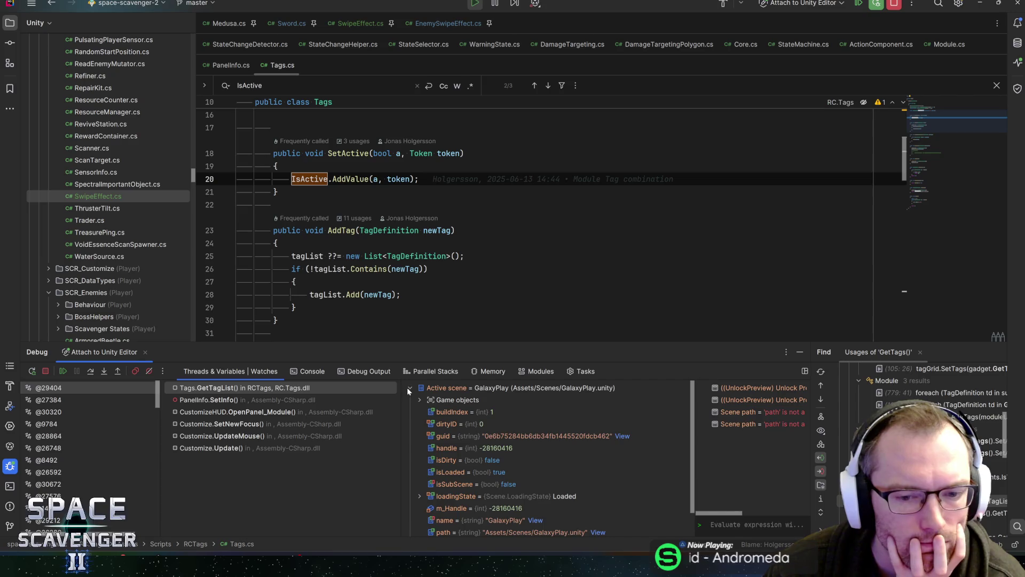
scroll(465, 437, "down", 2)
scroll(464, 443, "up", 2)
left_click(419, 400)
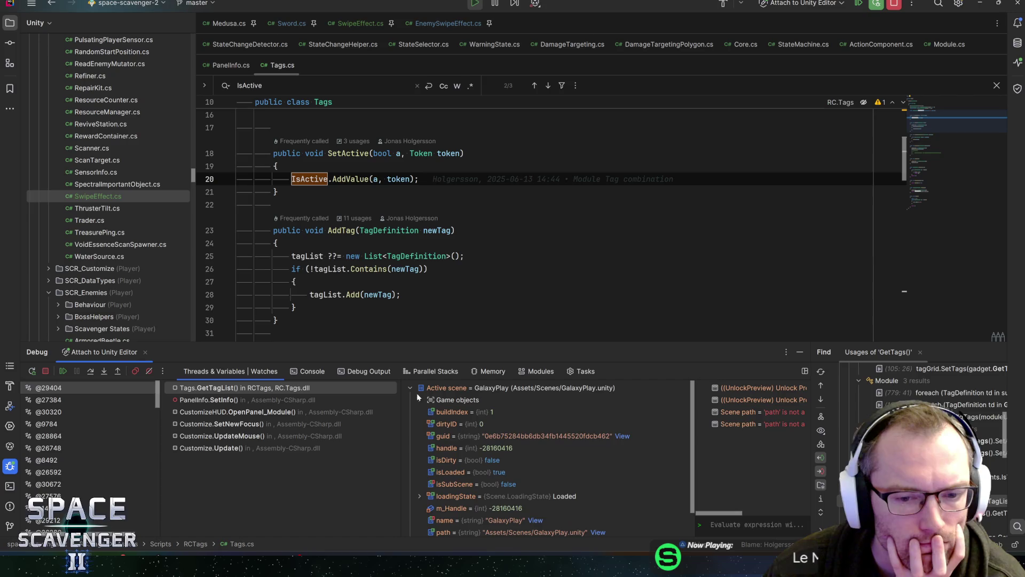
left_click(414, 388)
left_click(410, 388)
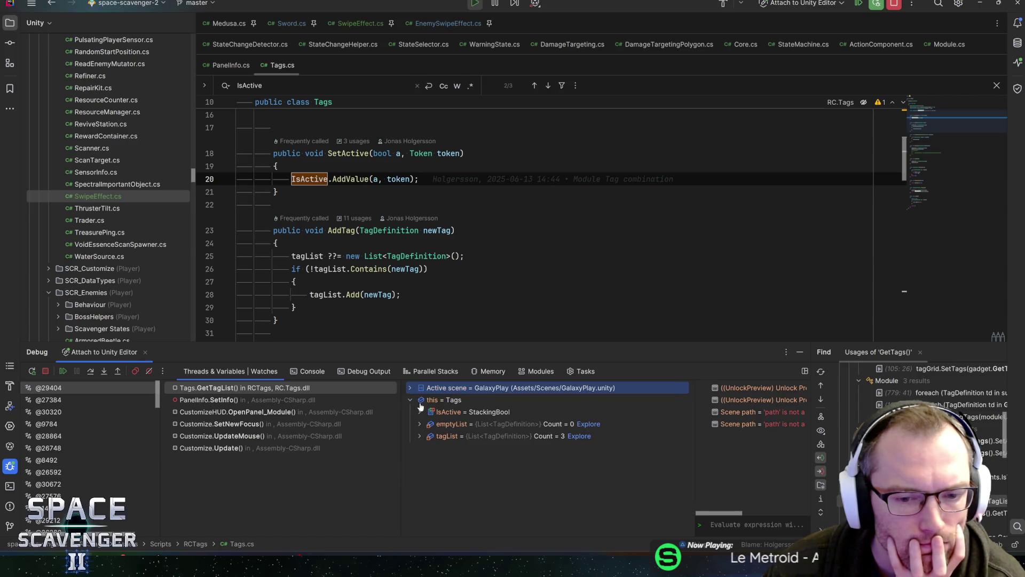
left_click(420, 411)
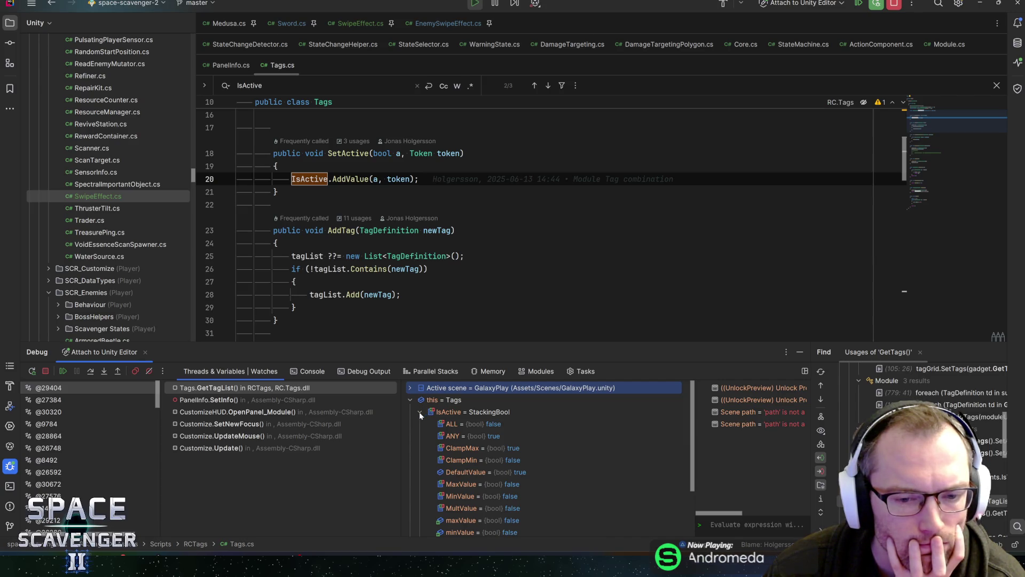
left_click(419, 412)
Step: Resume the paused game and go back to Unity
mouse_move(310, 180)
mouse_move(398, 179)
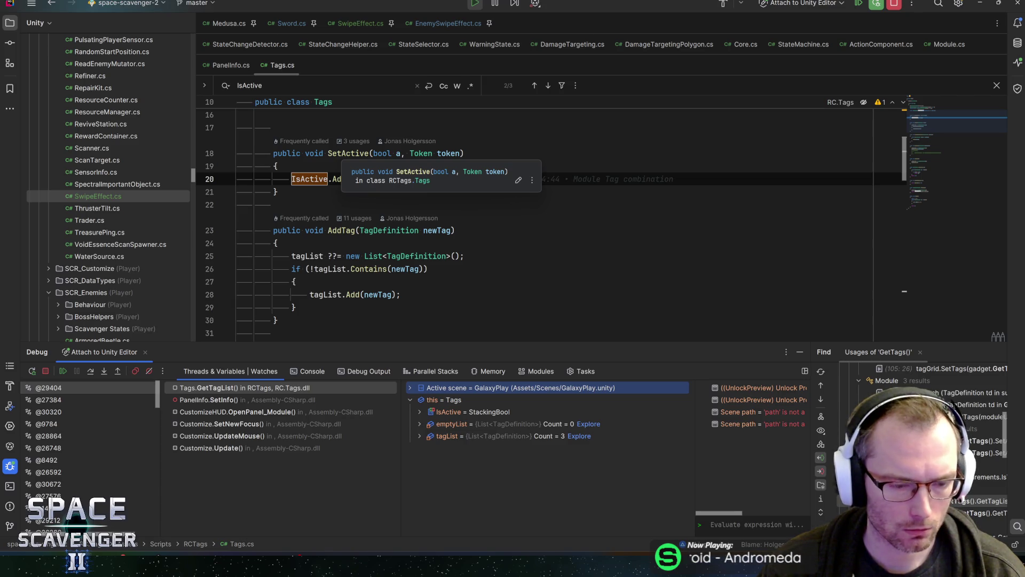
key("F5")
key("alt+Tab")
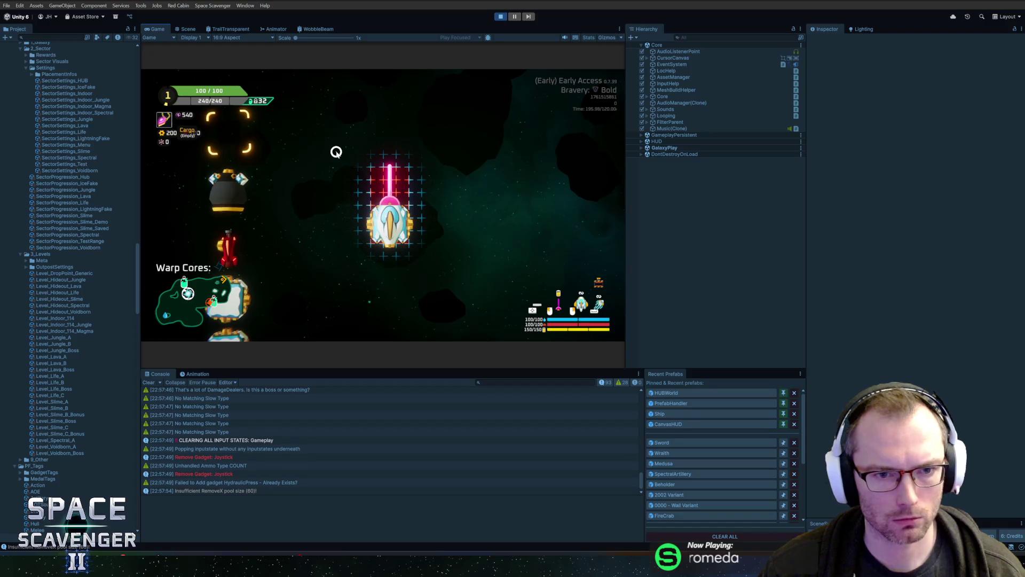
Step: Stop and restart Play mode so Rider breaks in SensorInfo.IsWithinLimitations at line 62
left_click(502, 19)
key("alt+Tab")
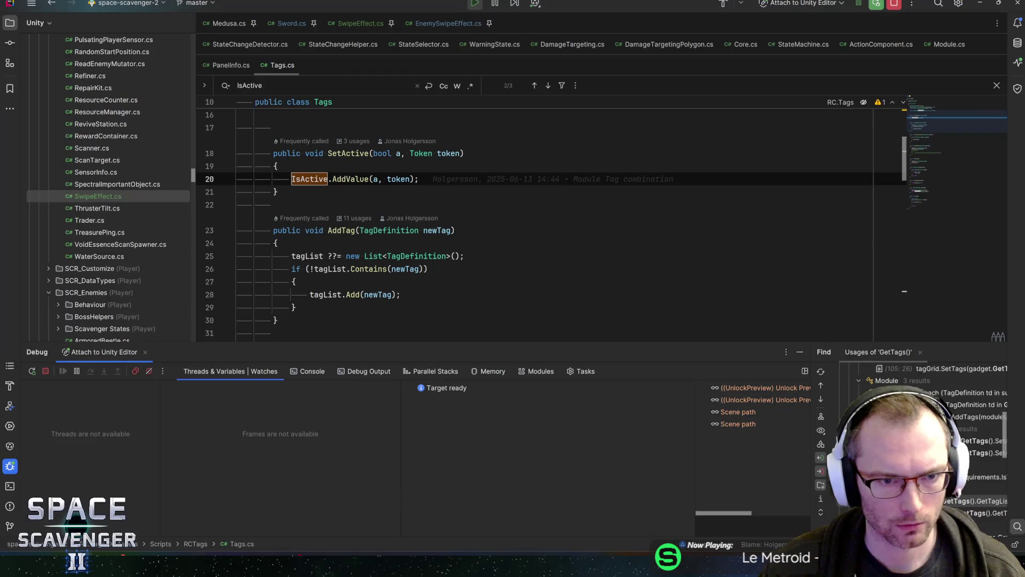
left_click(309, 179)
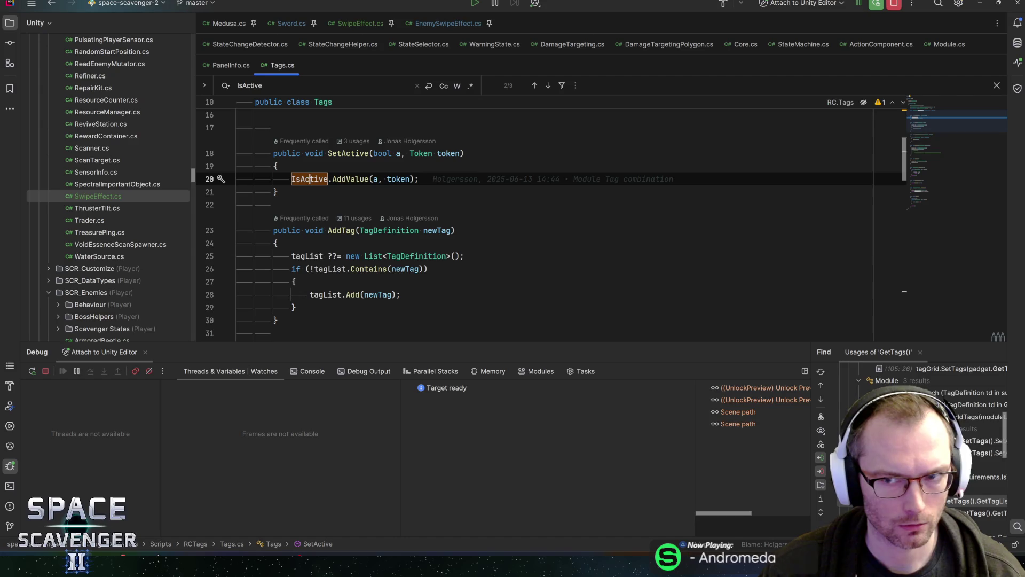
key("alt+Tab")
left_click(501, 16)
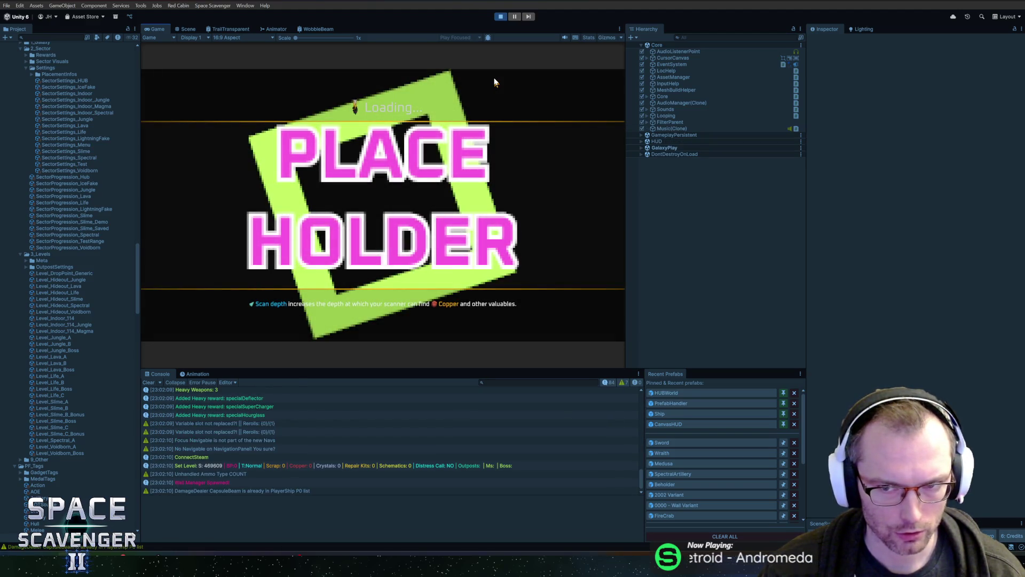
key("alt+Tab")
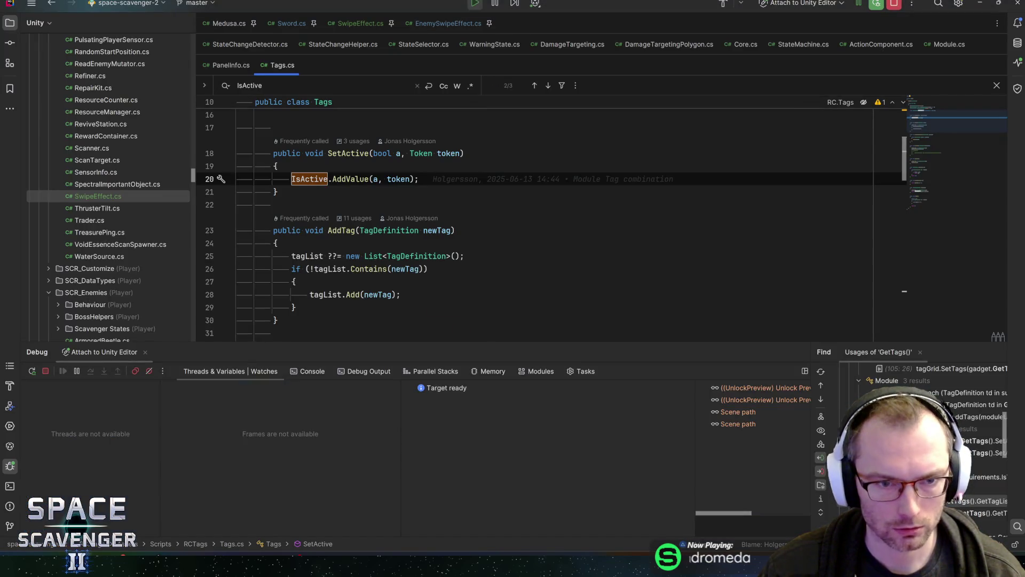
key("alt+Tab")
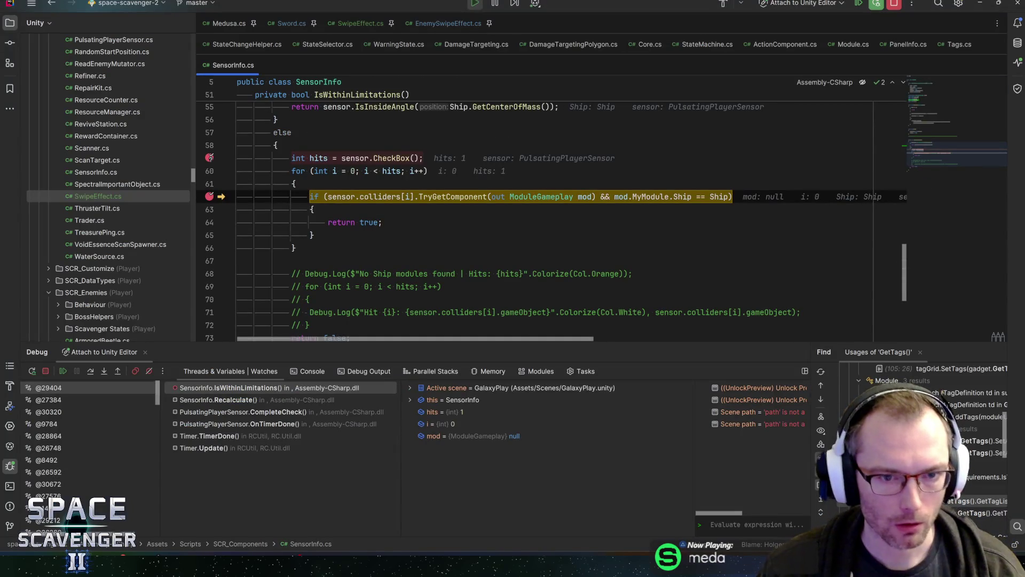
Step: Inspect the sensor's colliders and hit count at the breakpoint, then resume the game
left_click(374, 197)
left_click(327, 158)
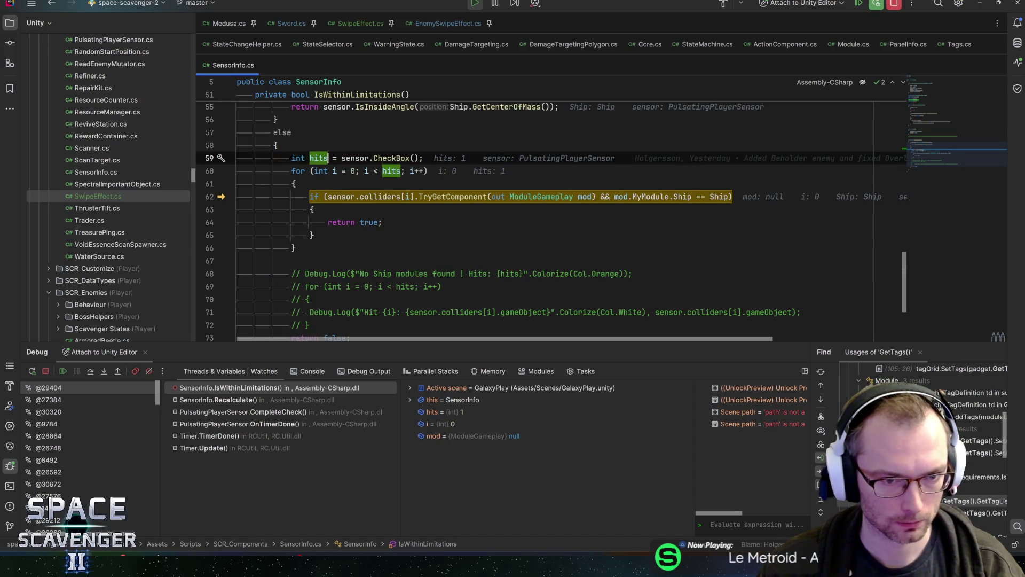
left_click(328, 197)
key("F9")
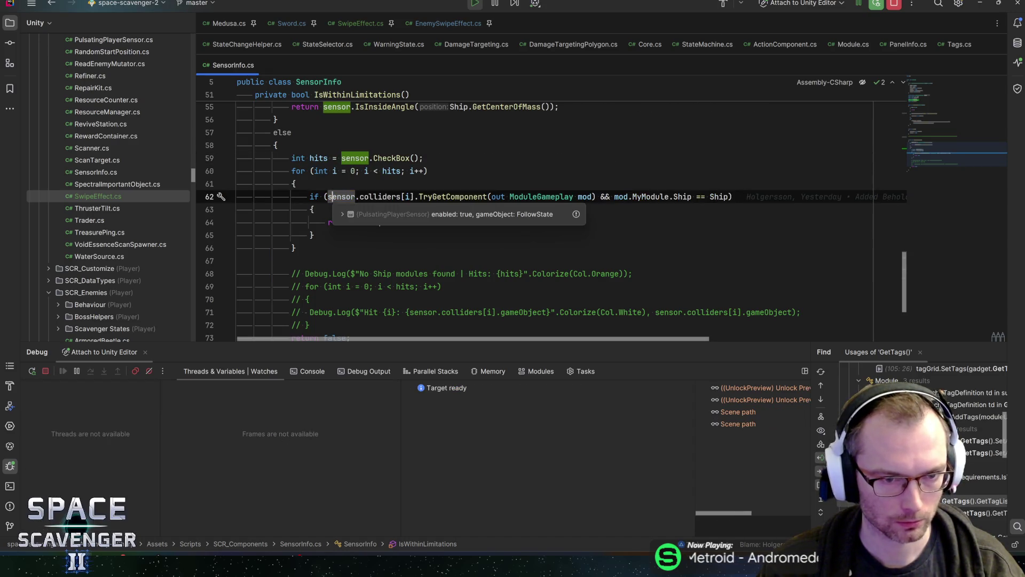
key("alt+Tab")
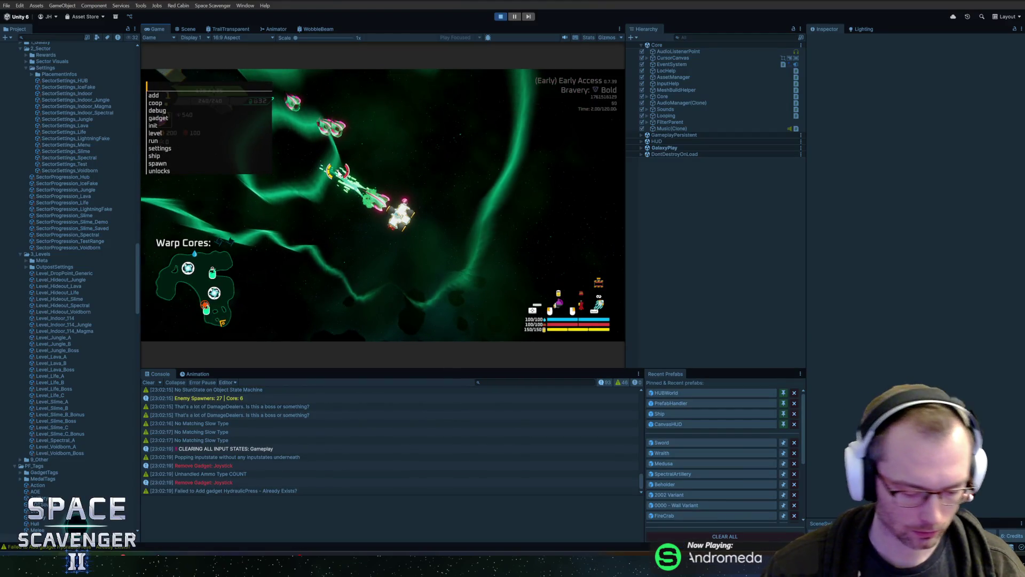
Step: Run 'level clear' and type 'spawn' in the in-game console
type("level clear")
key("Return")
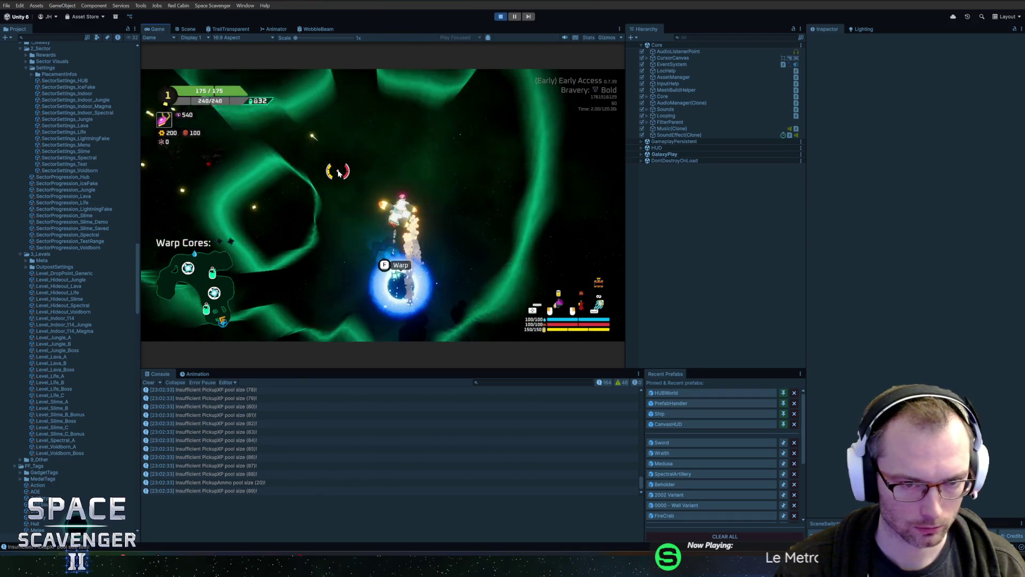
type("spawn")
key("Escape")
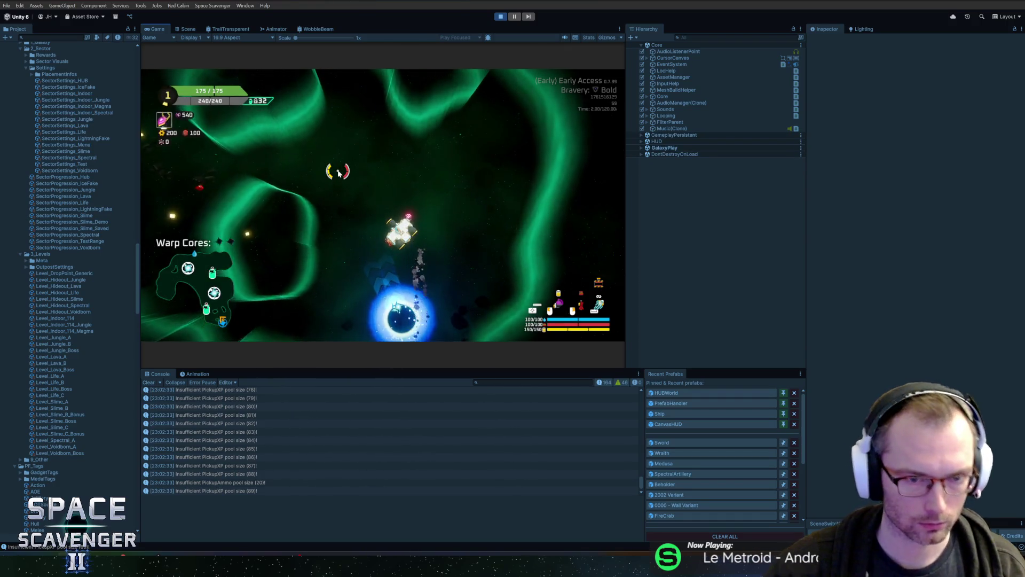
Step: Remove the breakpoint on PanelInfo.SetInfo line 41 and resume the game
right_click(407, 179)
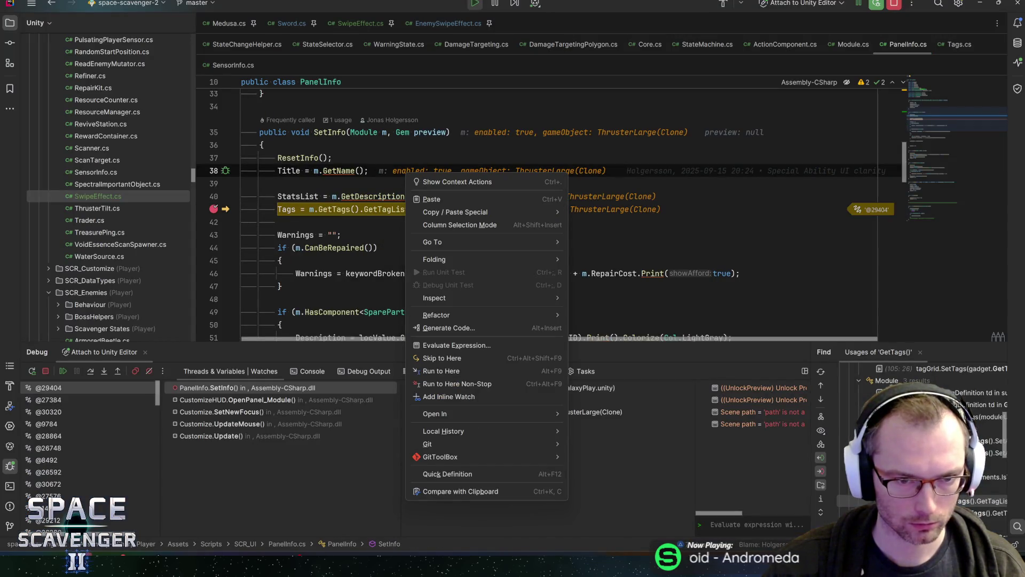
left_click(319, 209)
key("ctrl+F8")
key("F9")
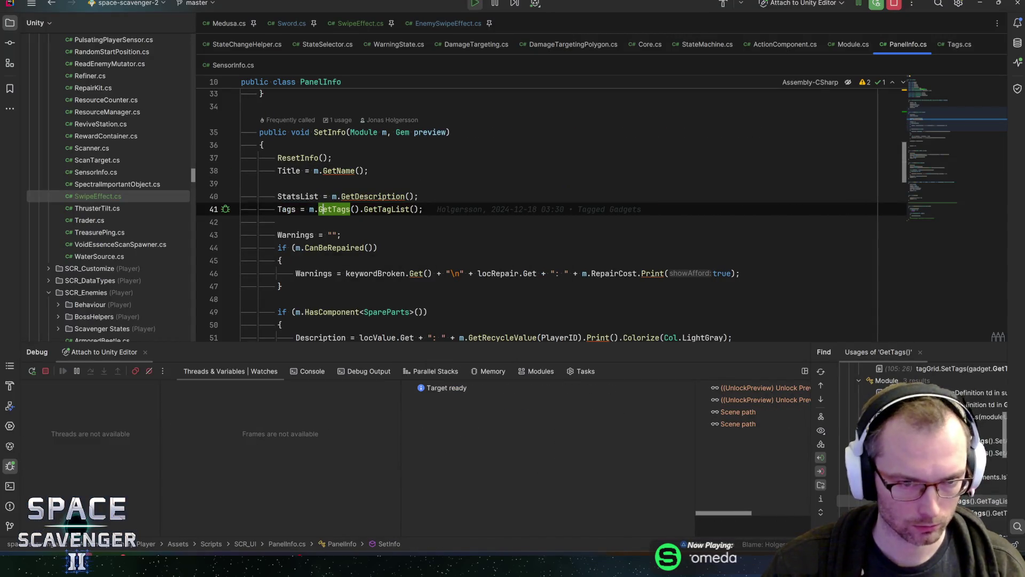
key("ctrl+space")
key("alt+Tab")
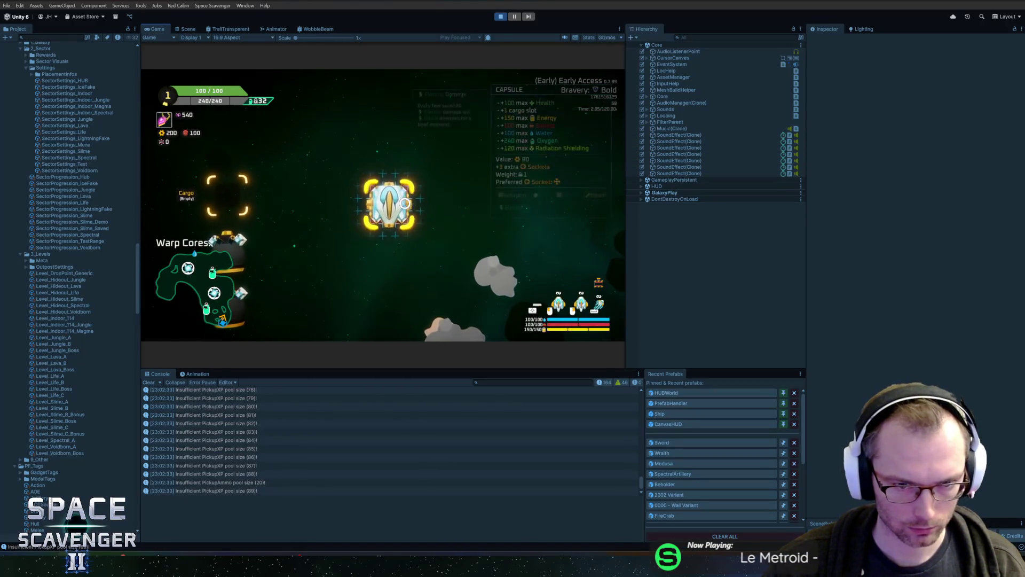
key("grave")
key("grave")
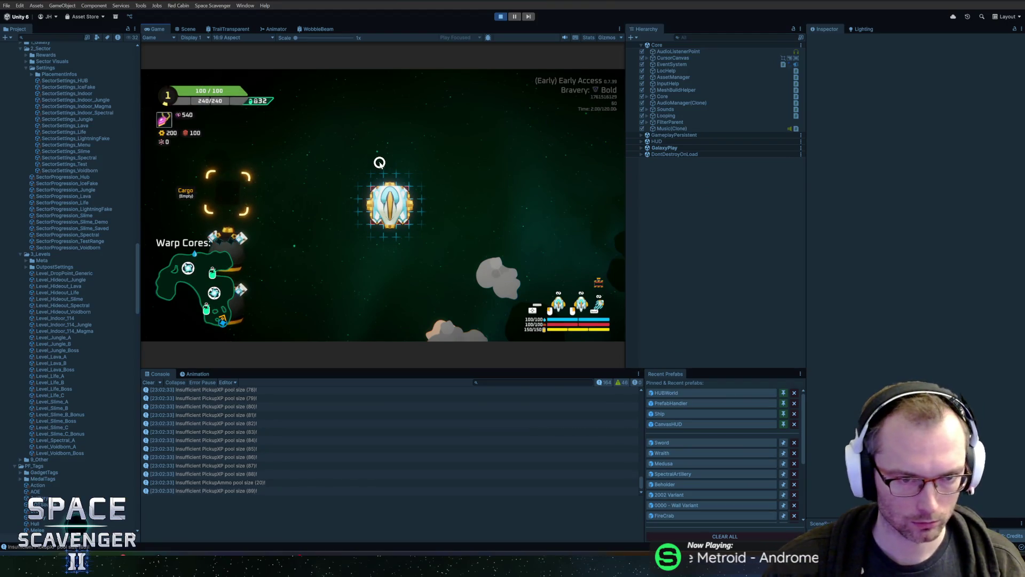
key("alt+Tab")
left_click(424, 209)
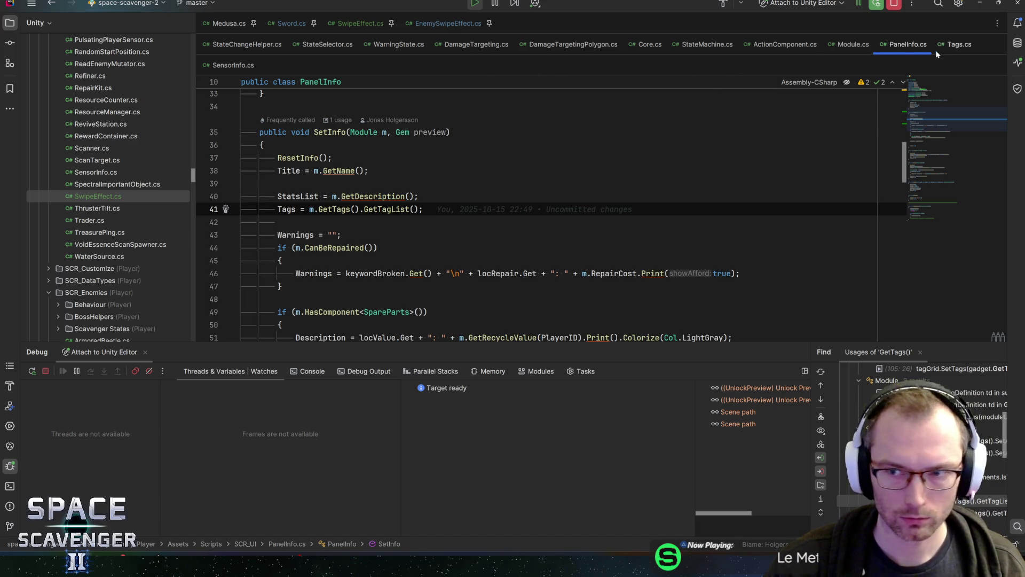
Step: Set a breakpoint on the IsActive line 20 in Tags.cs
left_click(953, 45)
key("ctrl+f")
left_click(210, 179)
Step: Run 'spawn Sword' in the game console and continue to the SetActive call with a = false
key("alt+Tab")
key("grave")
type("spawn Sword")
key("Return")
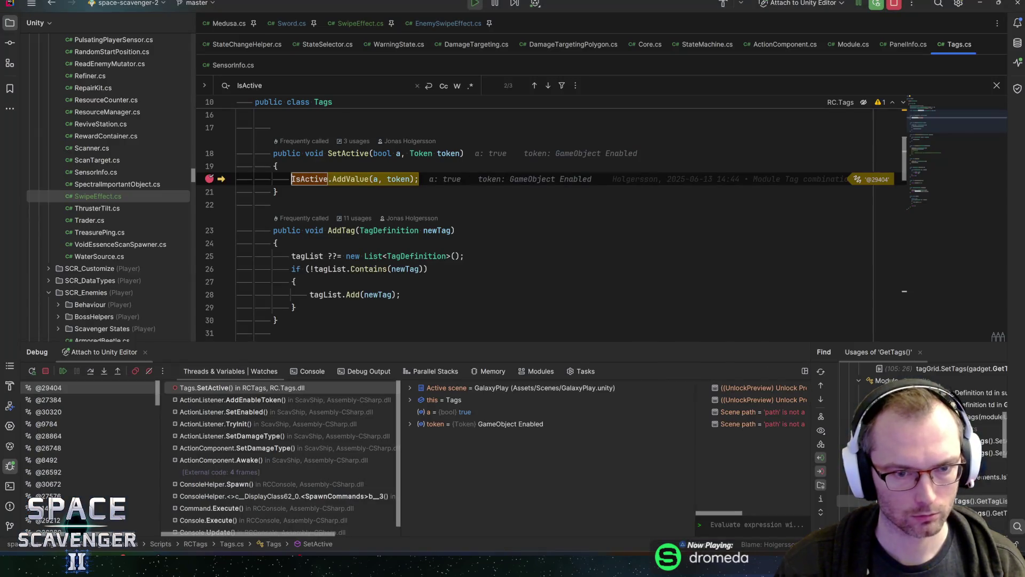
mouse_move(375, 178)
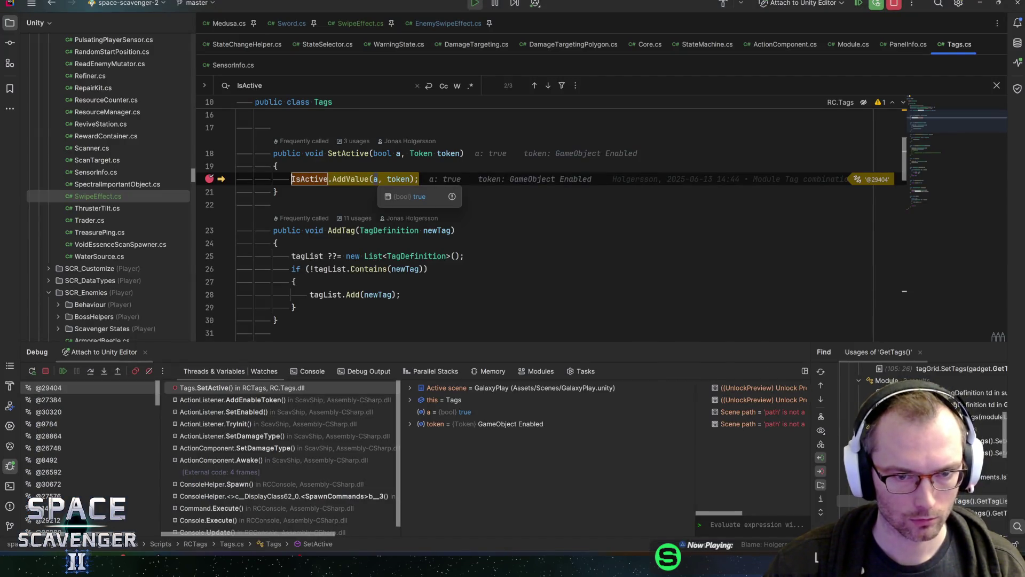
mouse_move(292, 179)
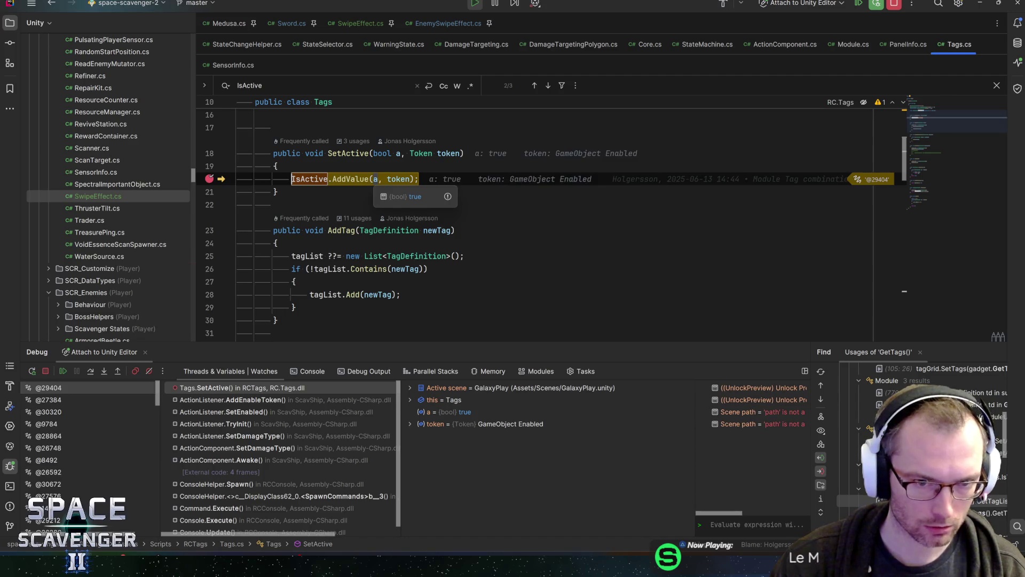
mouse_move(398, 155)
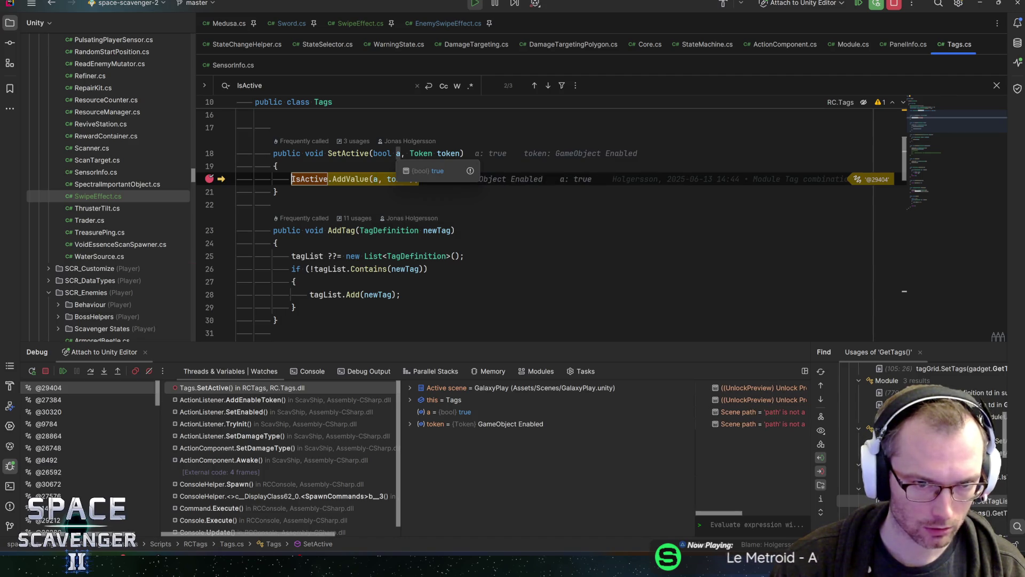
key("F5")
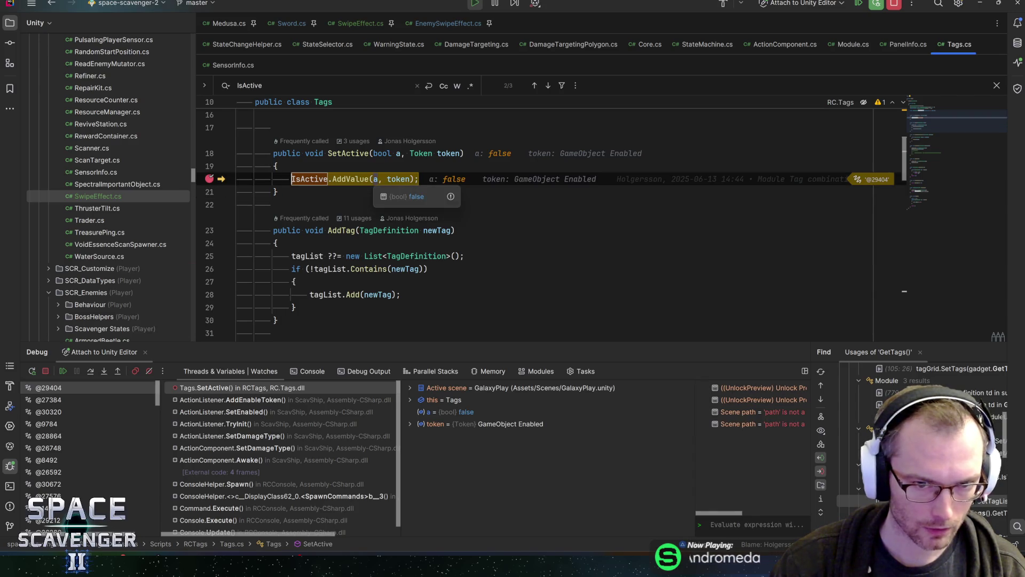
Step: Walk the AddEnableToken, SetEnabled and TryInit frames, ending on AddEnableToken's StackingActive line
left_click(199, 402)
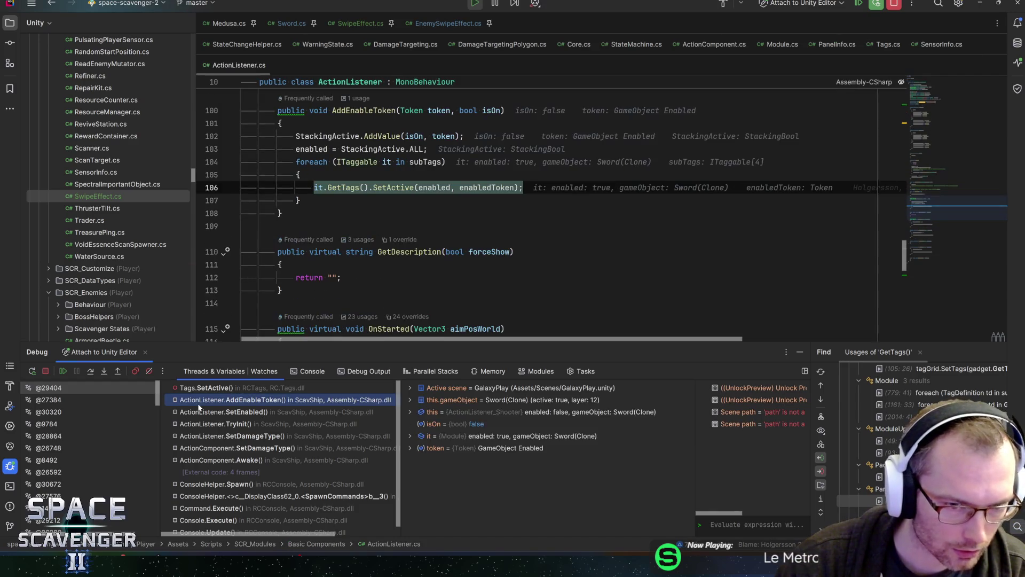
left_click(202, 413)
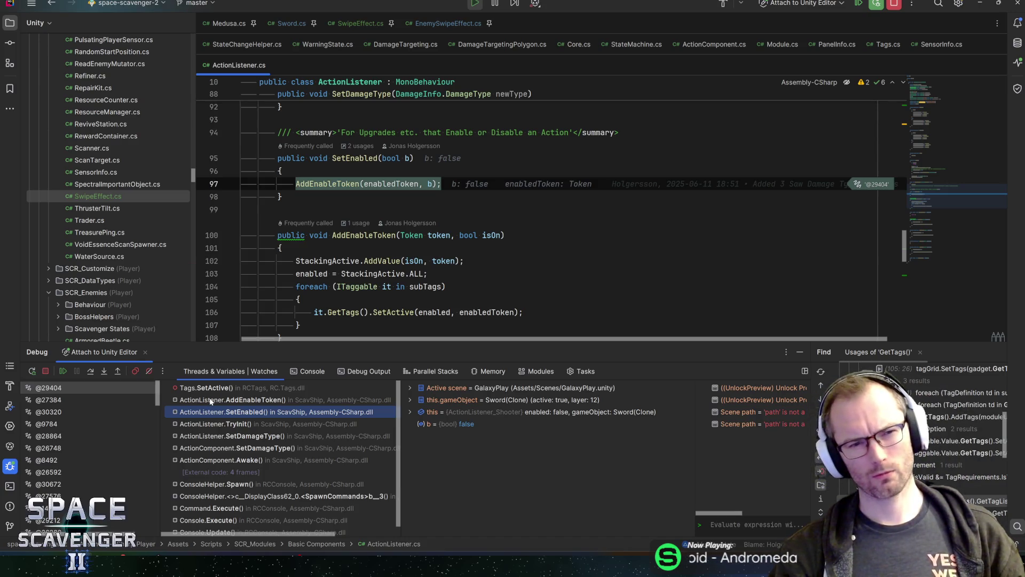
left_click(227, 422)
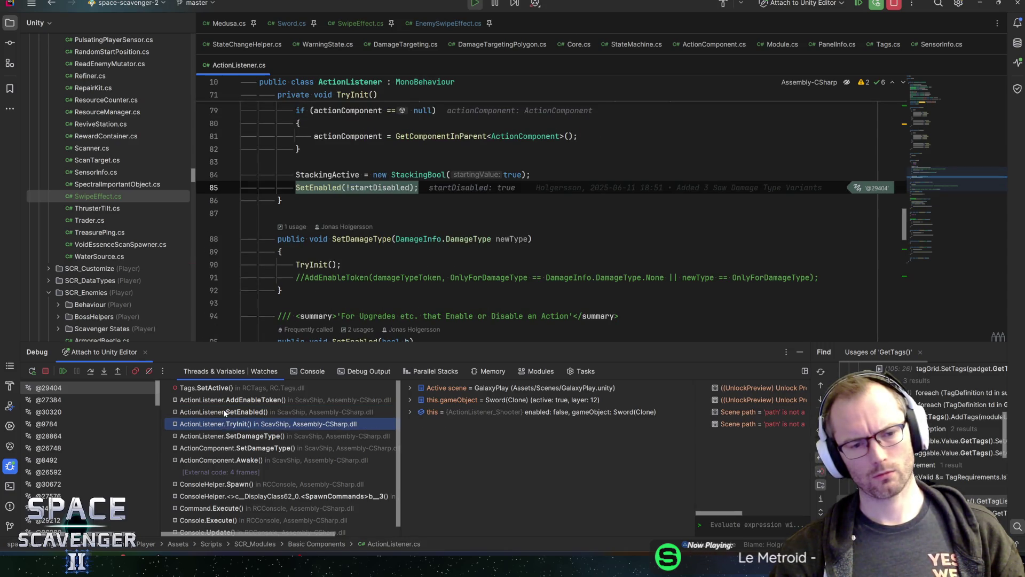
left_click(224, 412)
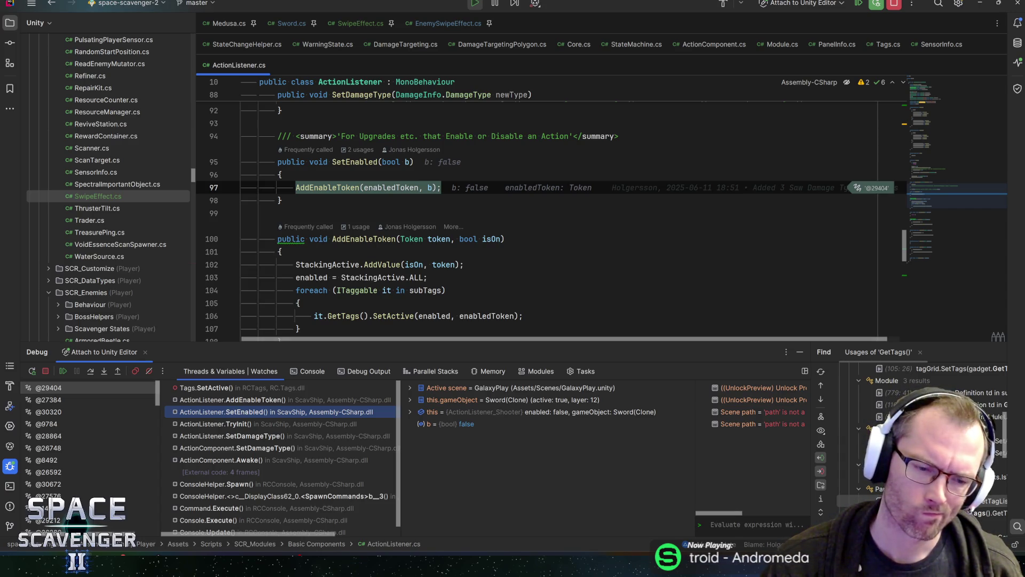
left_click(233, 400)
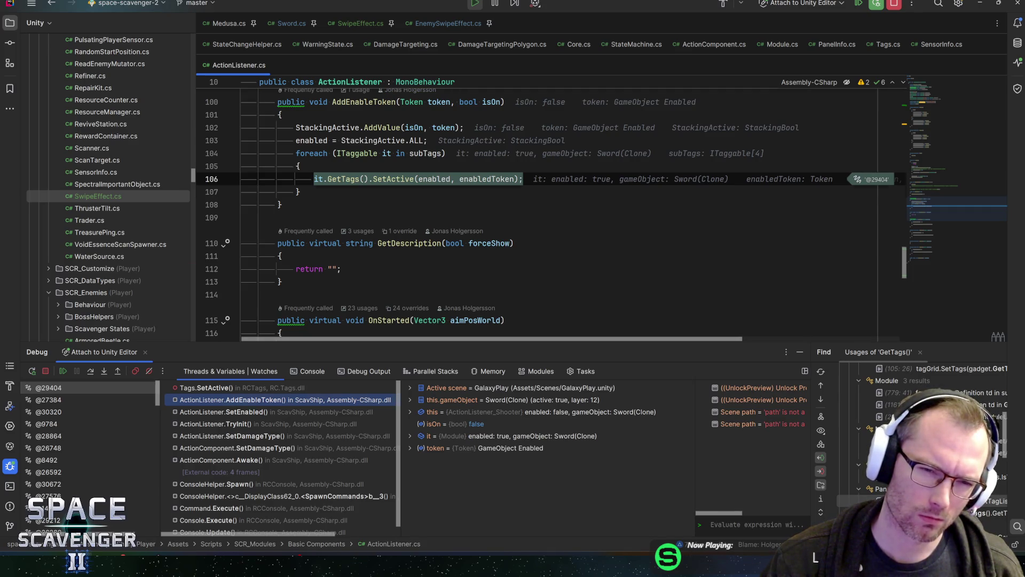
left_click(300, 192)
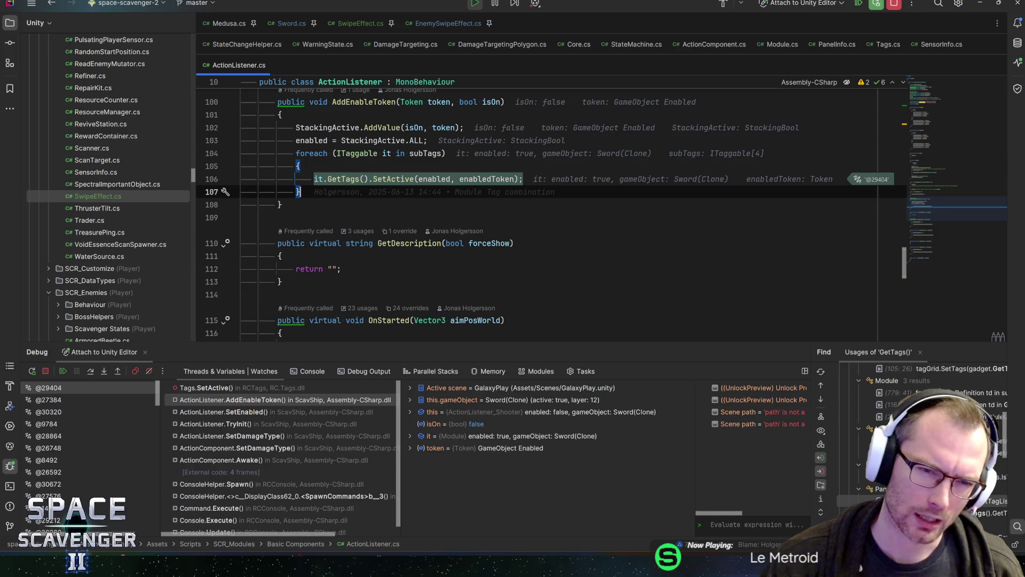
left_click(230, 400)
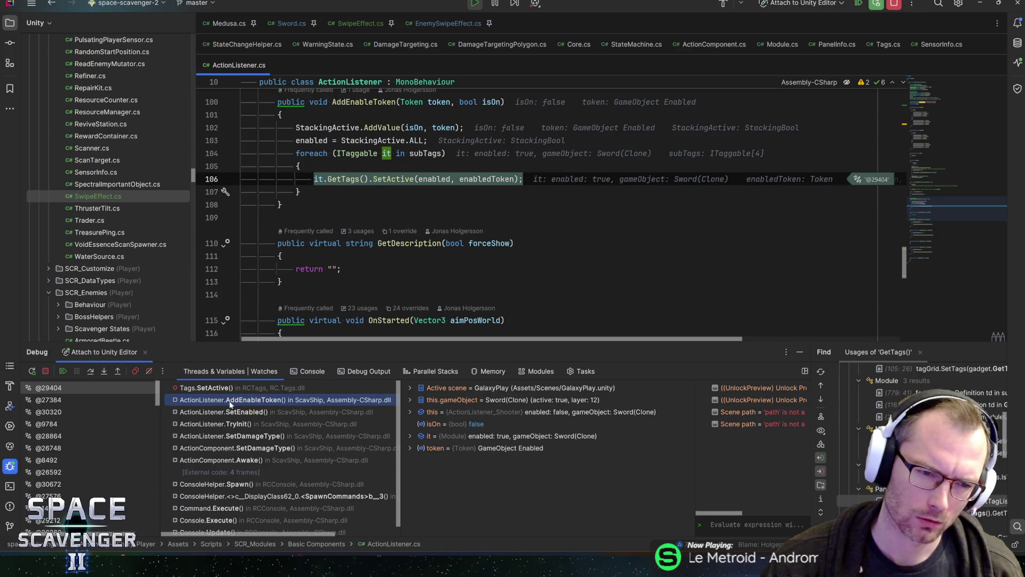
scroll(365, 140, "up", 1)
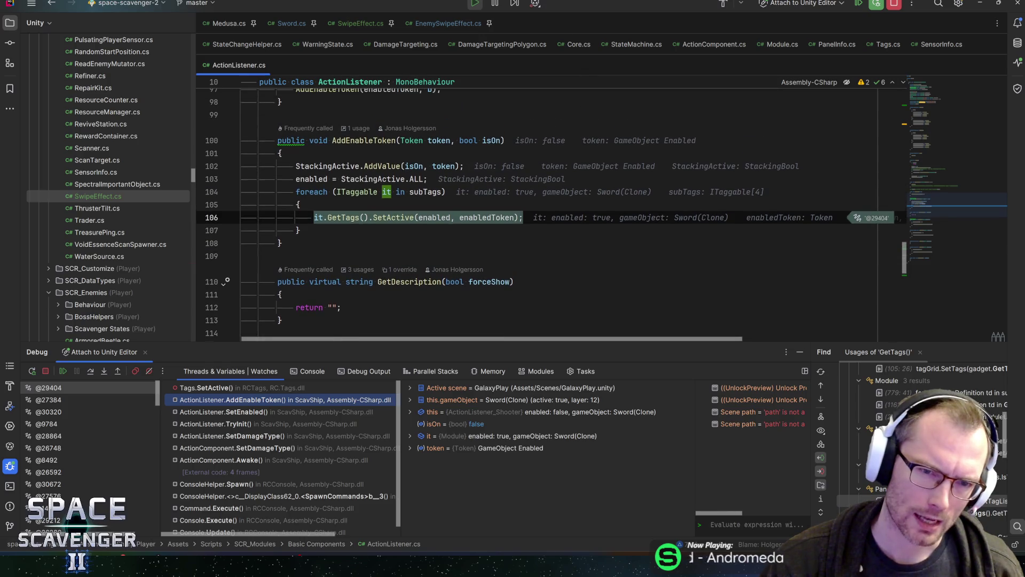
left_click(365, 141)
left_click(332, 166)
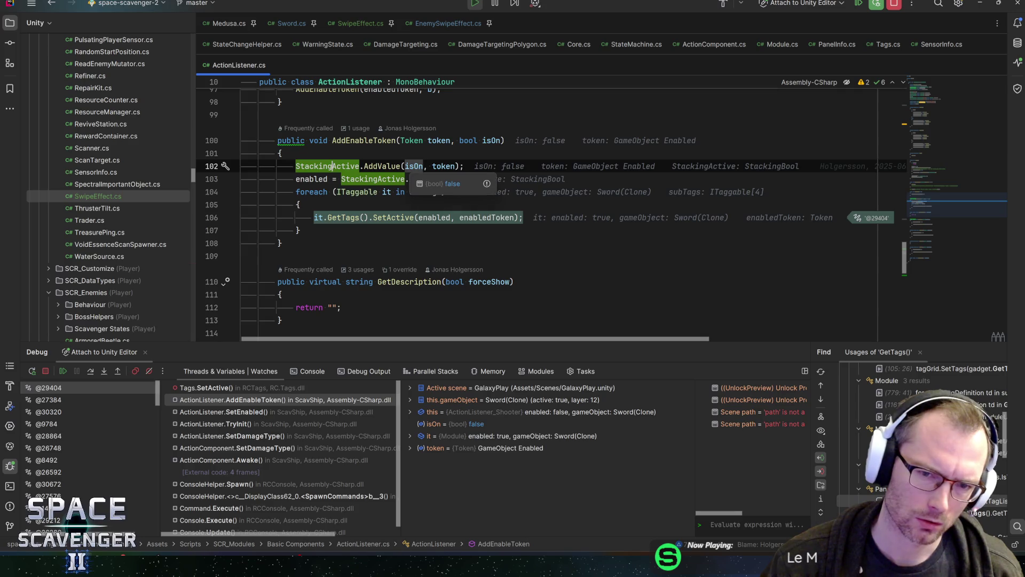
Step: Inspect StackingActive and the enabledToken and AddEnableToken usages in the SetEnabled frame
double_click(328, 166)
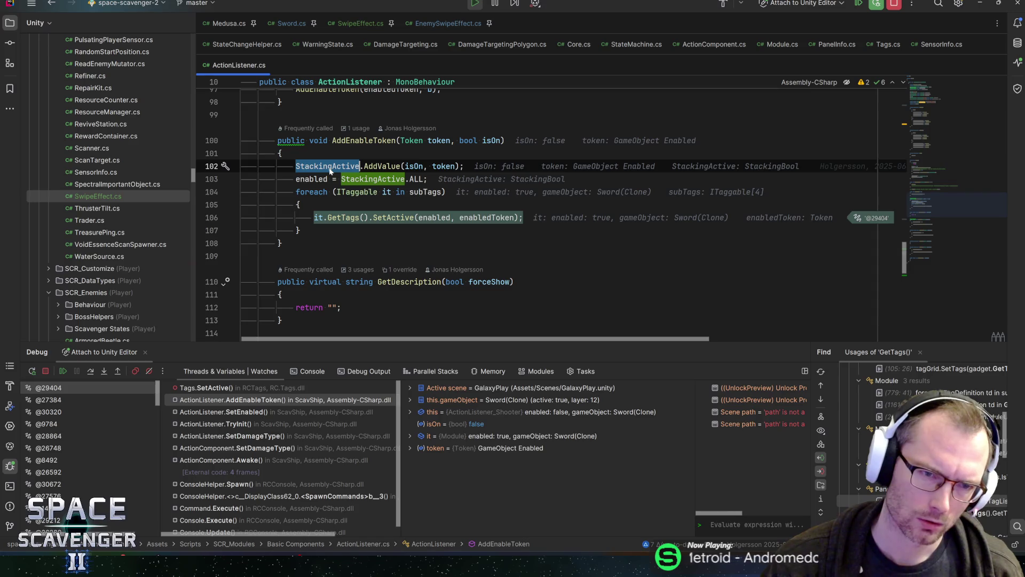
mouse_move(331, 170)
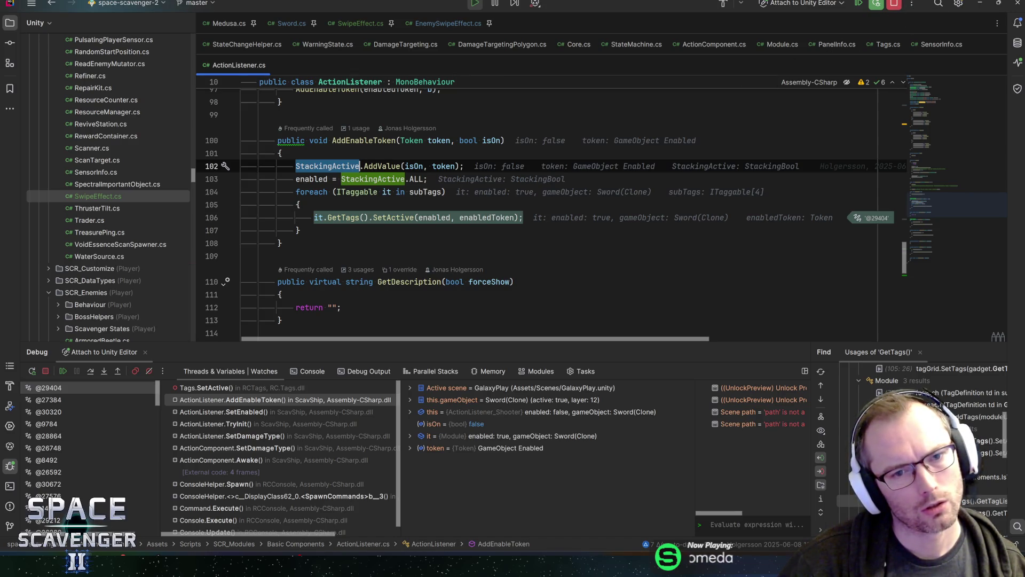
left_click(357, 140)
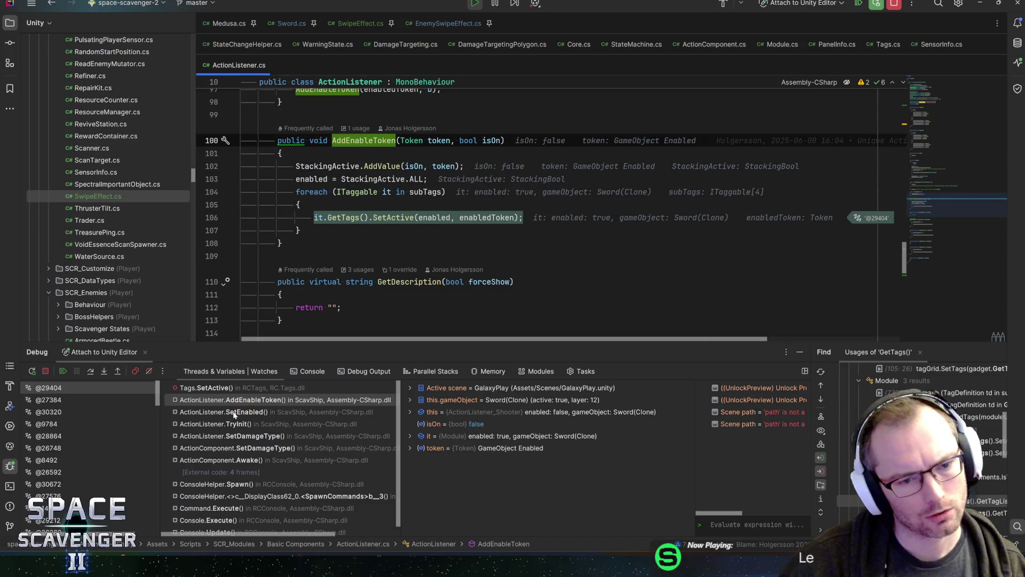
left_click(235, 413)
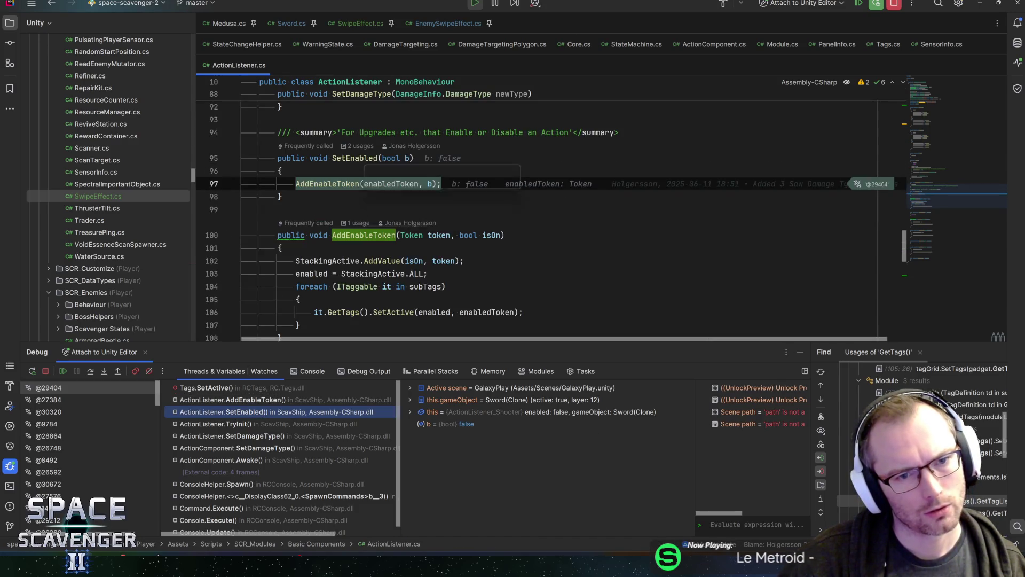
mouse_move(355, 158)
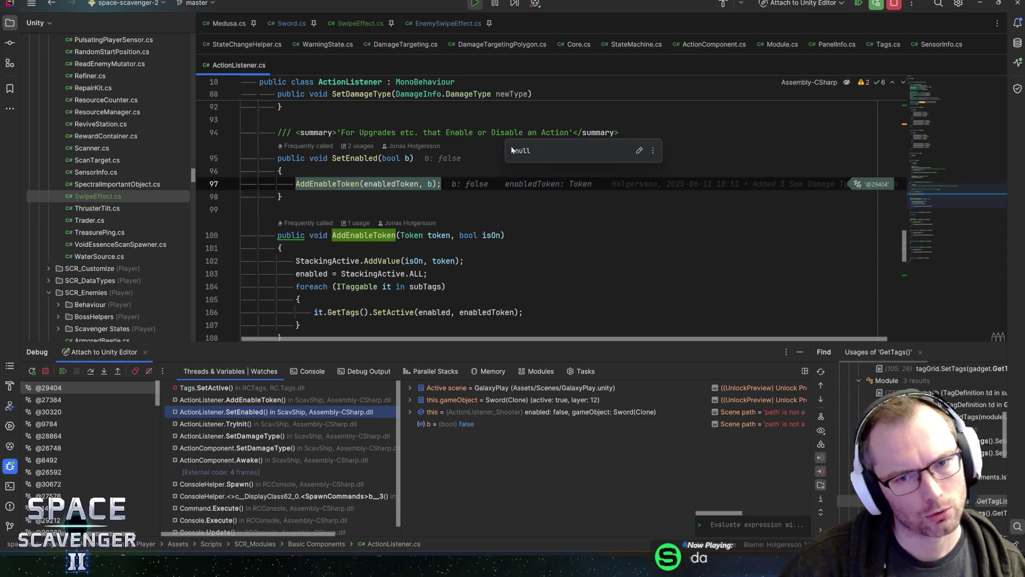
left_click(395, 184)
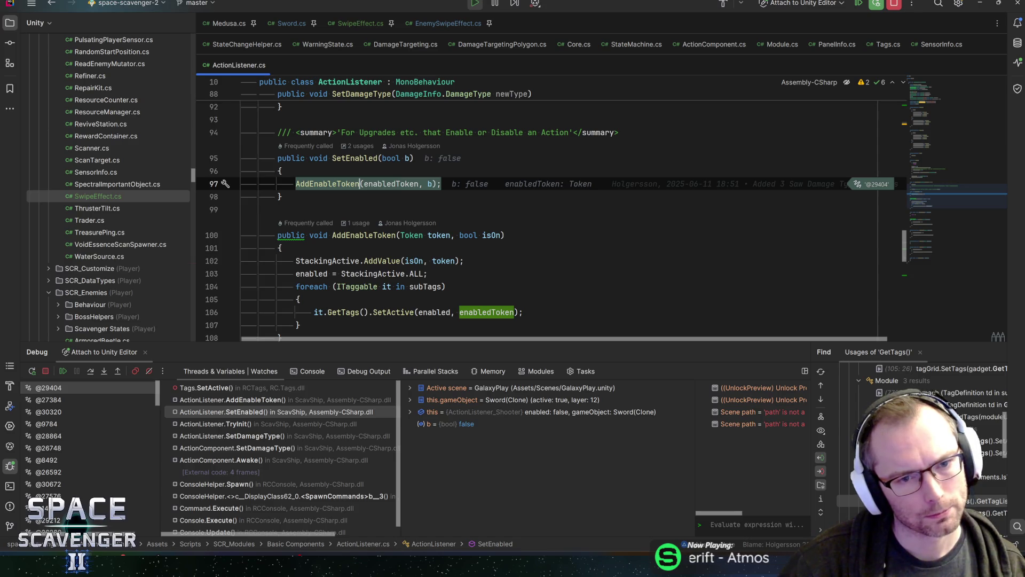
left_click(360, 183)
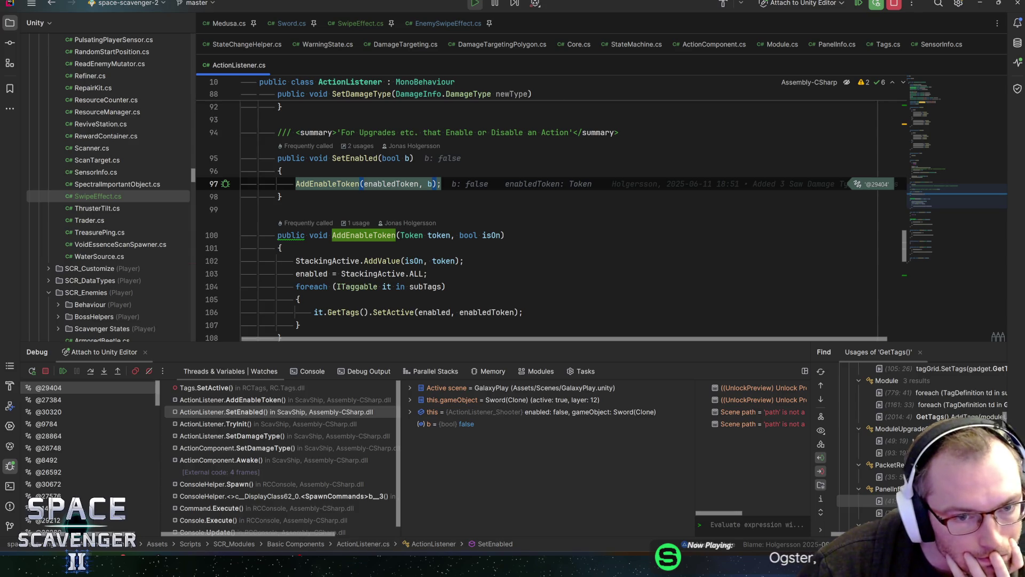
Step: Go to the TryInit frame and inspect the startDisabled argument on line 85
left_click(214, 424)
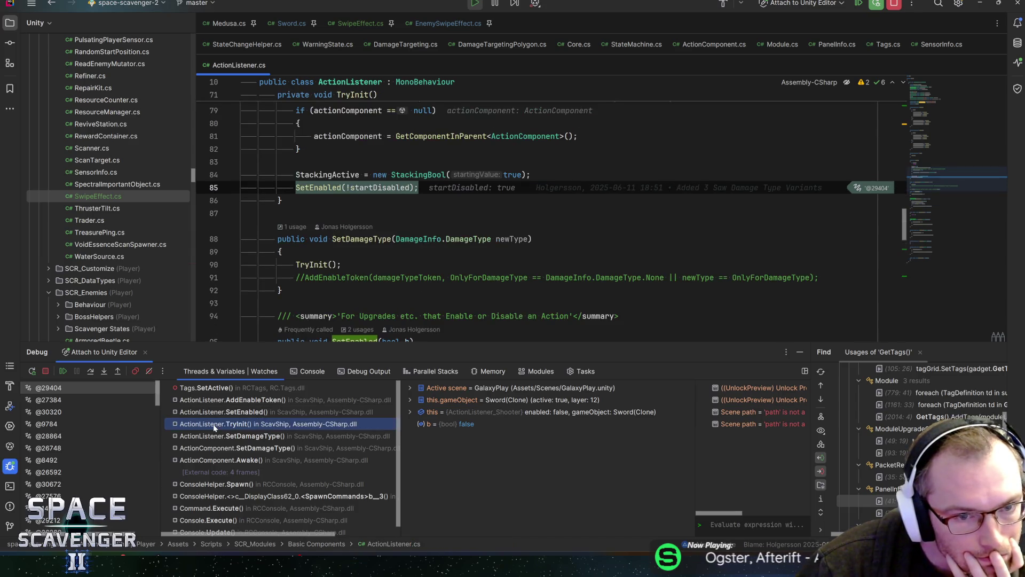
left_click(219, 417)
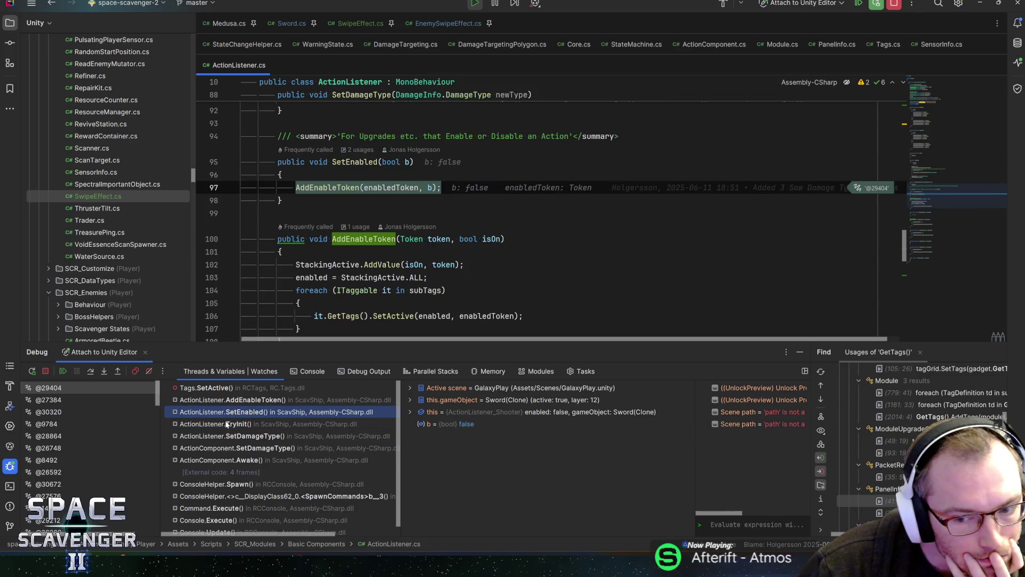
left_click(225, 423)
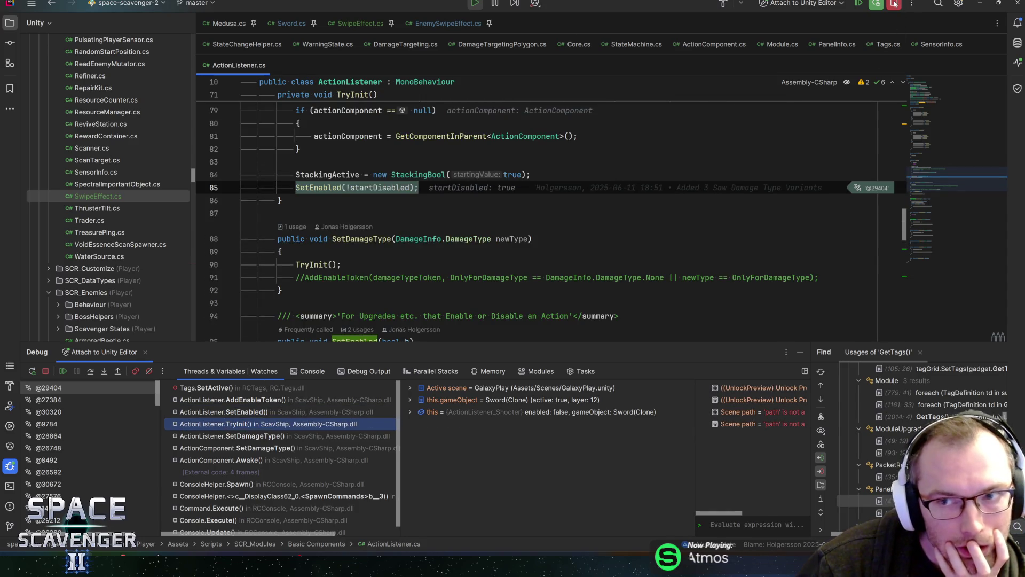
left_click(220, 415)
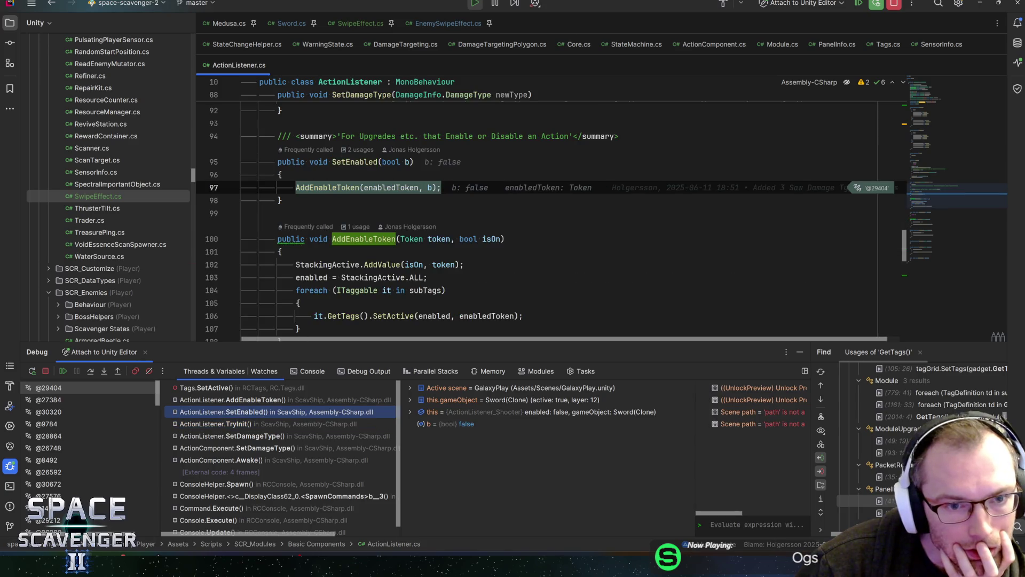
key("Up")
key("Down")
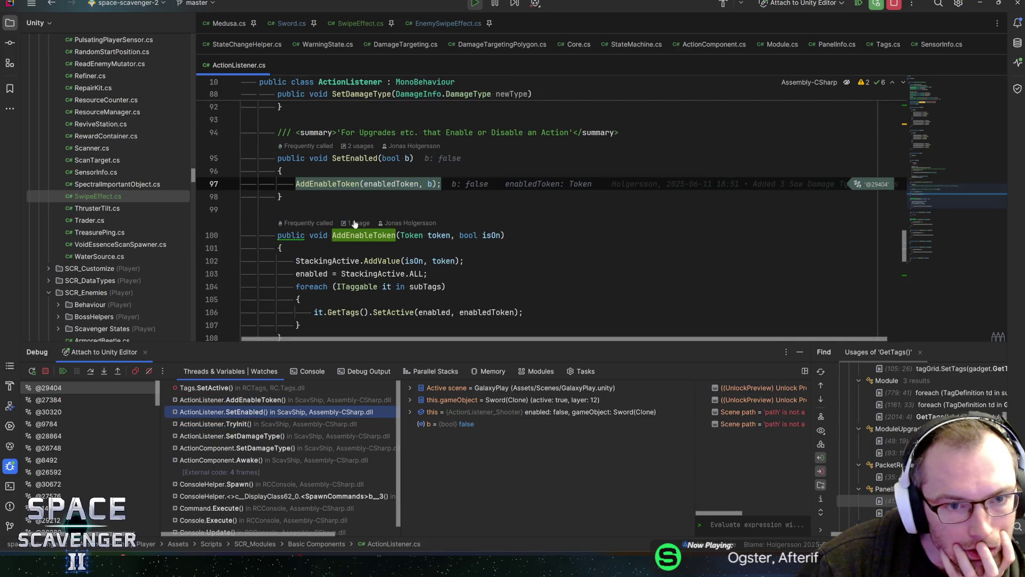
left_click(230, 415)
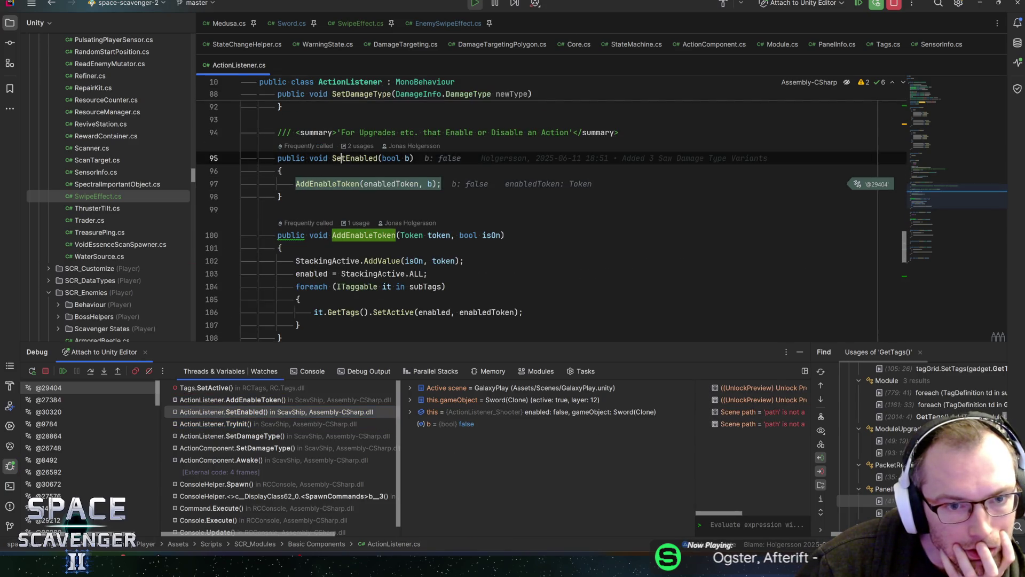
left_click(227, 424)
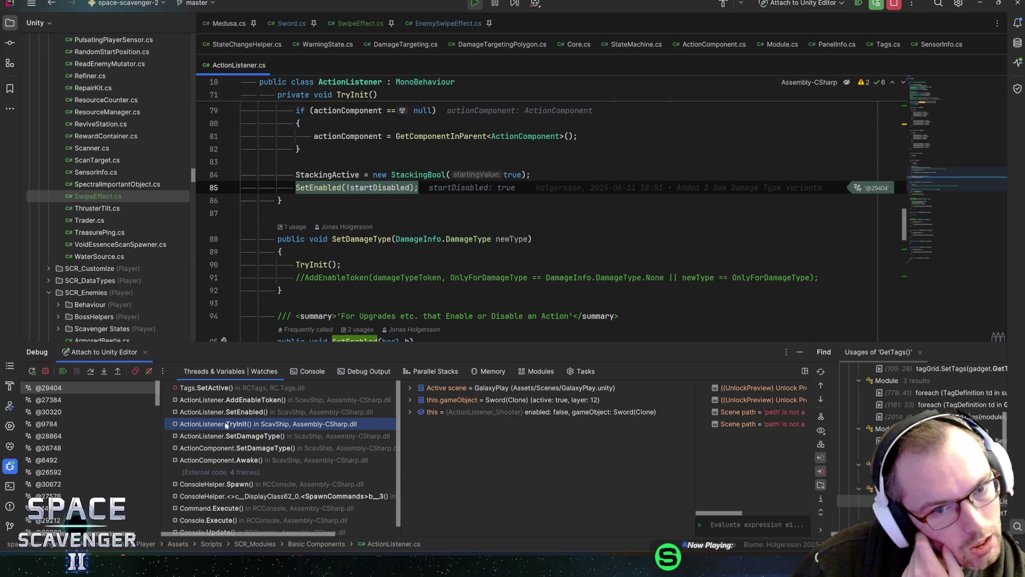
left_click(365, 188)
scroll(365, 187, "up", 3)
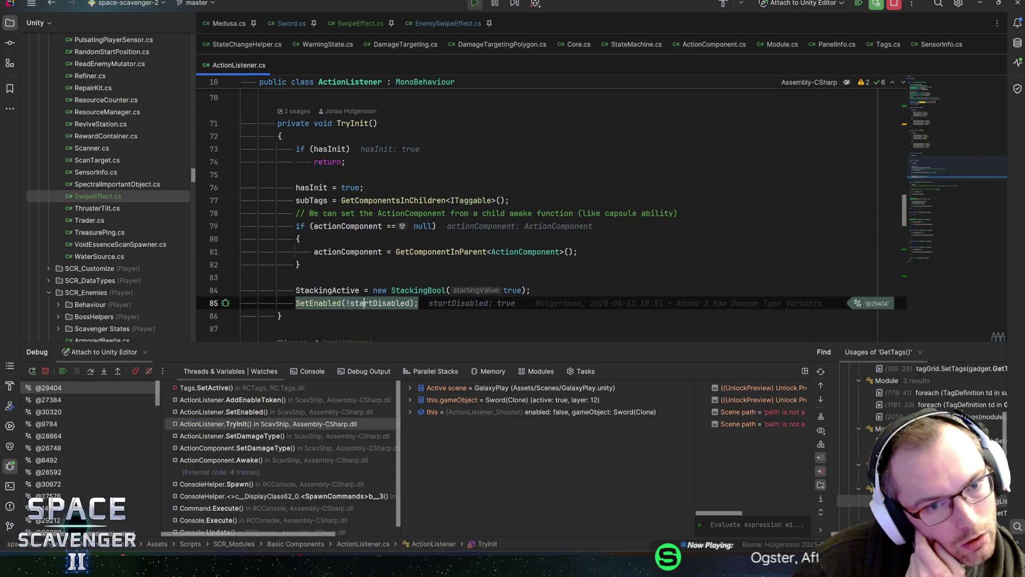
Step: Check startDisabled's value on lines 76 and 85, resume the game and return to Unity
mouse_move(350, 188)
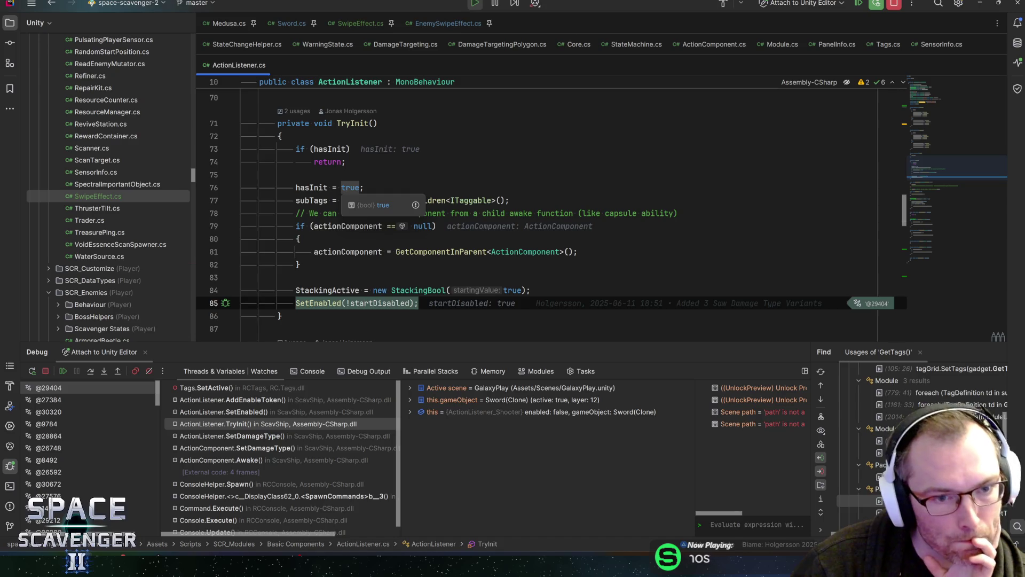
mouse_move(382, 303)
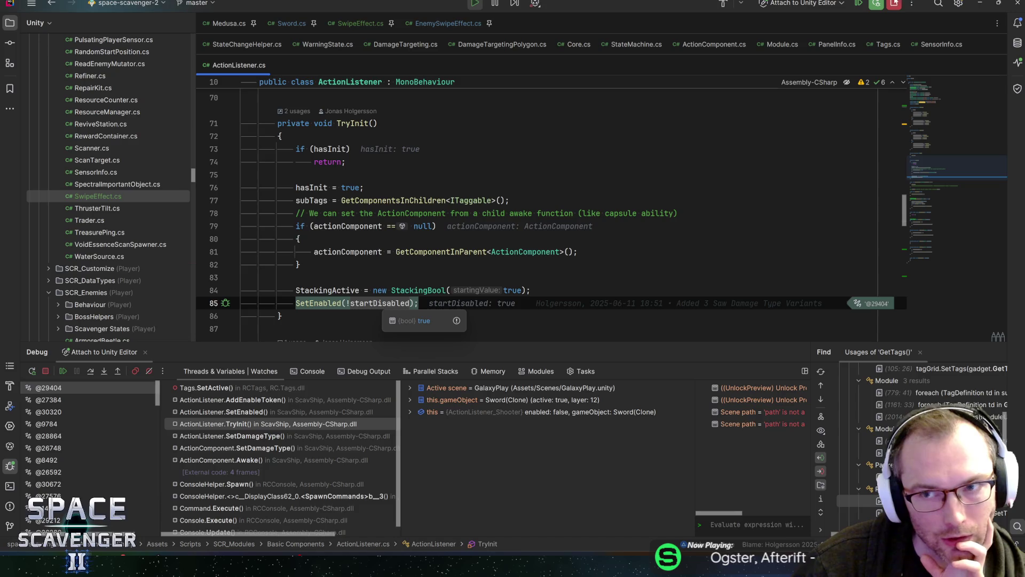
left_click(477, 6)
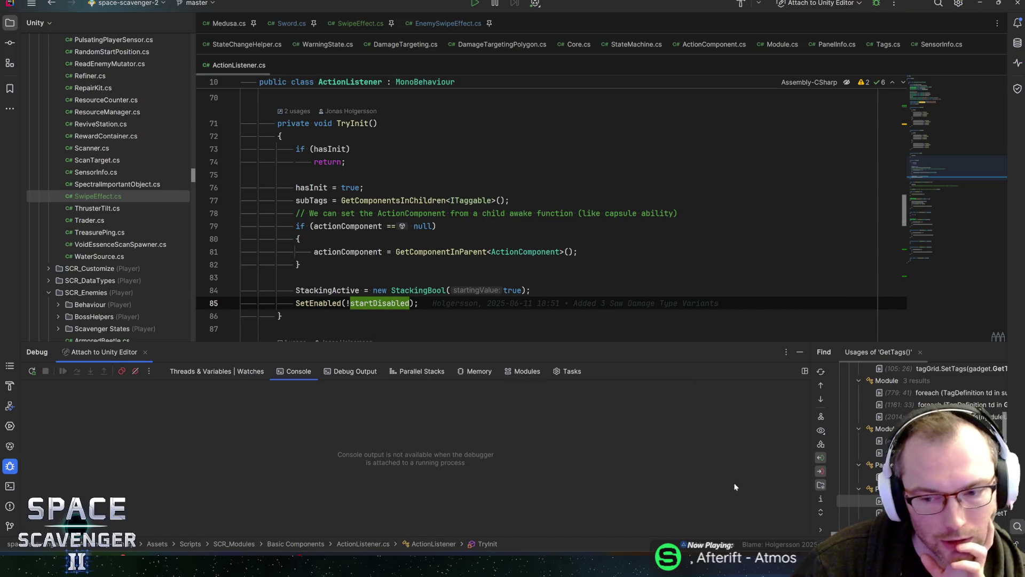
key("alt+Tab")
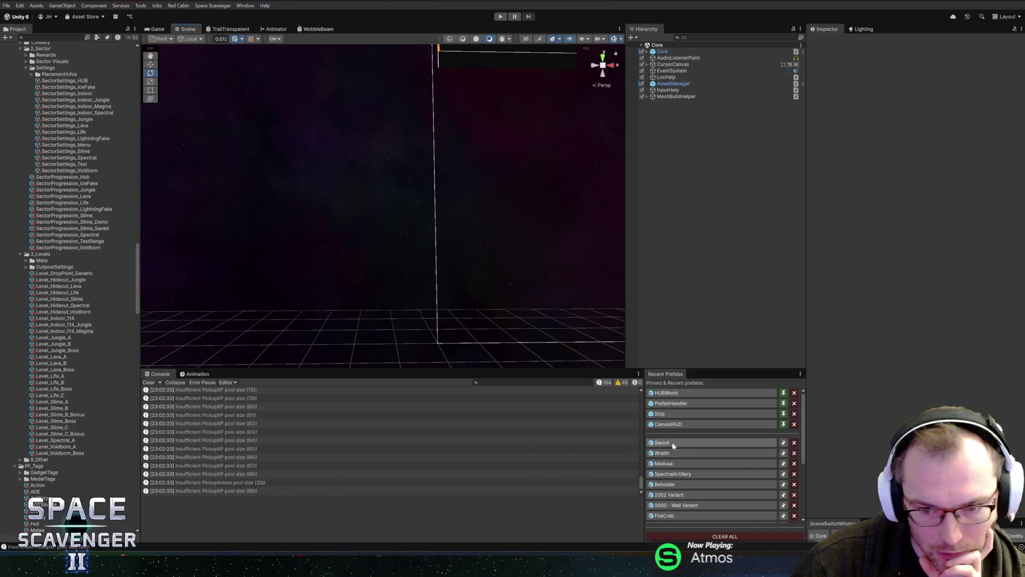
Step: Open the Sword prefab and scroll its Inspector through Module, Tags and Action Component
left_click(662, 442)
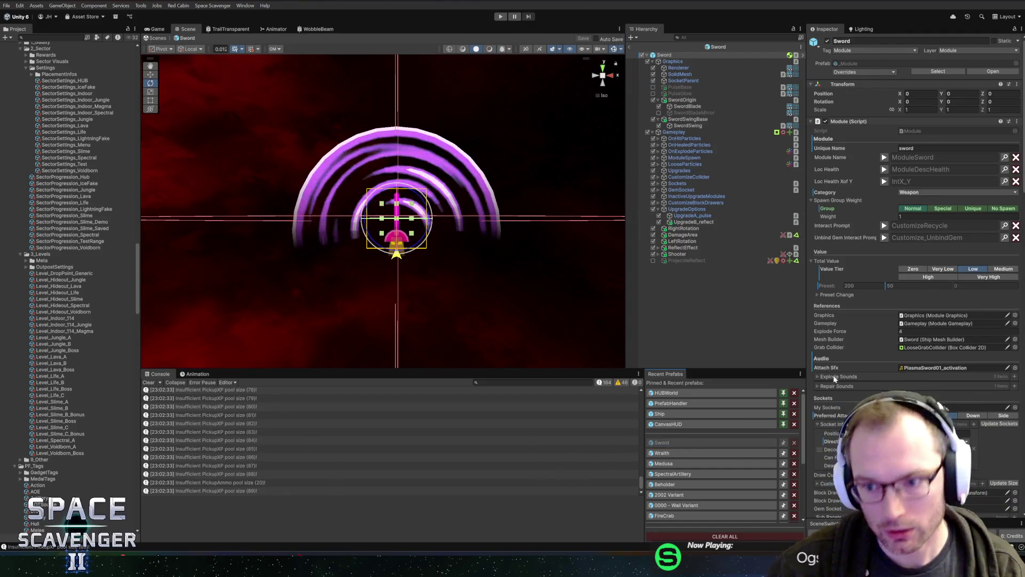
scroll(908, 267, "down", 5)
left_click_drag(807, 319, 729, 318)
scroll(779, 322, "down", 10)
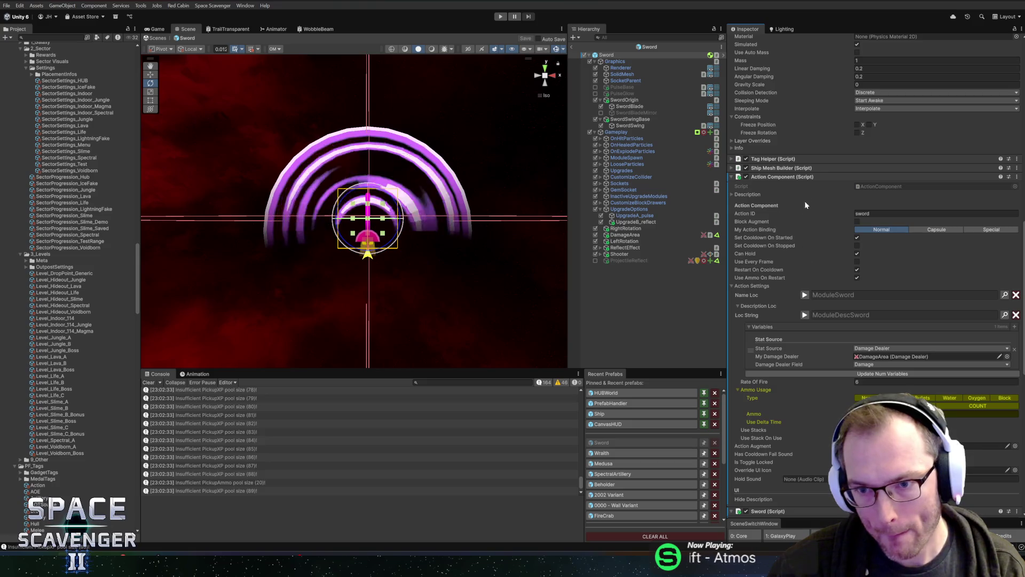
scroll(796, 212, "up", 10)
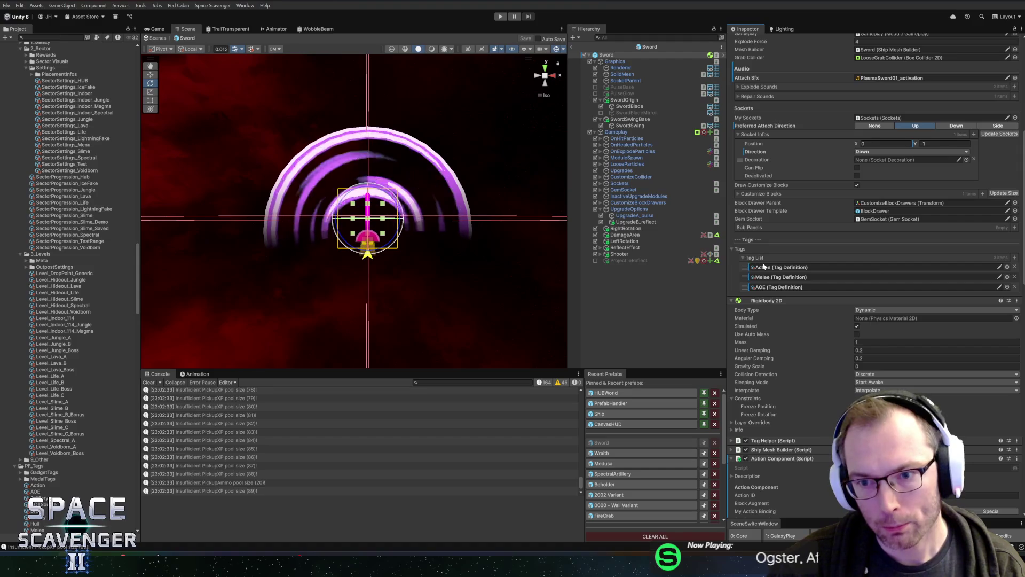
scroll(765, 266, "up", 2)
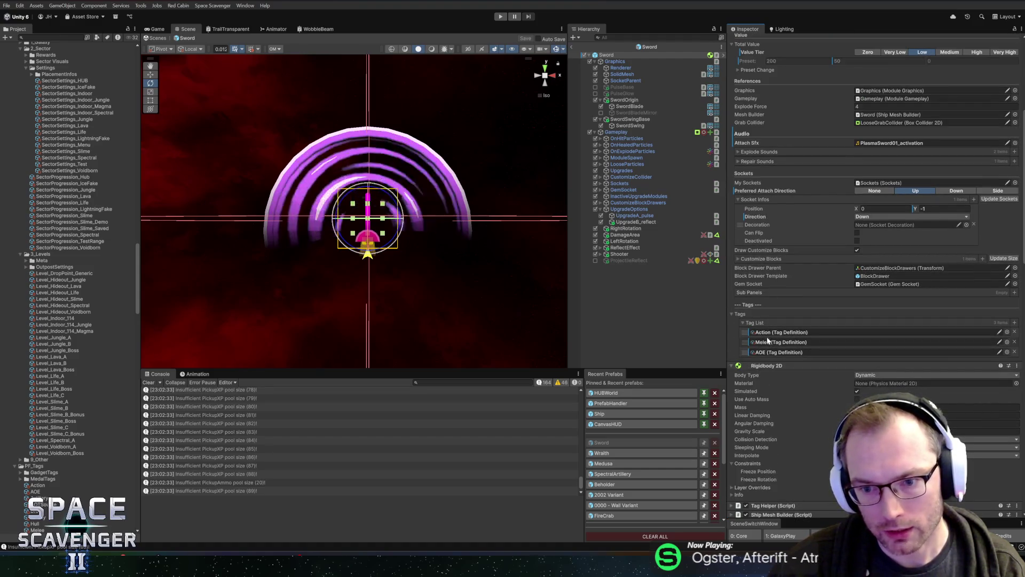
scroll(783, 277, "up", 5)
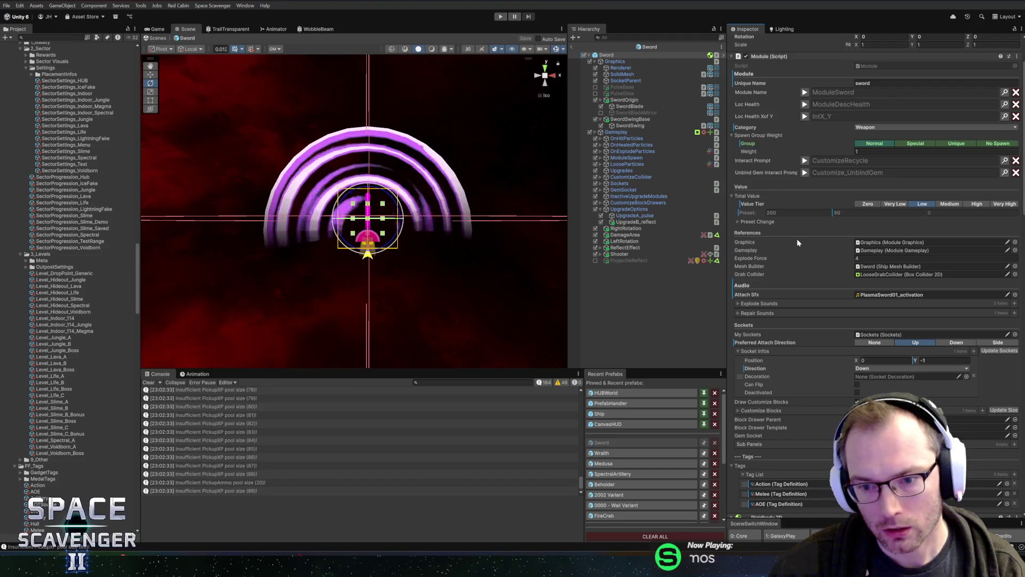
scroll(793, 251, "down", 15)
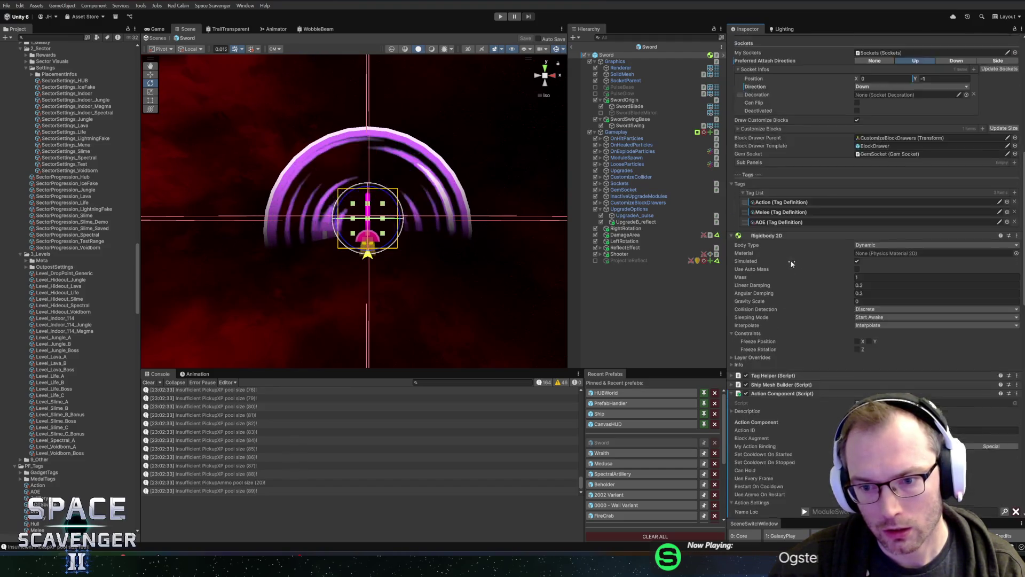
key("alt+Tab")
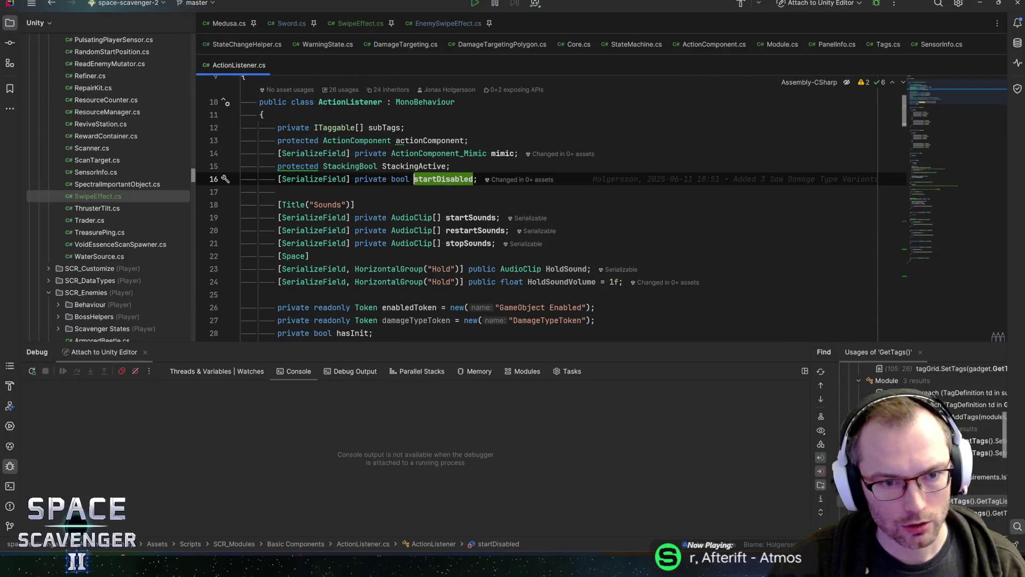
Step: Switch between ActionListener.cs's startDisabled declaration and the Sword prefab, ending in Unity
key("alt+Tab")
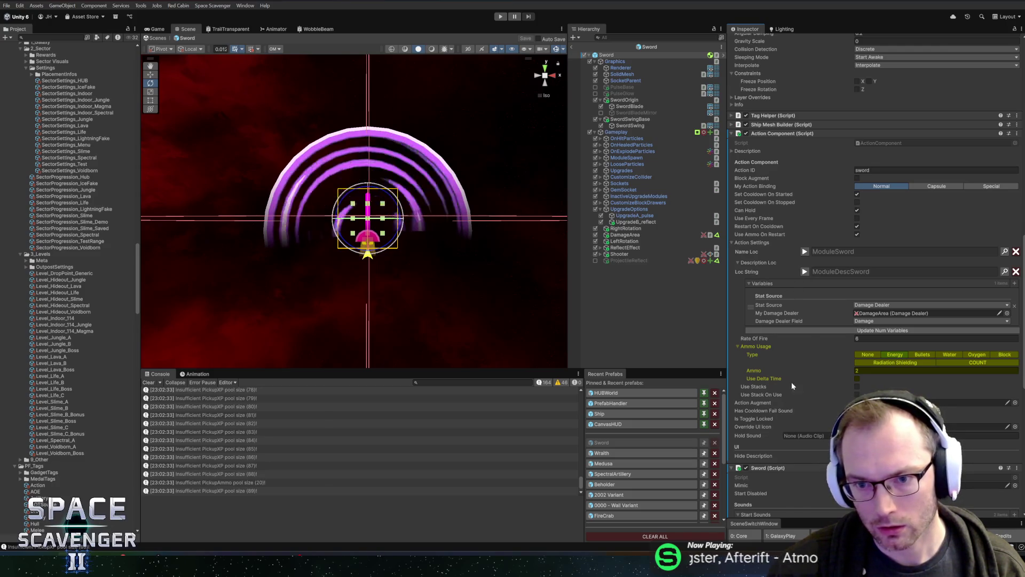
key("alt+Tab")
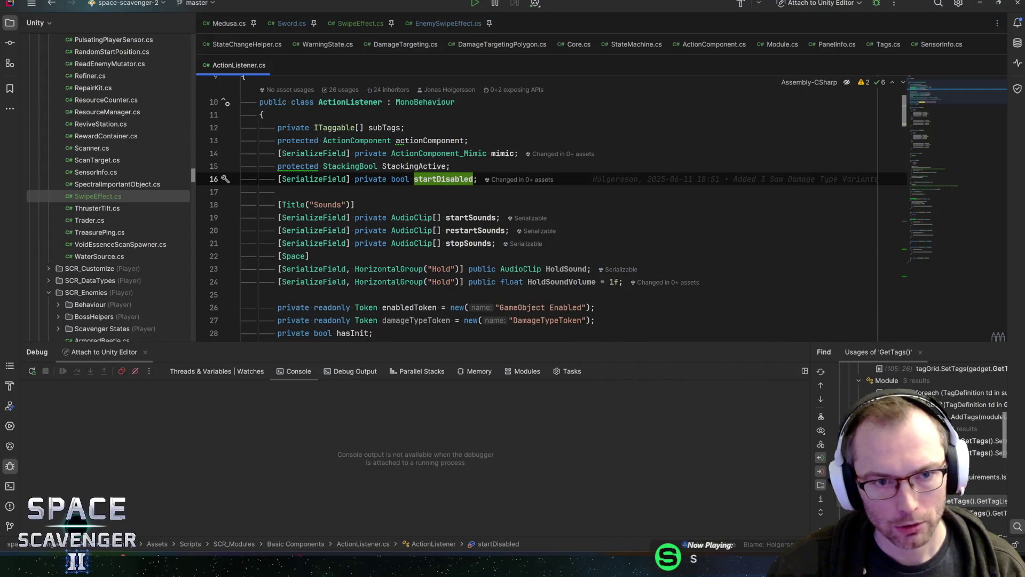
key("alt+Tab")
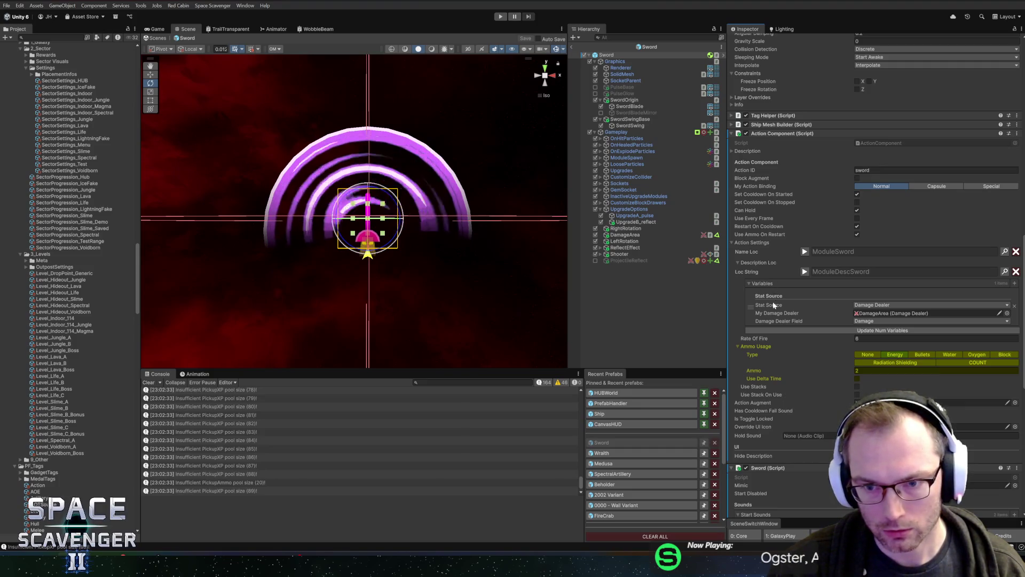
Step: Scroll the Sword prefab's Inspector to the Action Listener_Shooter component to confirm Start Disabled is on
scroll(790, 162, "down", 5)
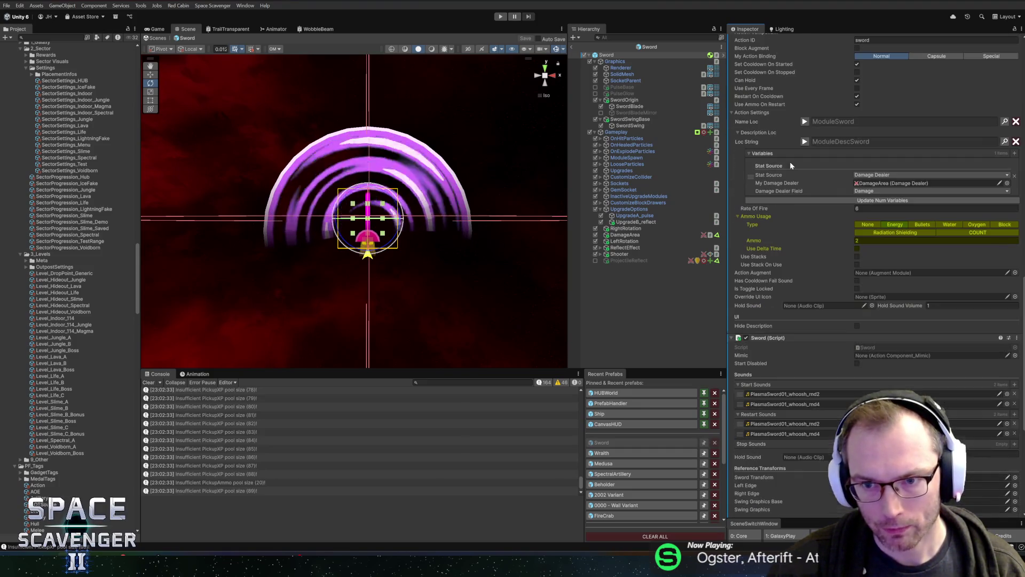
scroll(803, 274, "down", 3)
scroll(790, 216, "down", 2)
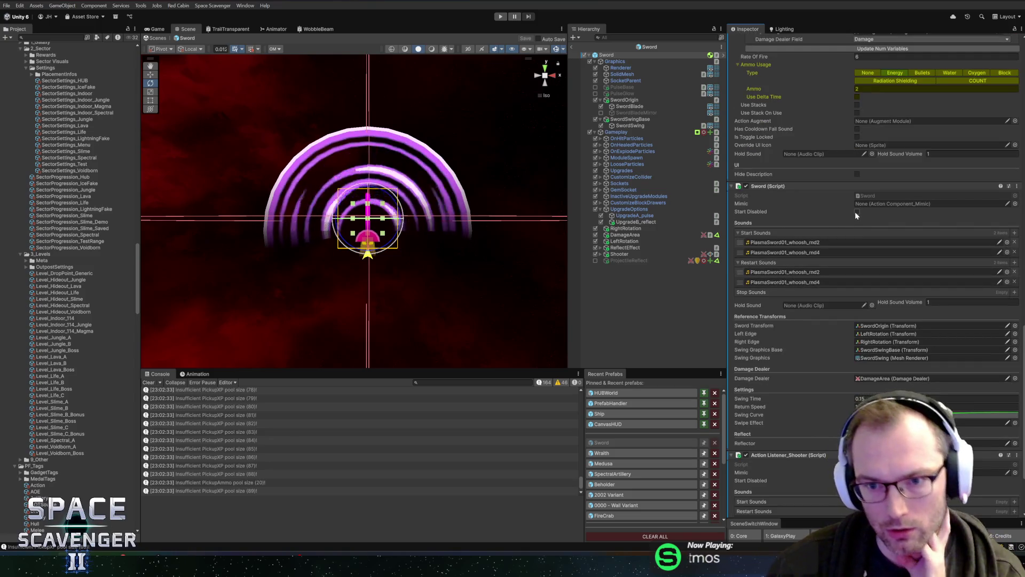
scroll(854, 212, "down", 3)
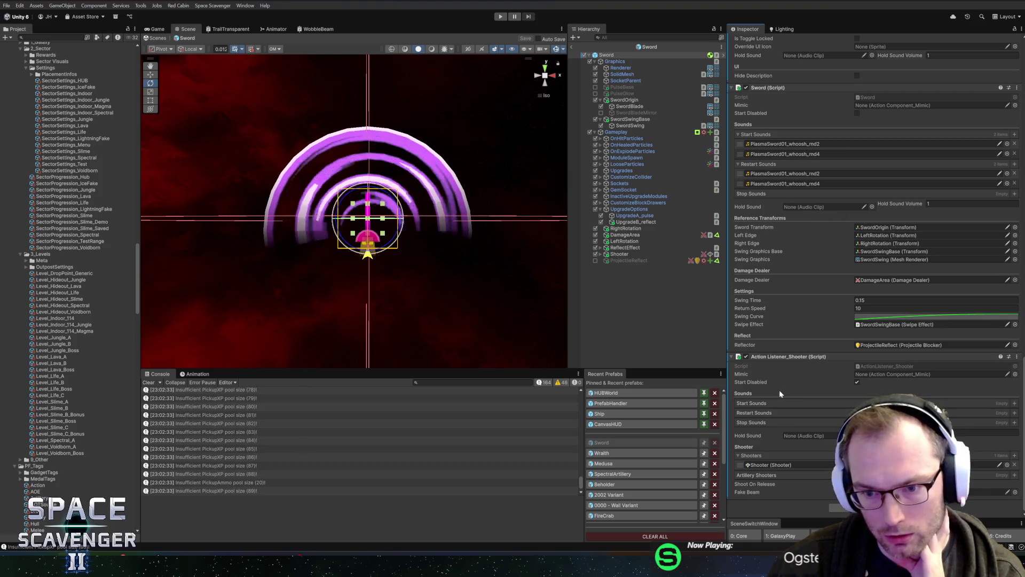
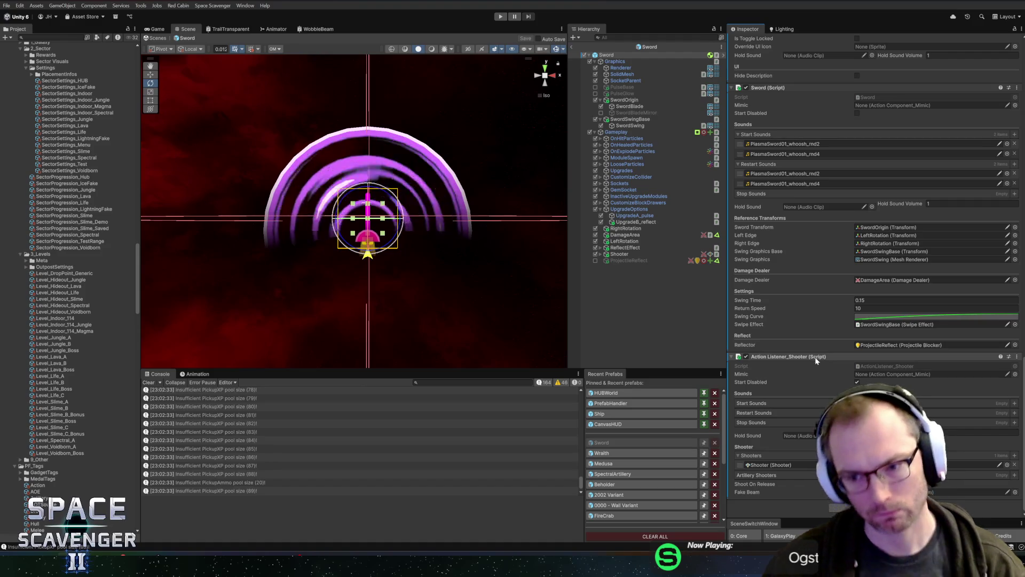
Step: Open ActionListener.cs in Rider from the Inspector's Action Listener script reference
double_click(813, 361)
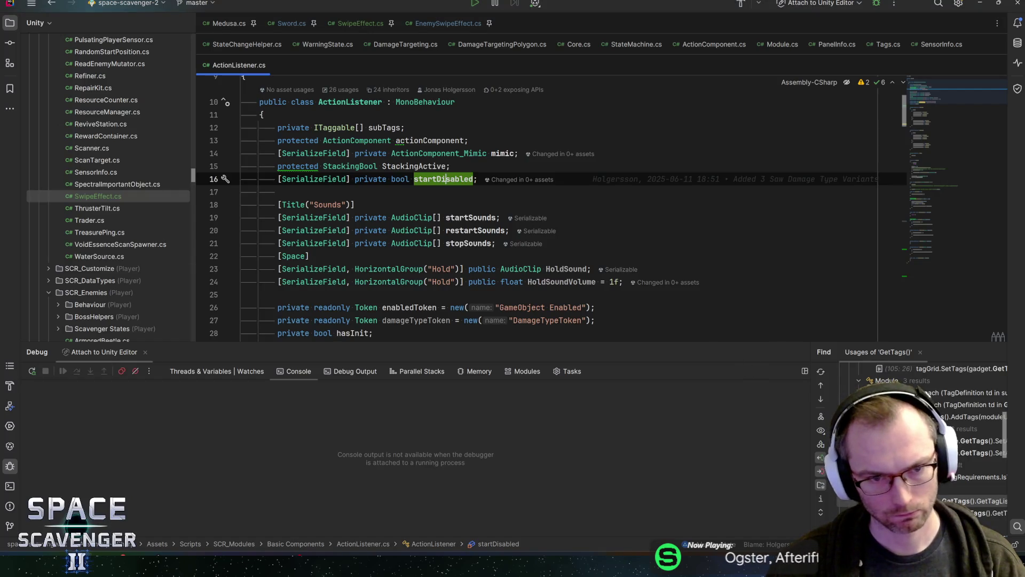
Step: Search for startDisabled and inspect TryInit's actionComponent setup on lines 78-81
key("ctrl+f")
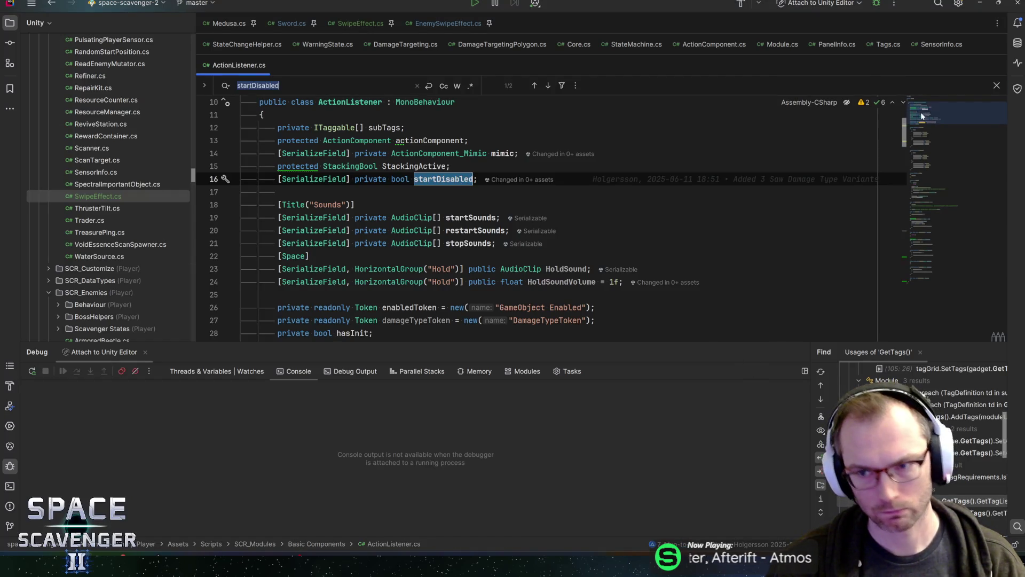
mouse_move(927, 110)
left_mouse_down()
mouse_move(953, 190)
mouse_move(960, 184)
left_mouse_up()
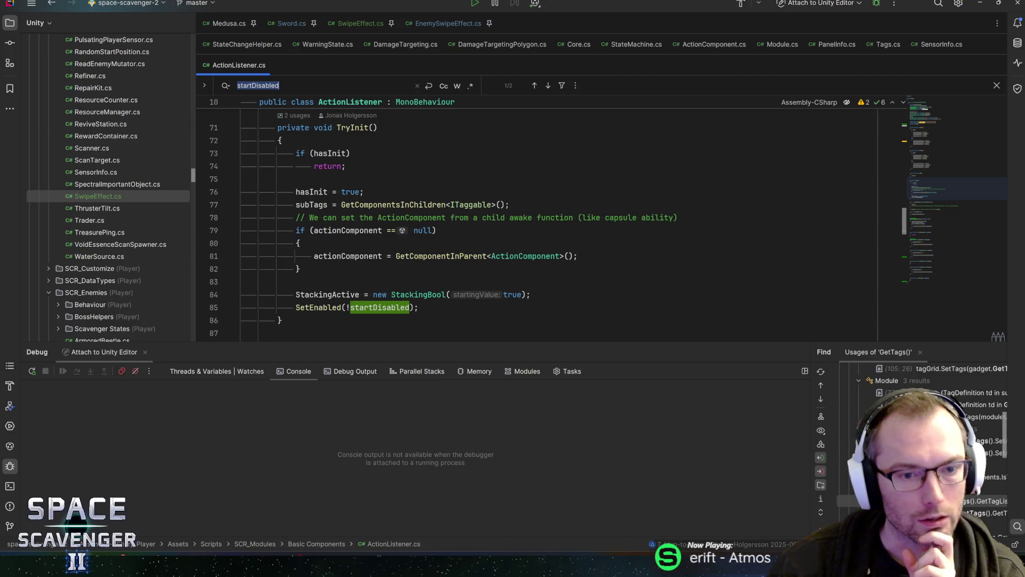
left_click(345, 230)
left_click(345, 218)
left_click_drag(344, 218, 661, 217)
left_click(660, 218)
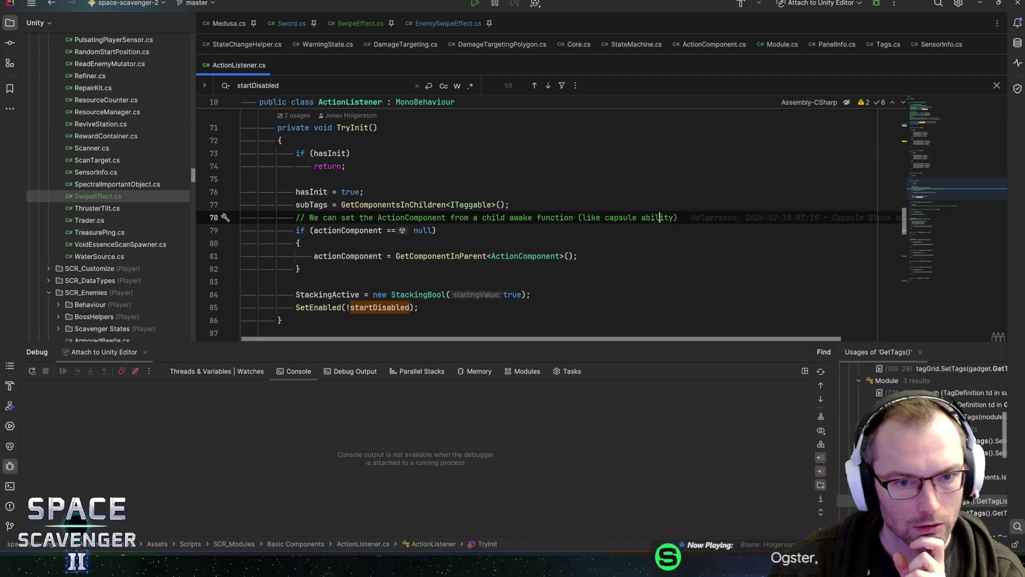
left_click(338, 230)
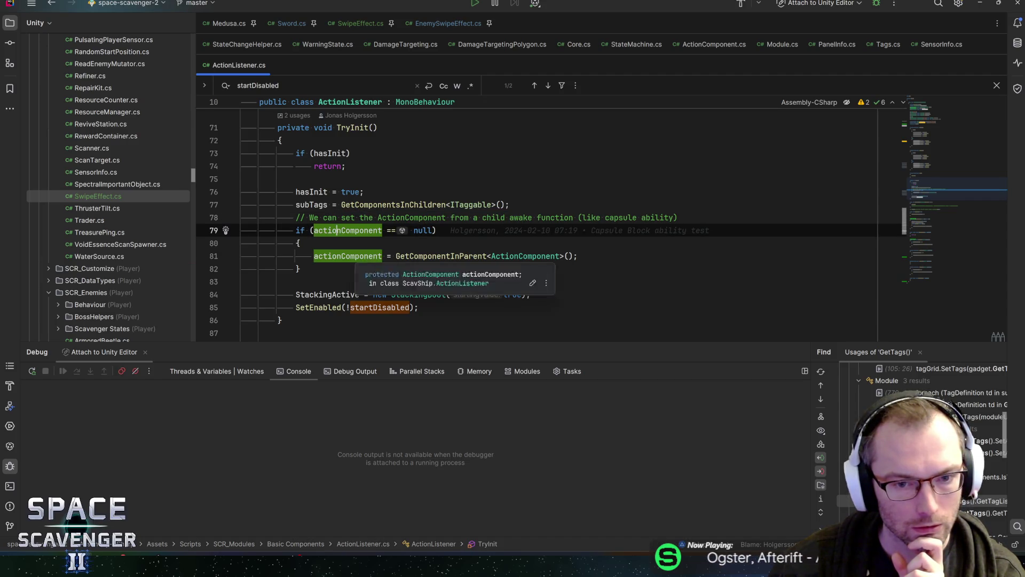
left_click(356, 255)
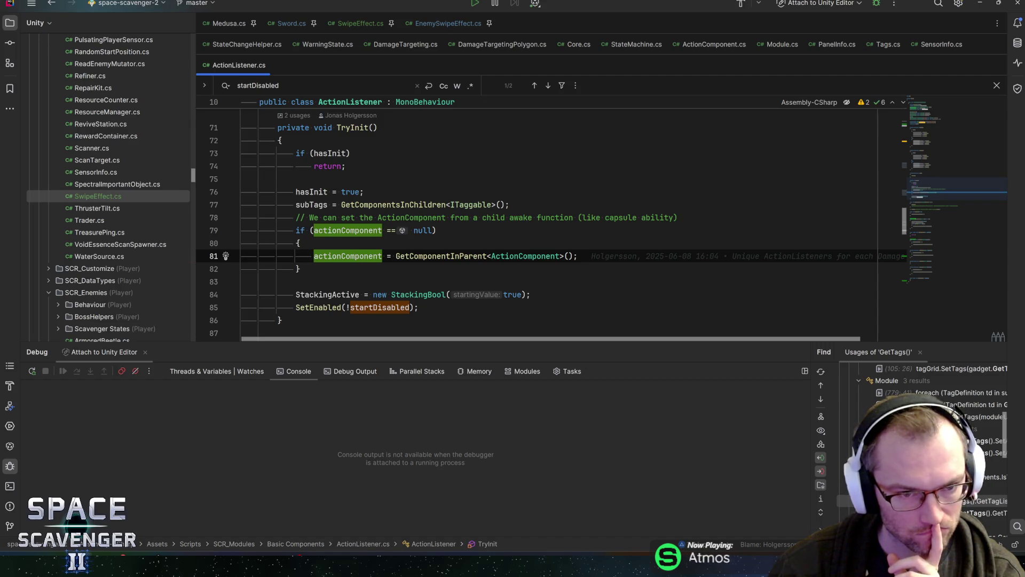
Step: Check subTags, hasInit and the line 85 SetEnabled call, then go to SetEnabled's declaration
left_click(313, 205)
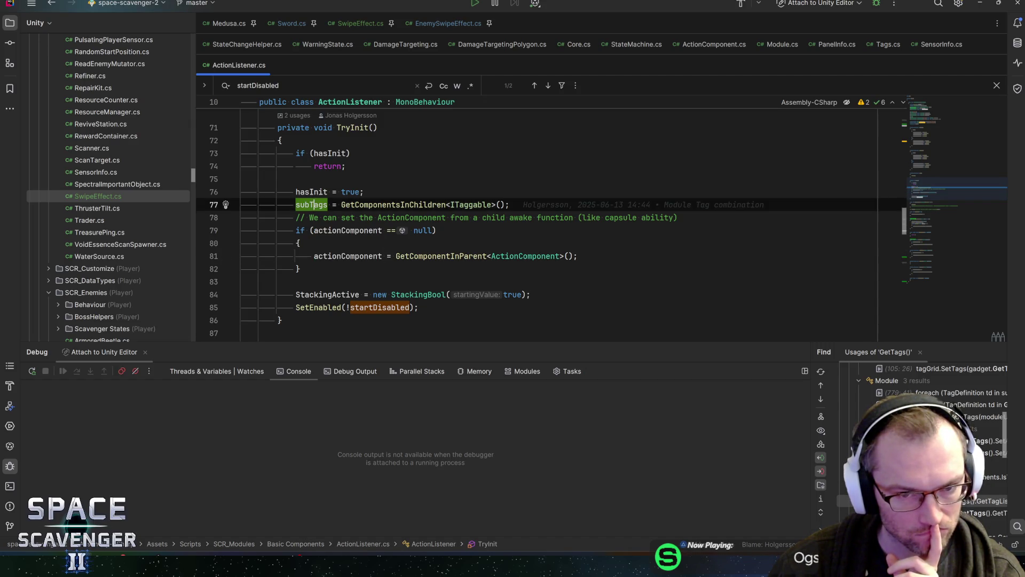
left_click(415, 204)
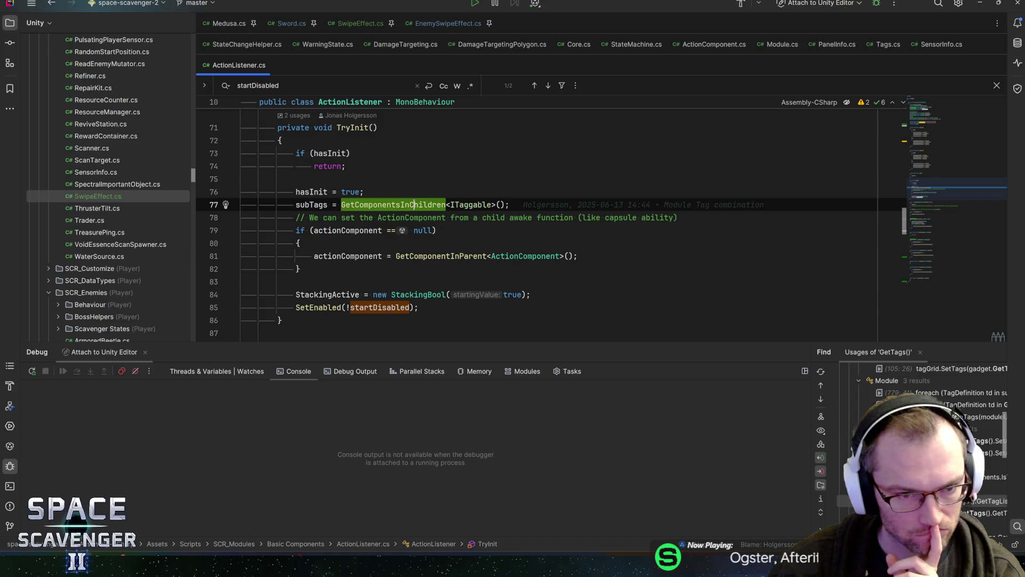
mouse_move(415, 205)
left_click(319, 192)
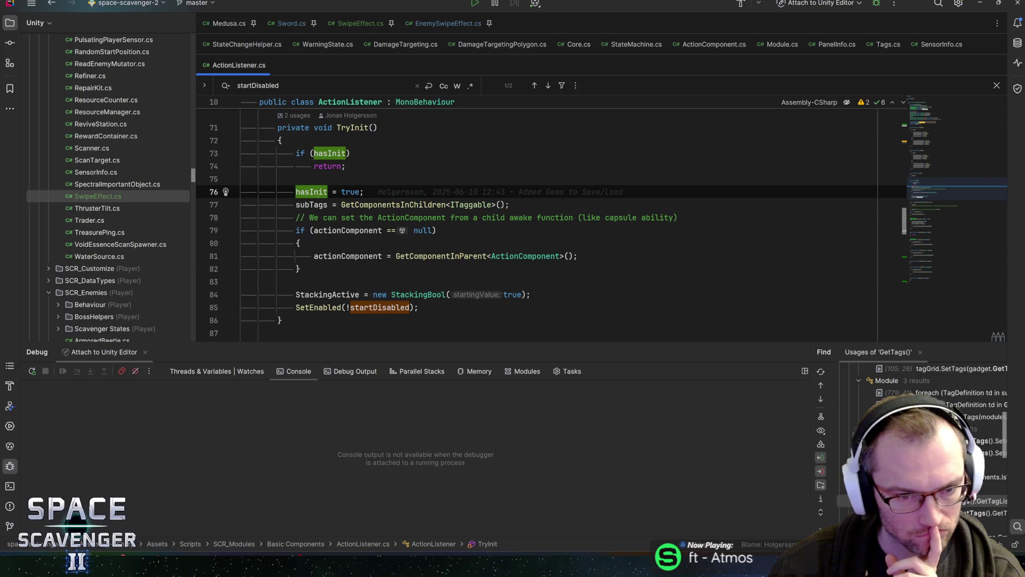
left_click(377, 308)
left_click(319, 308)
left_click(347, 256)
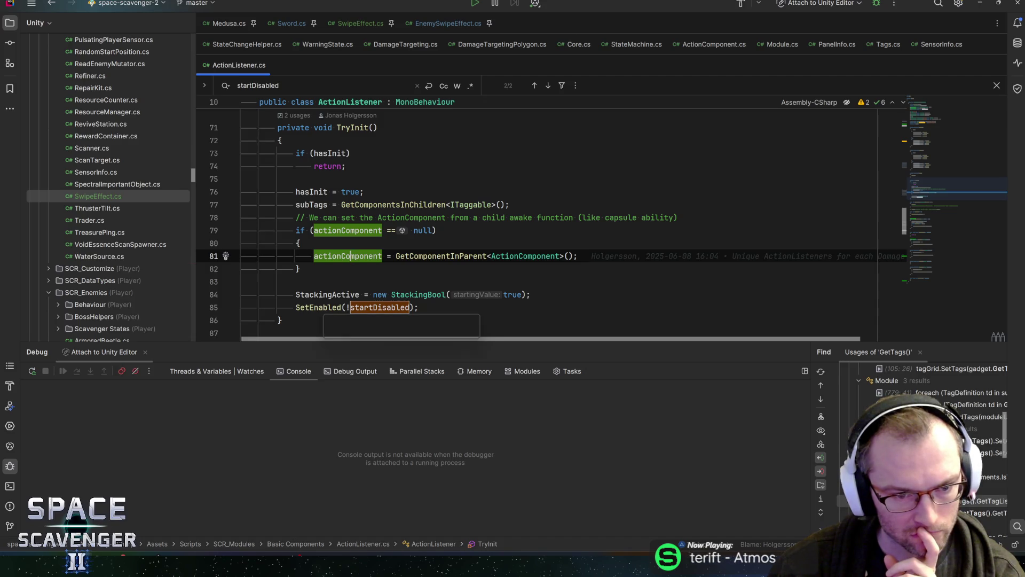
left_click(323, 307)
mouse_move(322, 307)
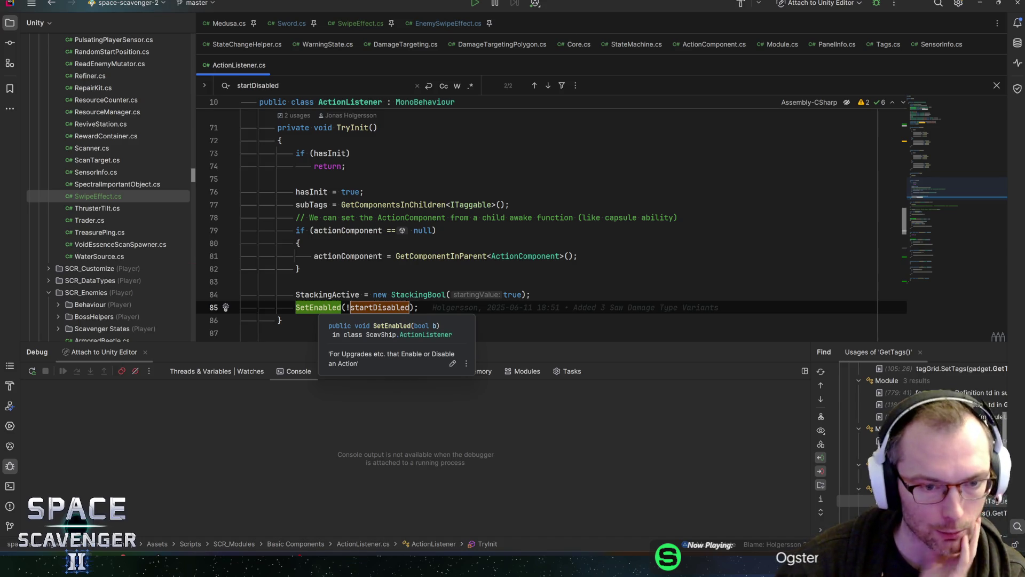
key("F12")
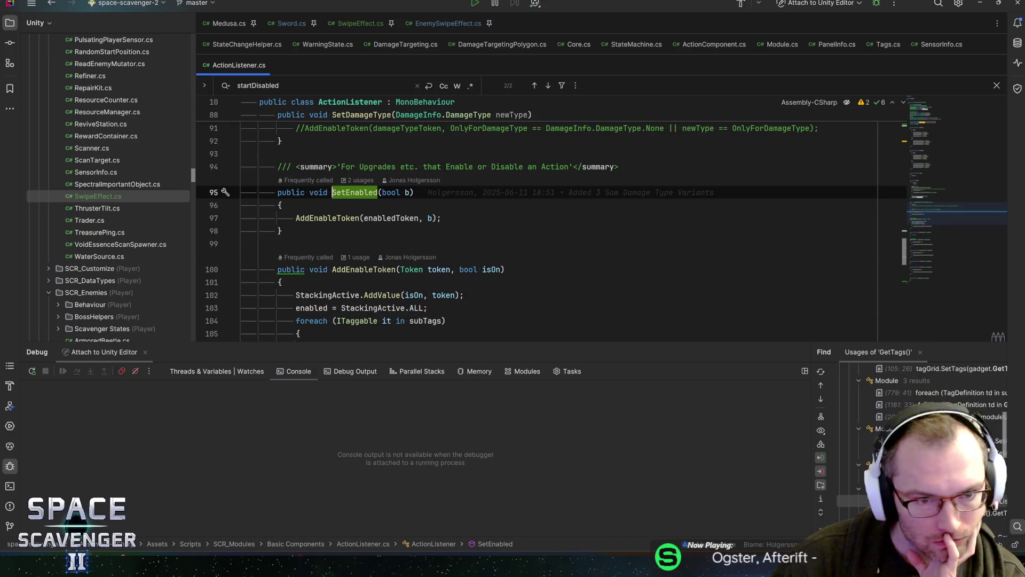
Step: Go to AddEnableToken's declaration and inspect StackingActive, the loop variable and enabled
left_click(327, 218)
key("F12")
scroll(419, 259, "down", 1)
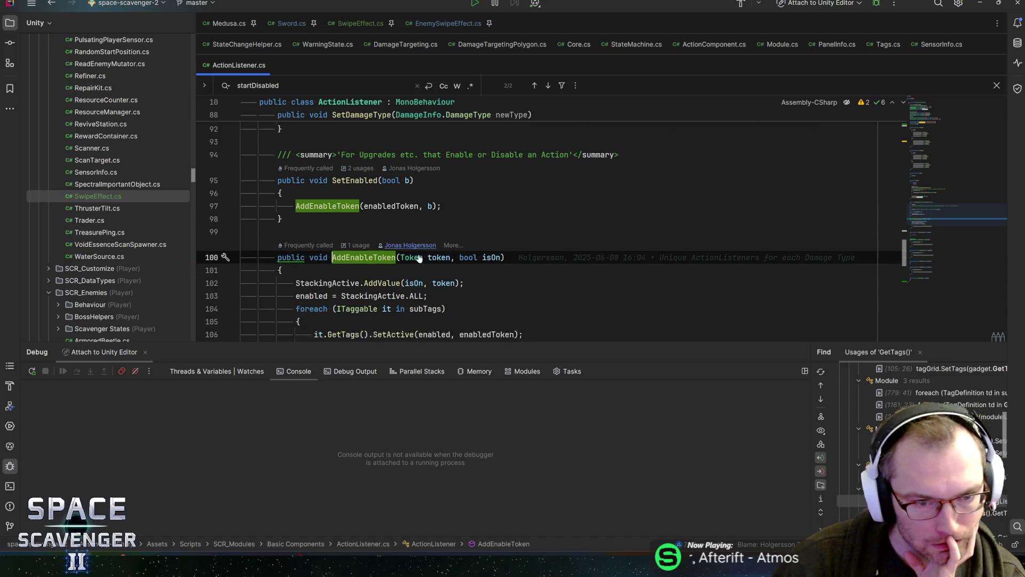
scroll(419, 258, "down", 2)
left_click(343, 218)
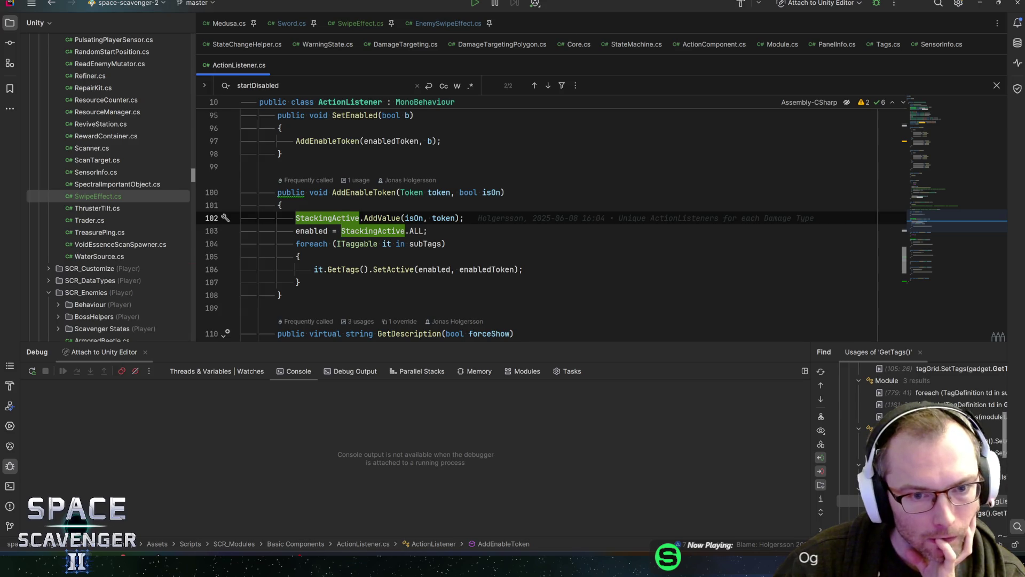
mouse_move(361, 244)
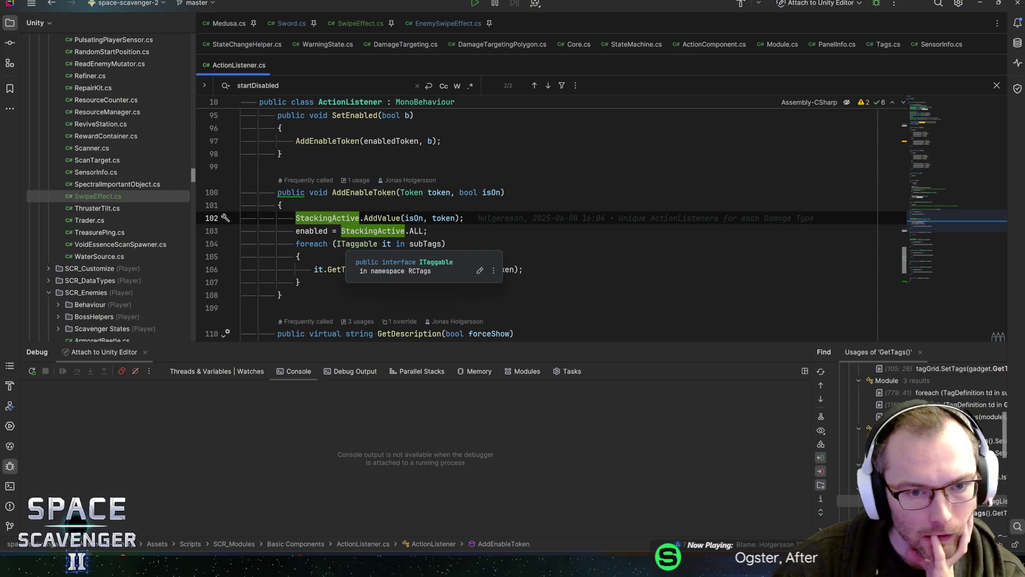
left_click(318, 269)
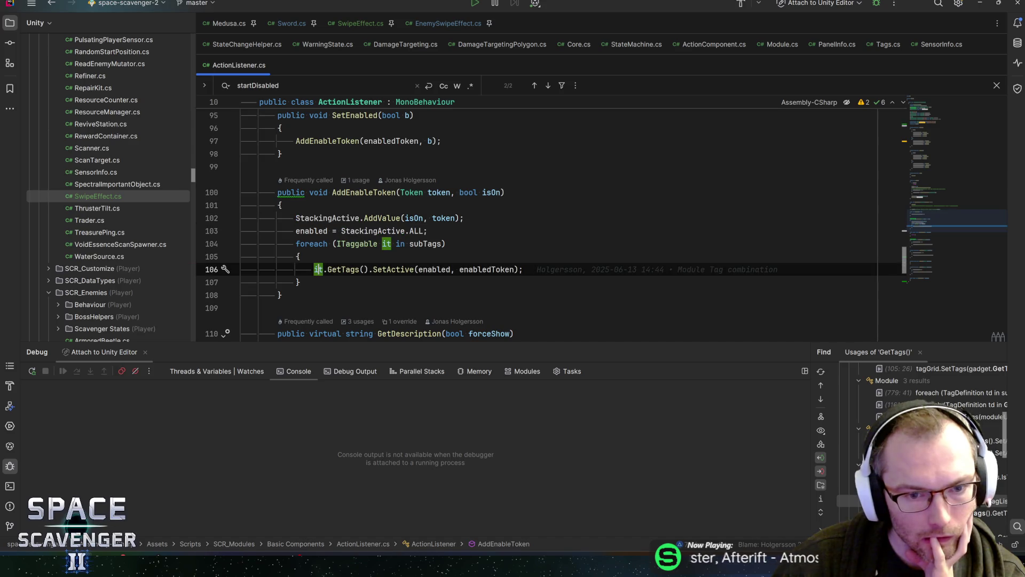
left_click(437, 269)
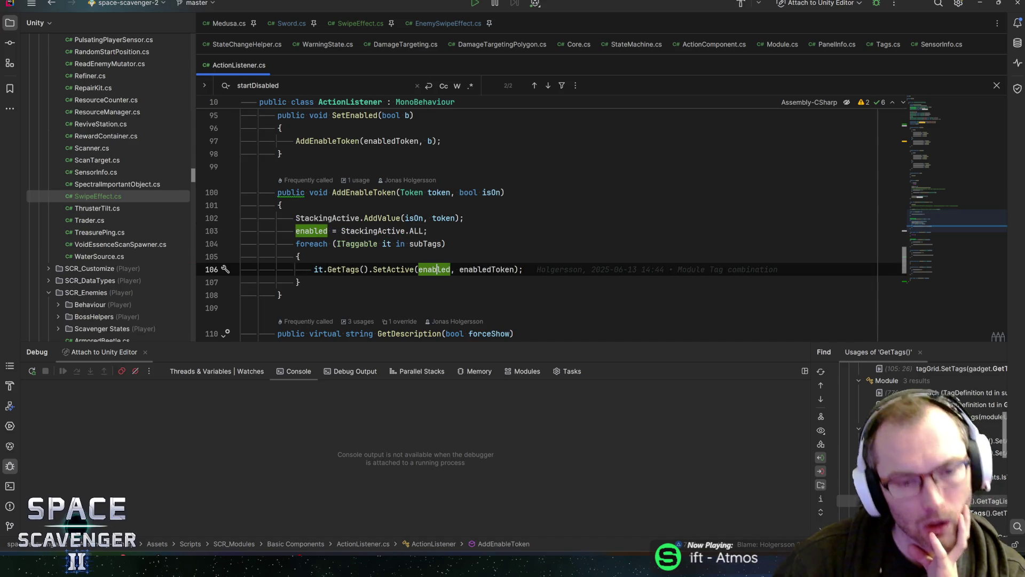
mouse_move(437, 269)
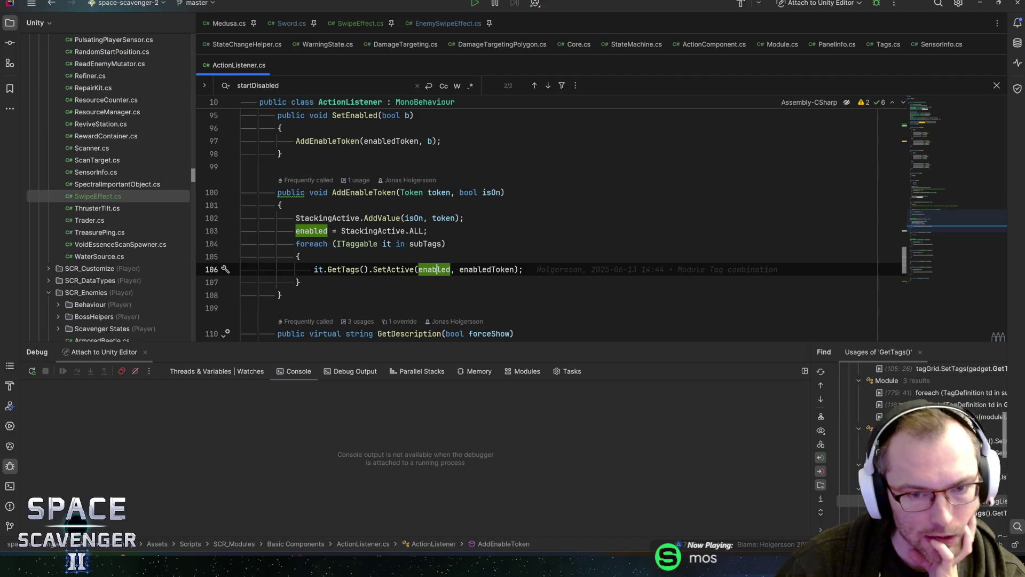
Step: Examine the subTags loop header on line 104 and the end of SetEnabled's body
left_click(447, 244)
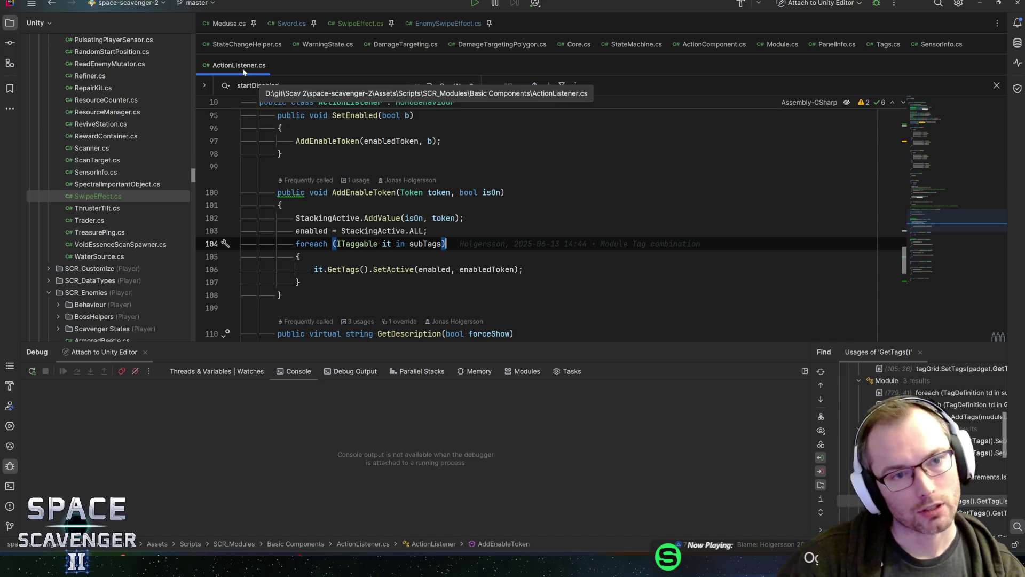
mouse_move(387, 141)
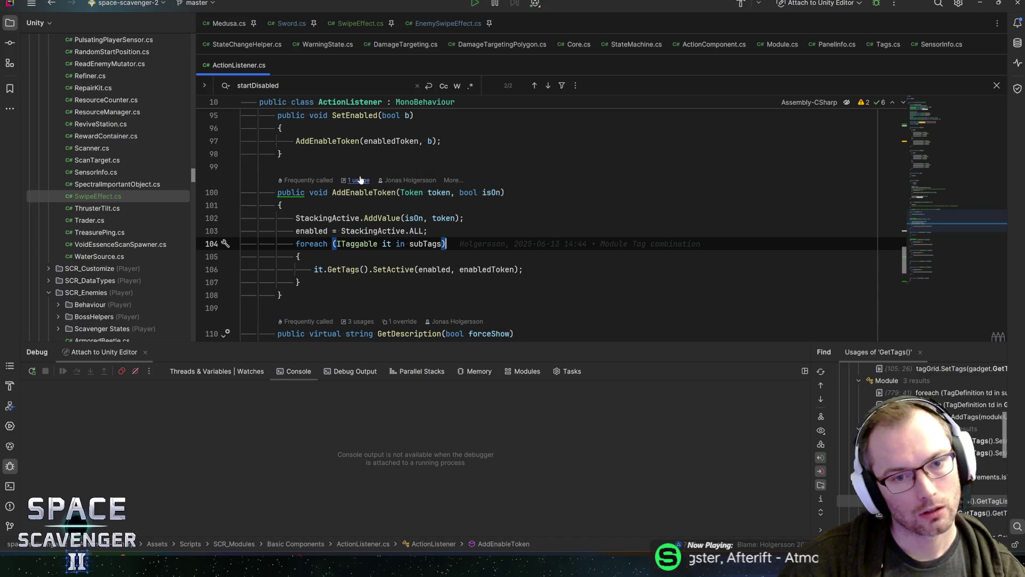
left_click(281, 154)
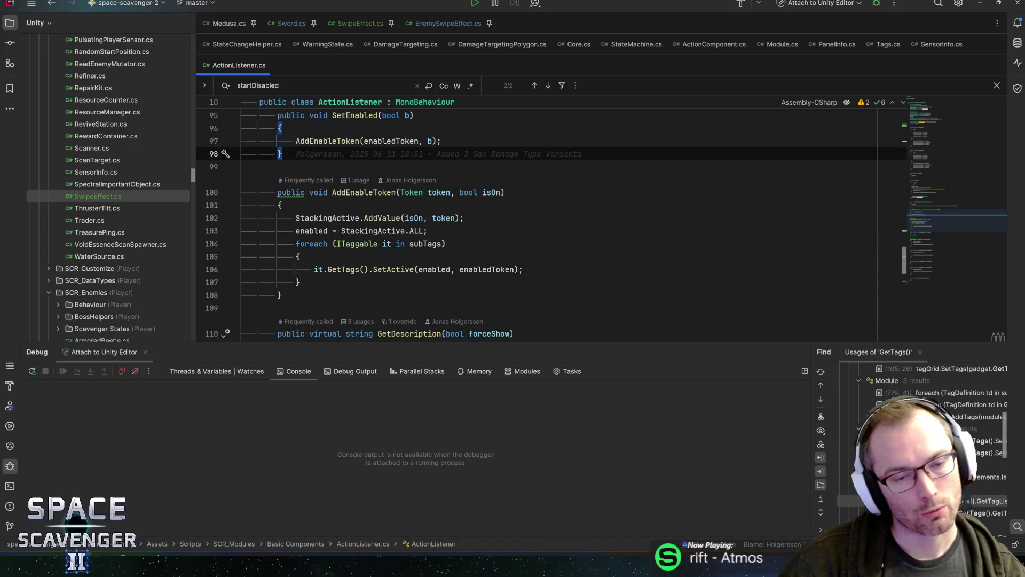
mouse_move(373, 193)
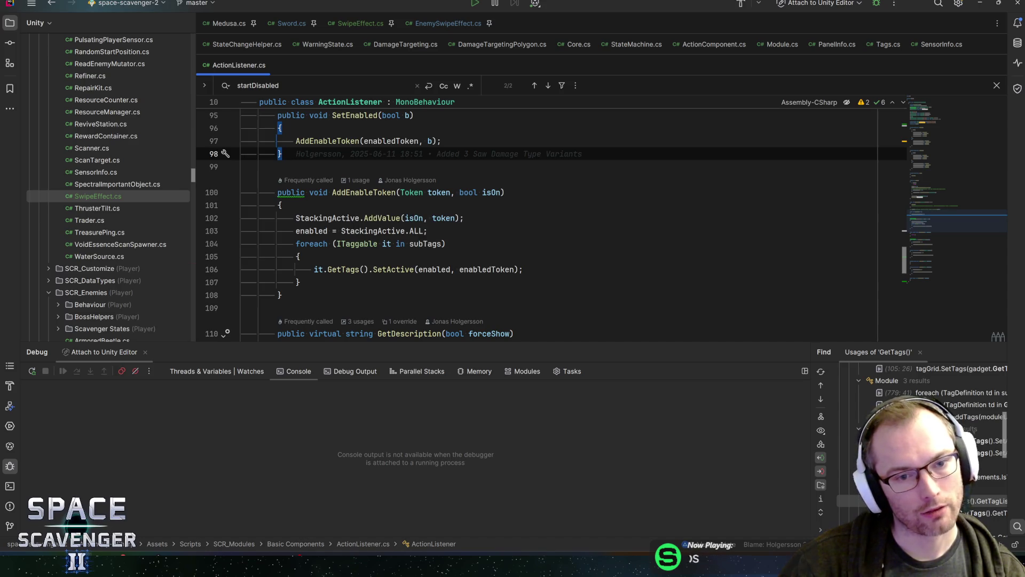
left_click(355, 244)
left_click(411, 243)
left_click(446, 244)
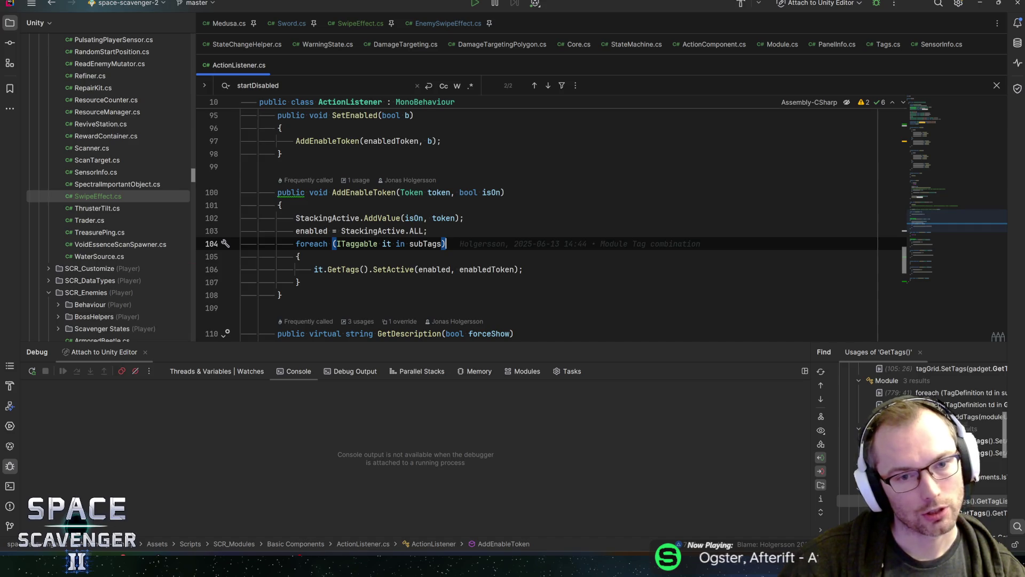
Step: Navigate back to the subTags line in TryInit, then return to Unity
key("ctrl+alt+Left")
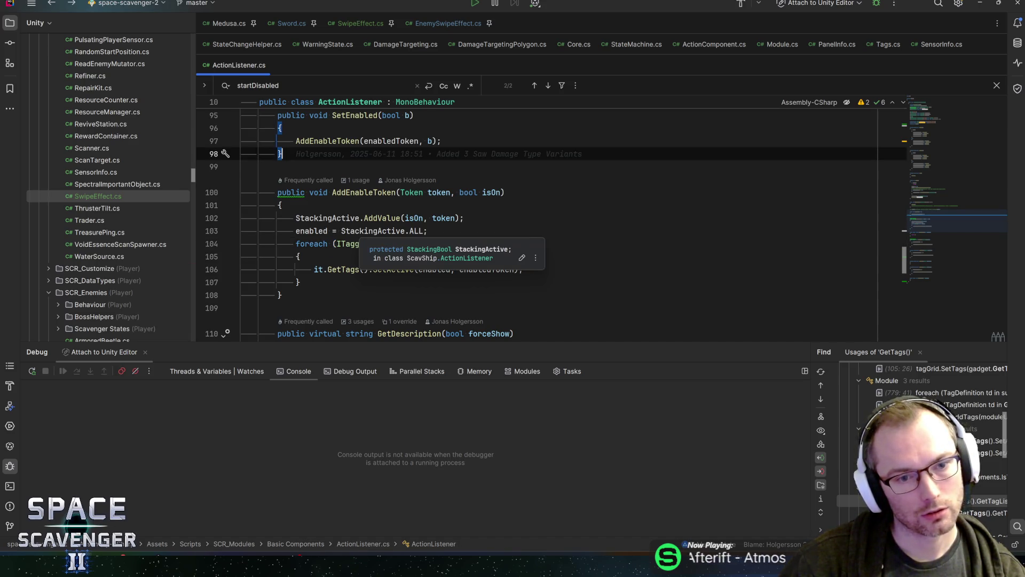
key("ctrl+alt+Left")
key("ctrl+alt+Right")
key("ctrl+alt+Left")
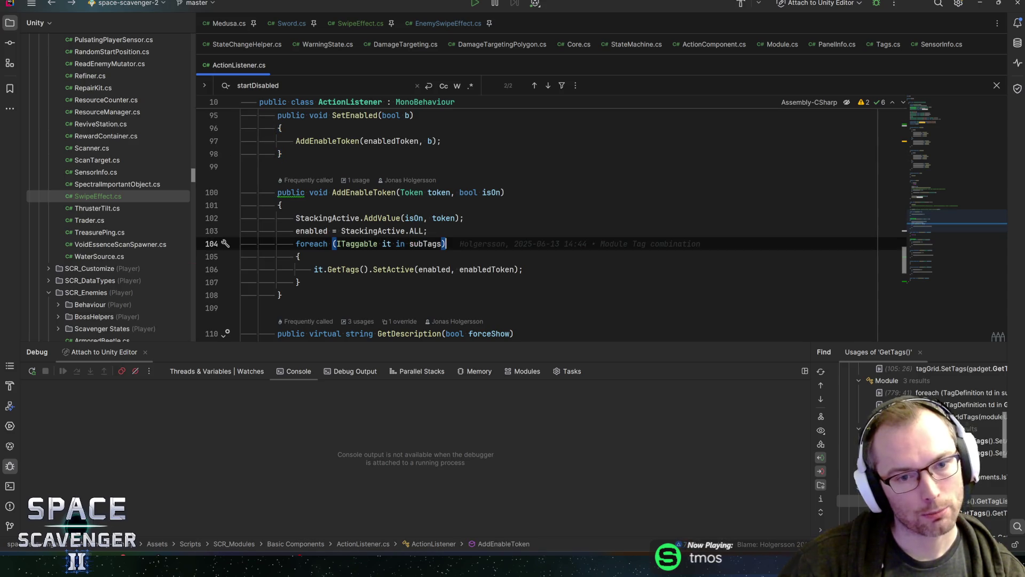
key("ctrl+alt+Left")
key("ctrl+alt+Left")
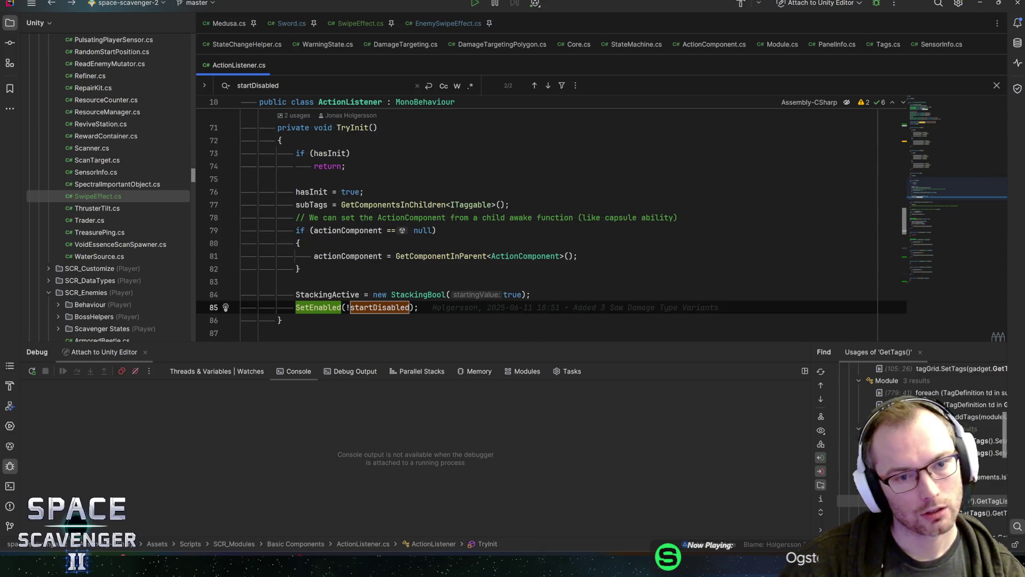
key("ctrl+alt+Left")
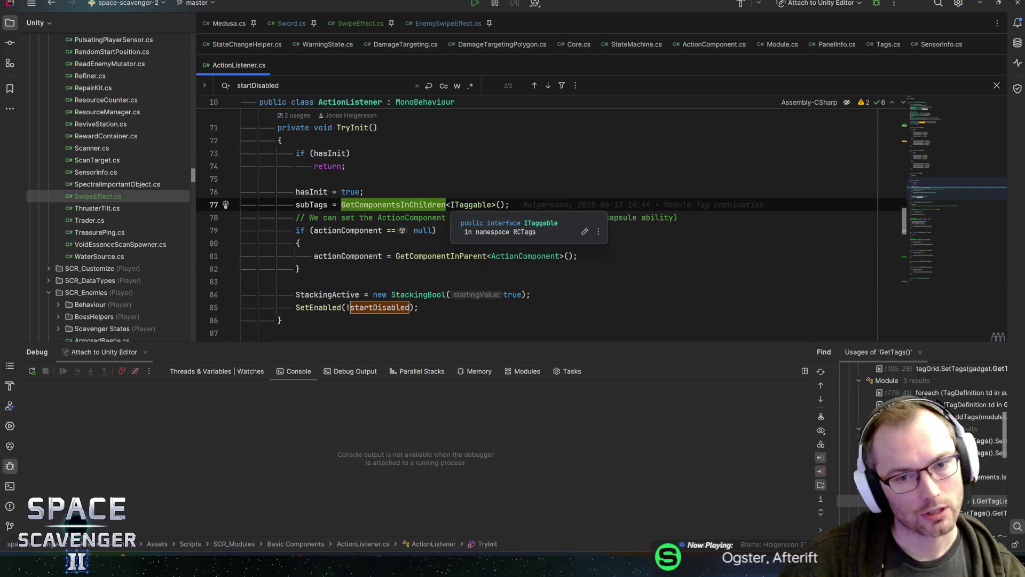
key("alt+Tab")
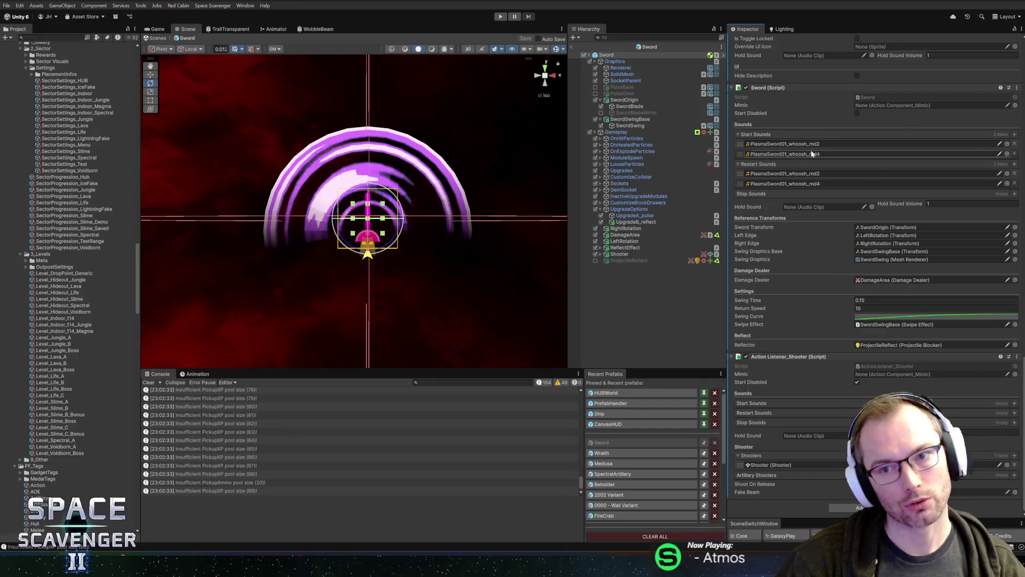
Step: Open the Action Component and Module scripts in Rider via Edit Script, returning to Unity each time
scroll(805, 159, "up", 4)
scroll(806, 155, "up", 5)
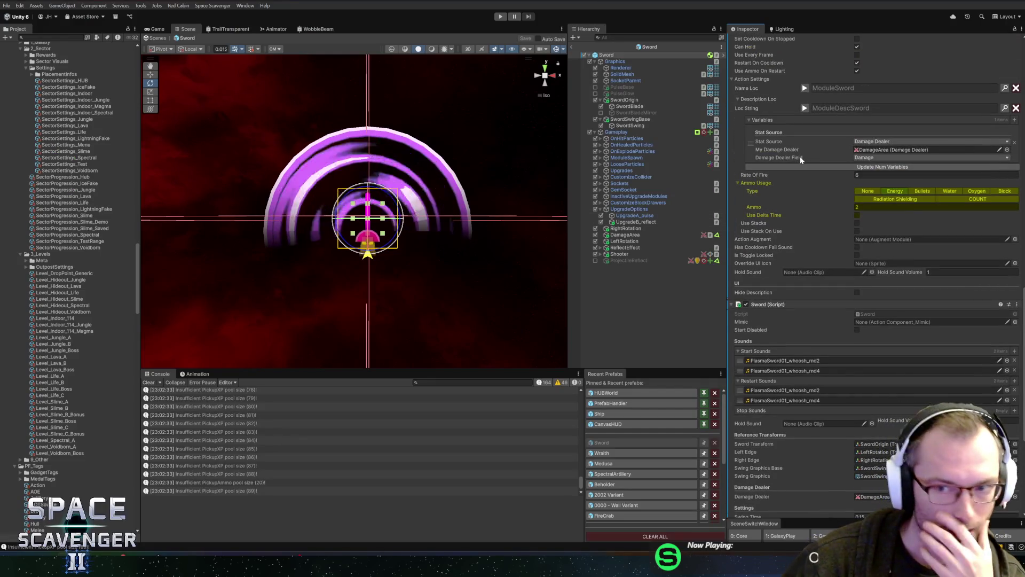
scroll(795, 203, "up", 10)
right_click(770, 229)
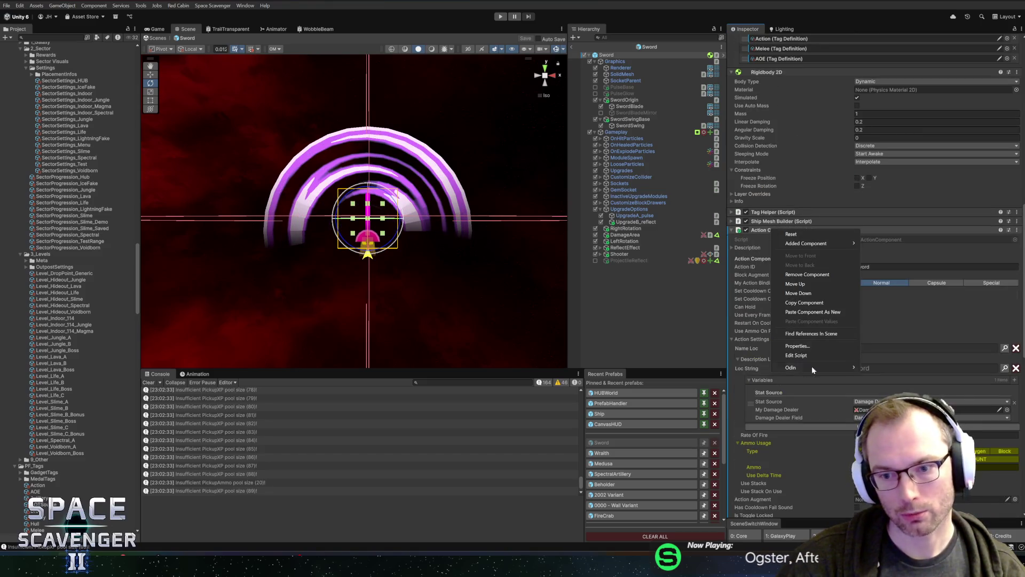
left_click(807, 355)
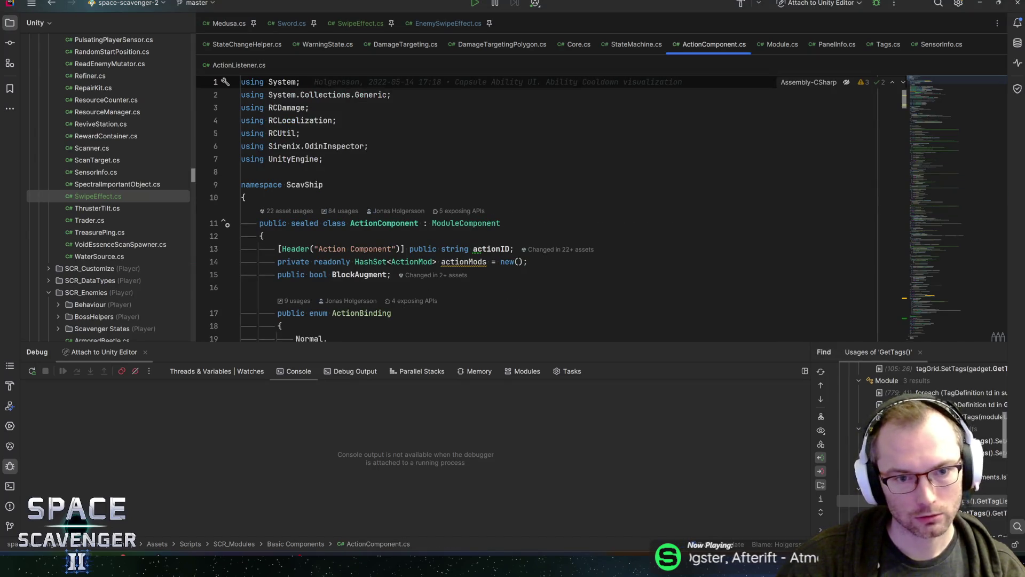
key("alt+Tab")
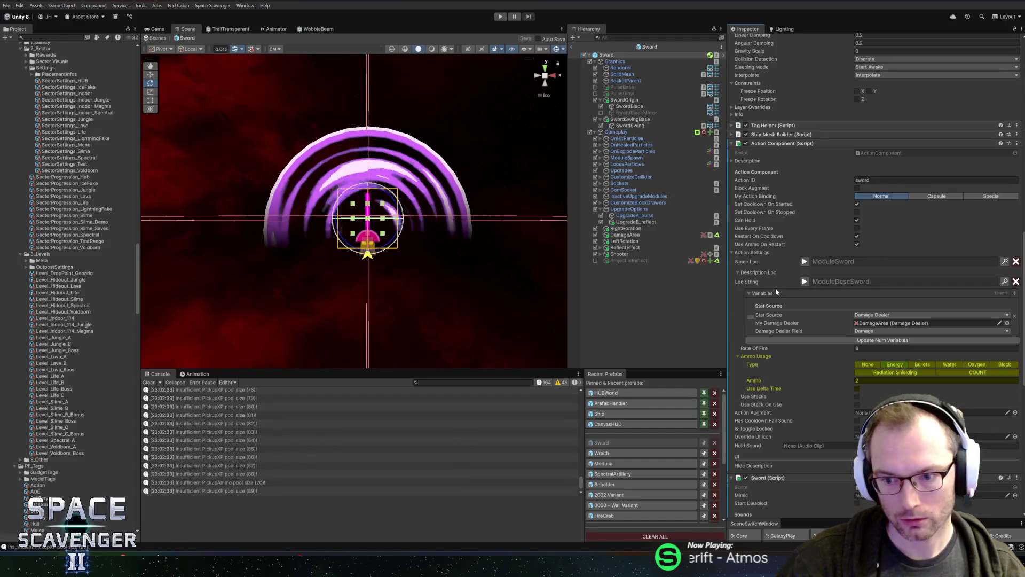
scroll(775, 287, "up", 15)
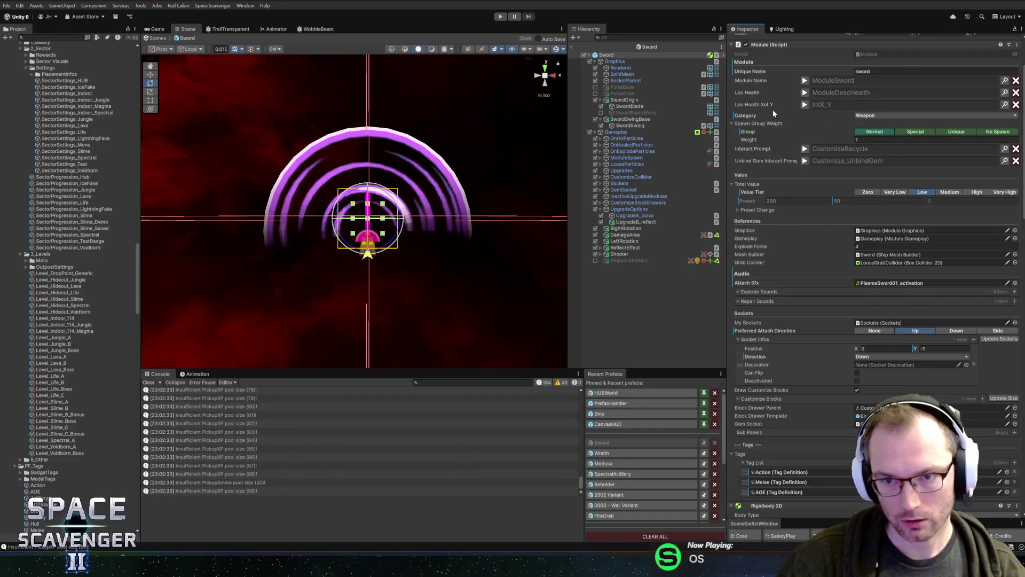
scroll(774, 114, "up", 3)
right_click(772, 122)
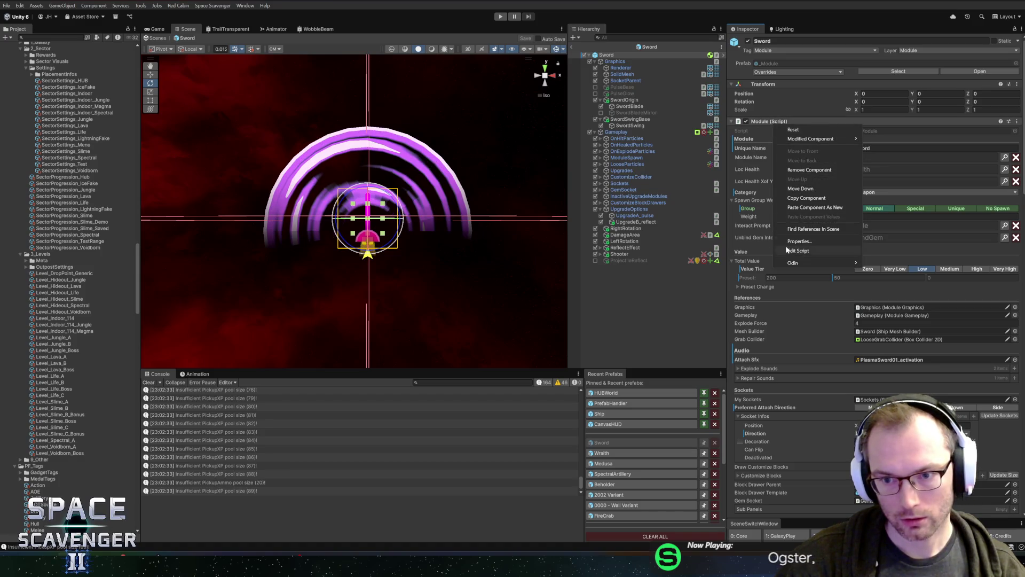
left_click(788, 251)
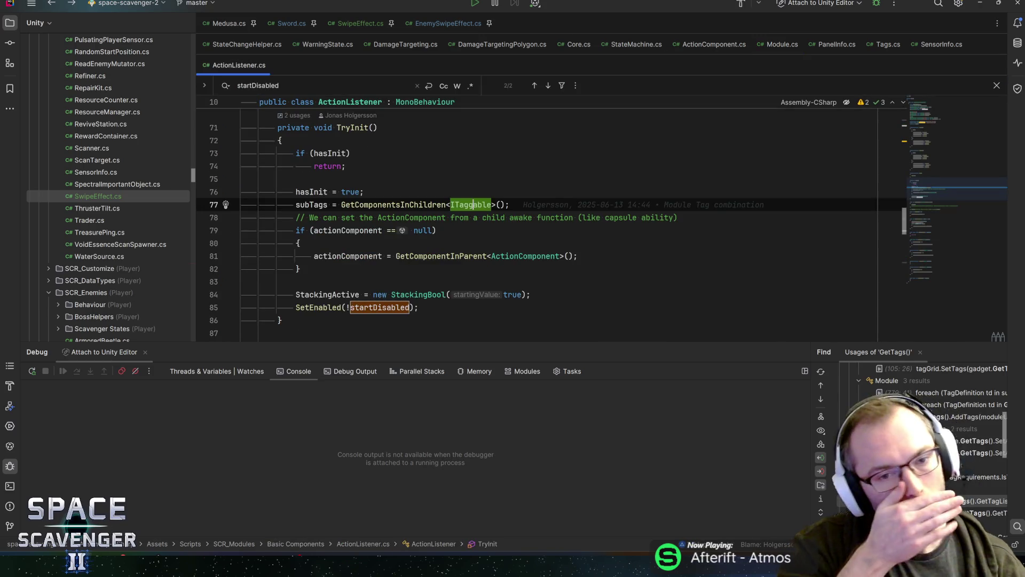
key("alt+Tab")
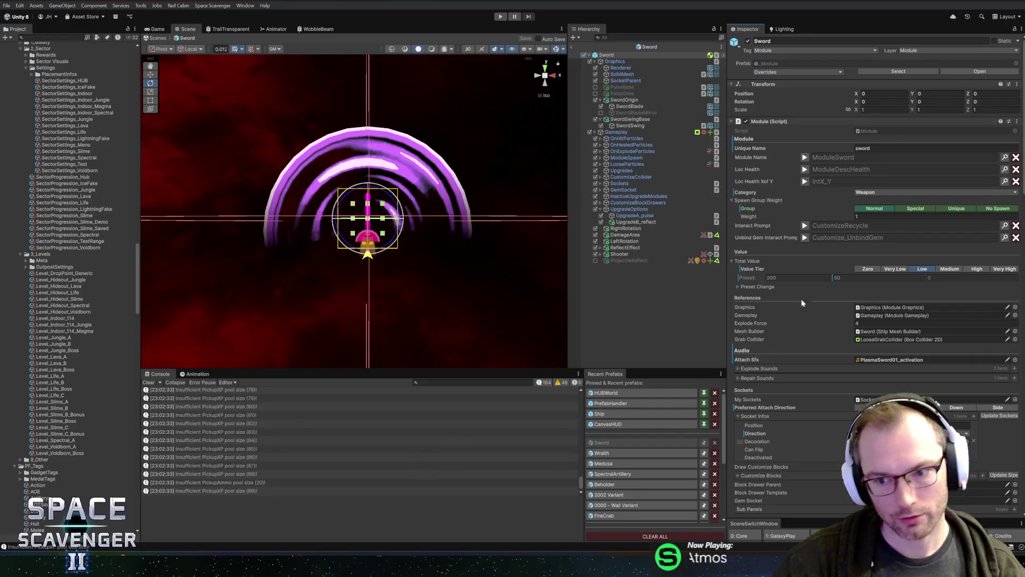
Step: Open the Action Listener_Shooter component's script via its header menu's Edit Script
scroll(834, 318, "down", 15)
scroll(839, 327, "down", 15)
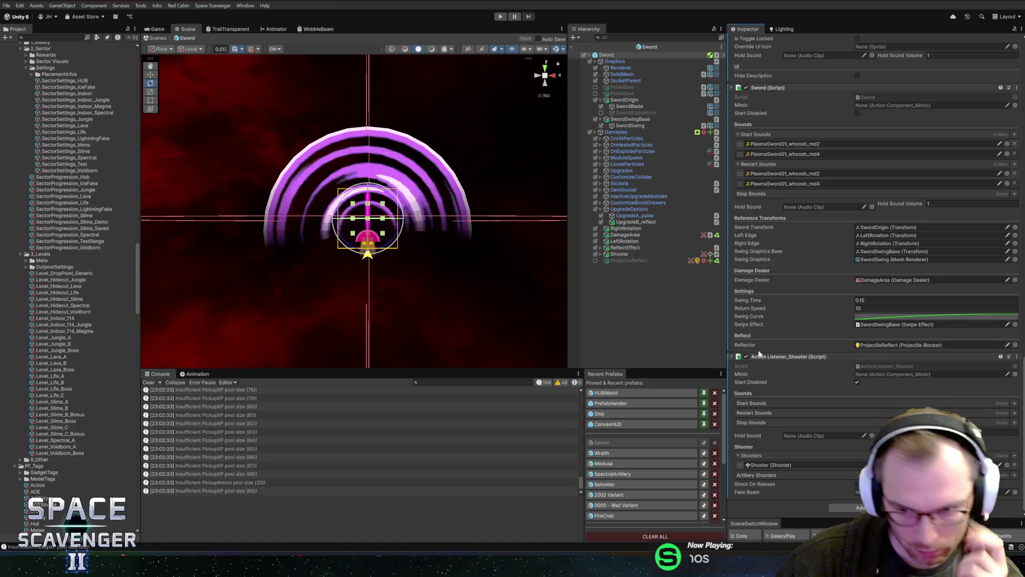
right_click(773, 358)
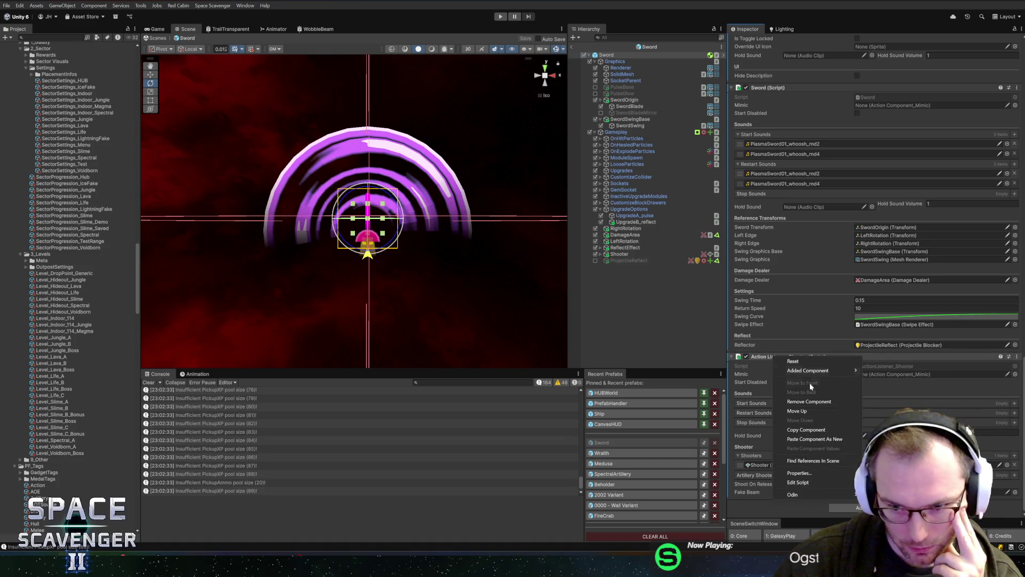
left_click(797, 482)
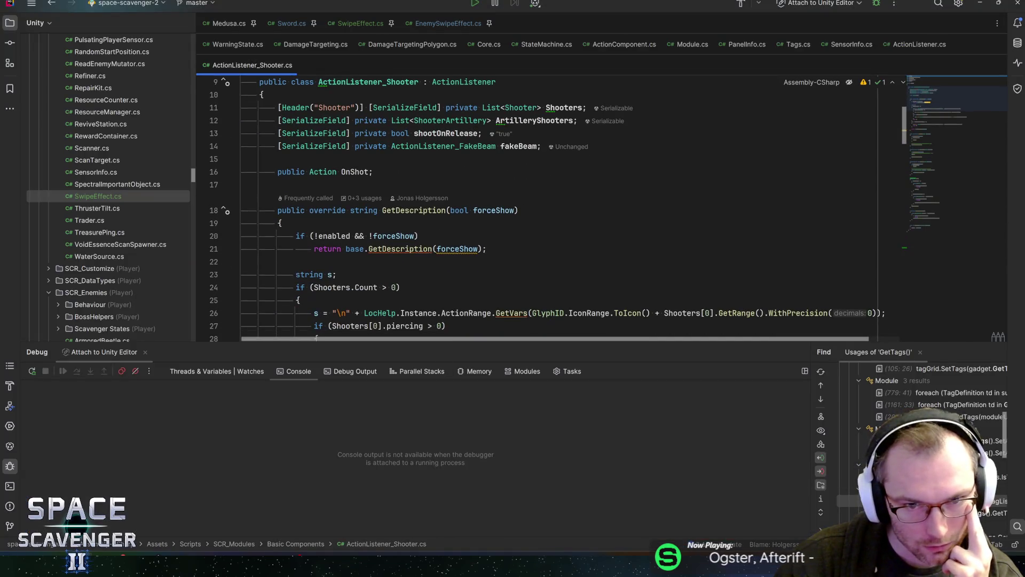
Step: Review ActionListener_Shooter.cs fields, including shootOnRelease
scroll(534, 213, "down", 10)
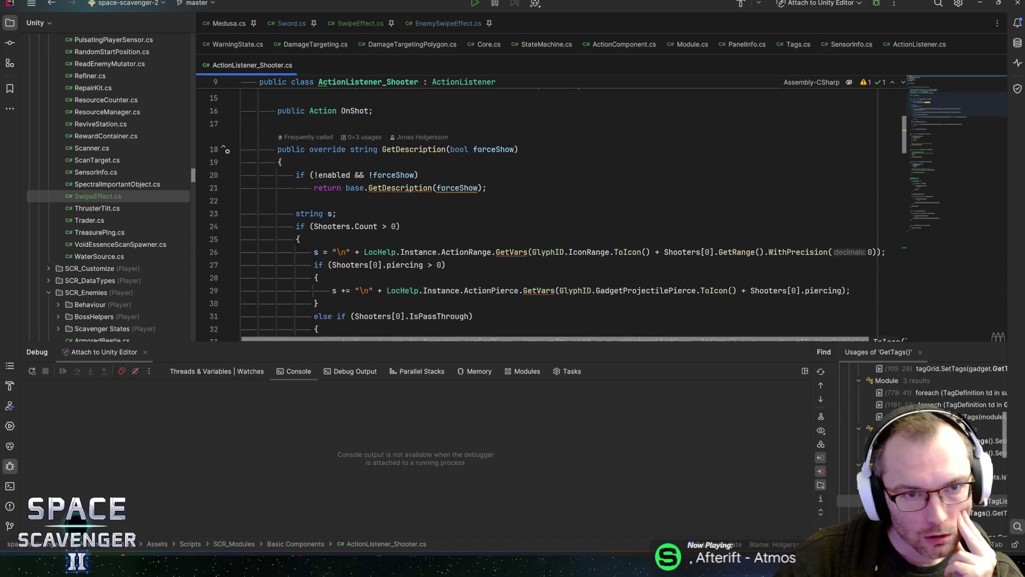
scroll(480, 224, "down", 3)
left_click(346, 181)
scroll(534, 214, "down", 5)
scroll(533, 214, "up", 10)
scroll(533, 214, "up", 7)
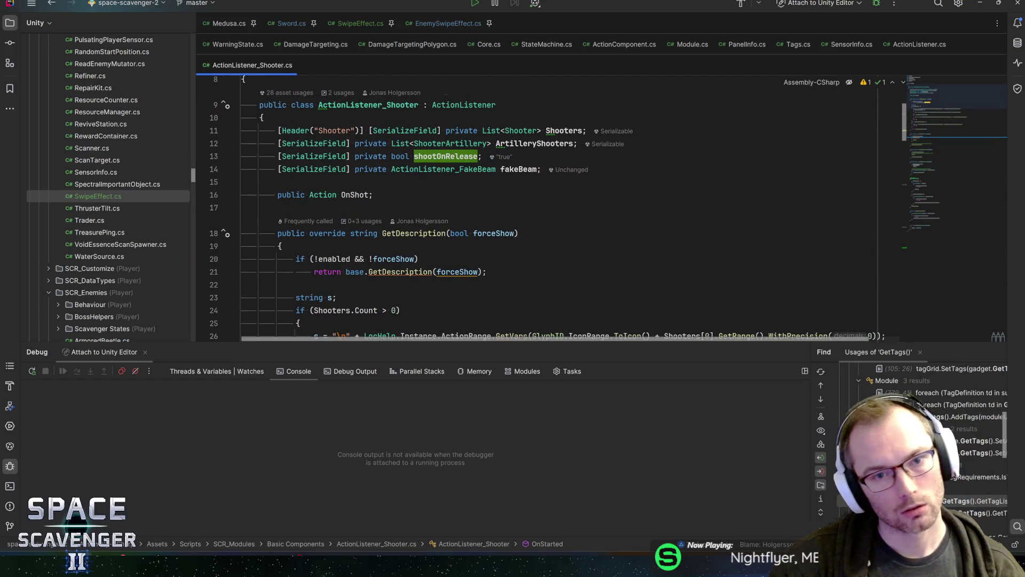
Step: Jump to base ActionListener, find startDisabled, and inspect the subTags GetComponentsInChildren line in TryInit
key("ctrl+b")
key("ctrl+f")
type("startDisabled")
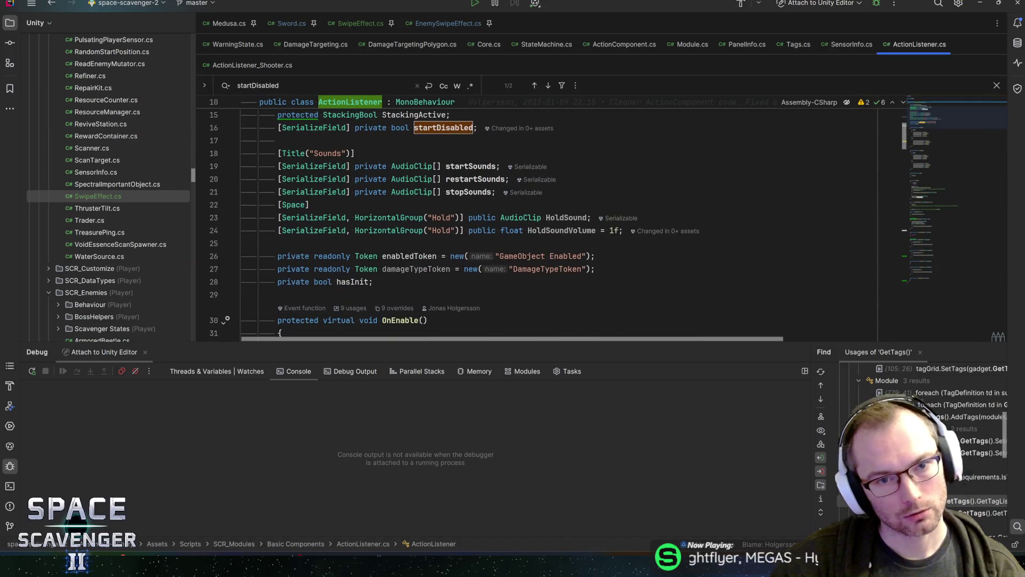
key("Return")
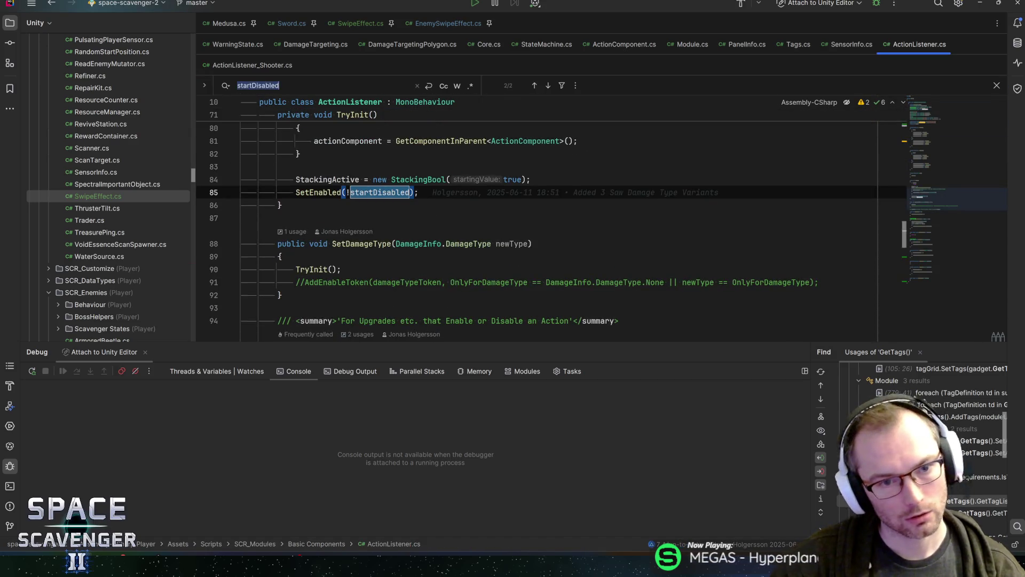
scroll(451, 164, "up", 3)
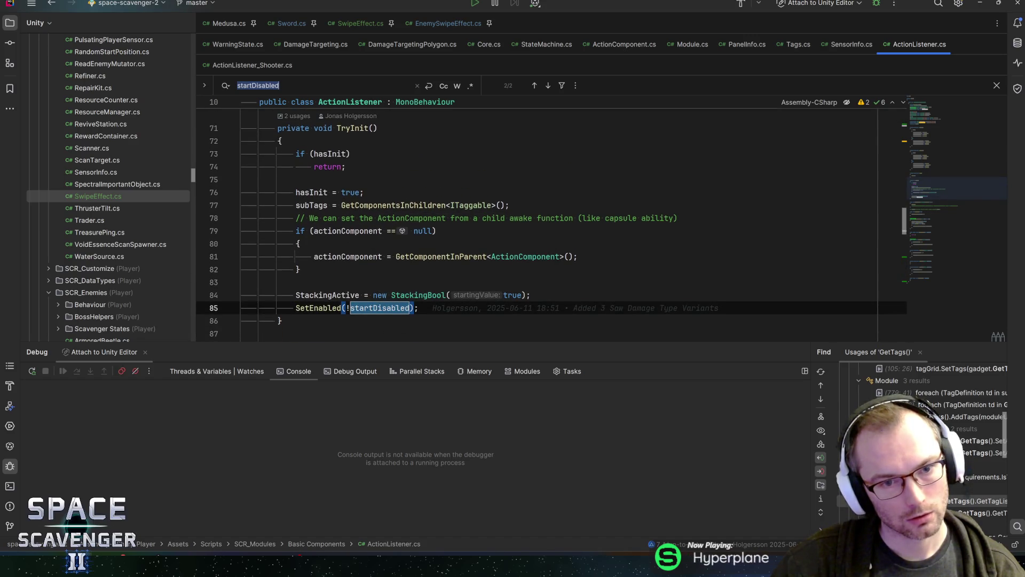
left_click(319, 205)
mouse_move(405, 206)
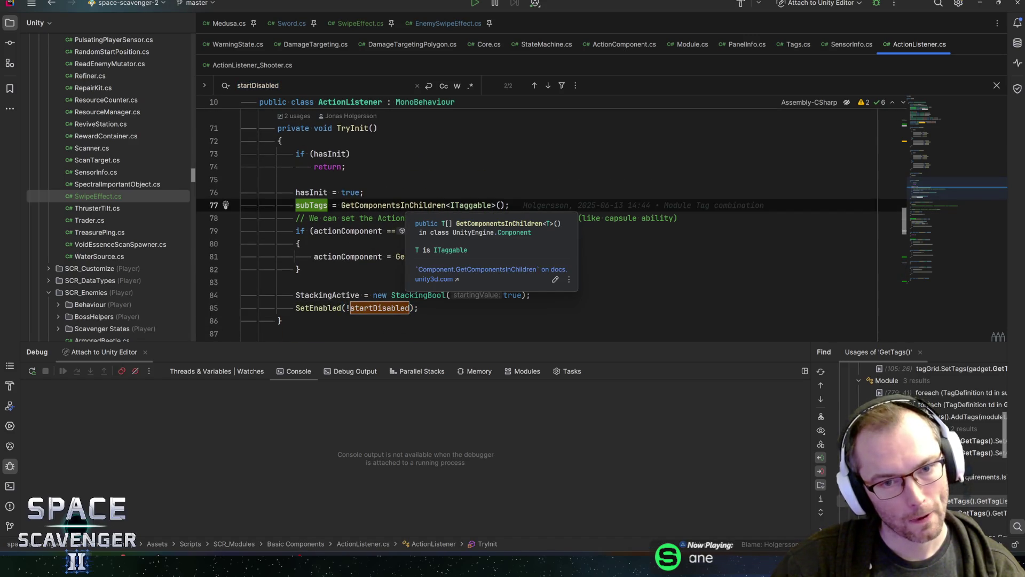
left_click(404, 205)
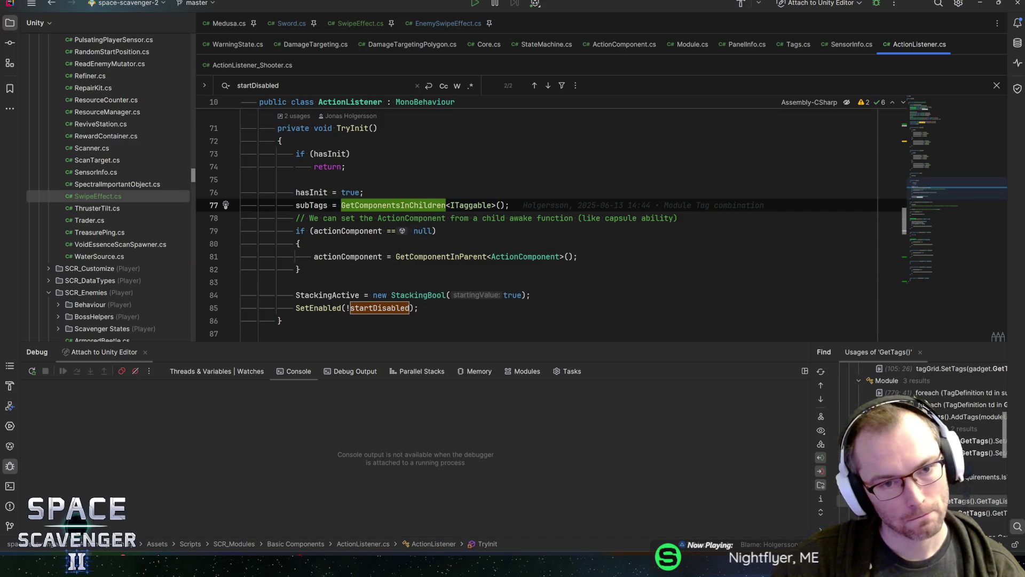
mouse_move(405, 205)
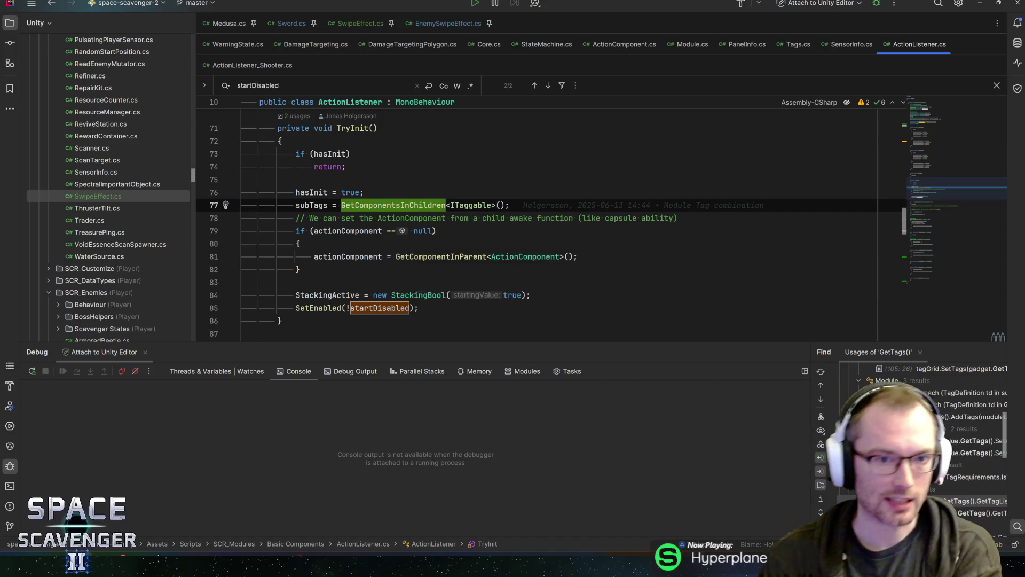
left_click(324, 205)
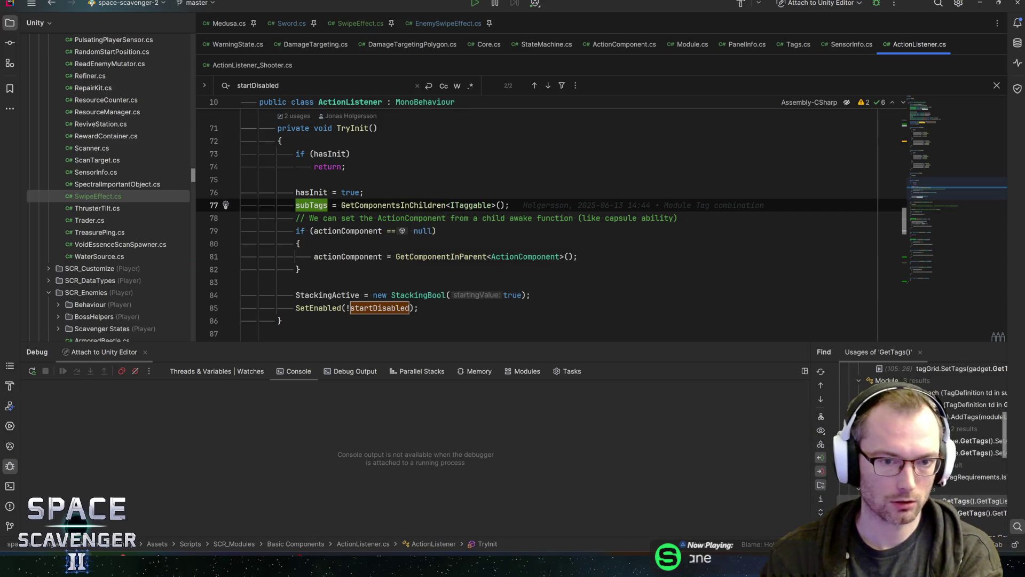
key("ctrl+w")
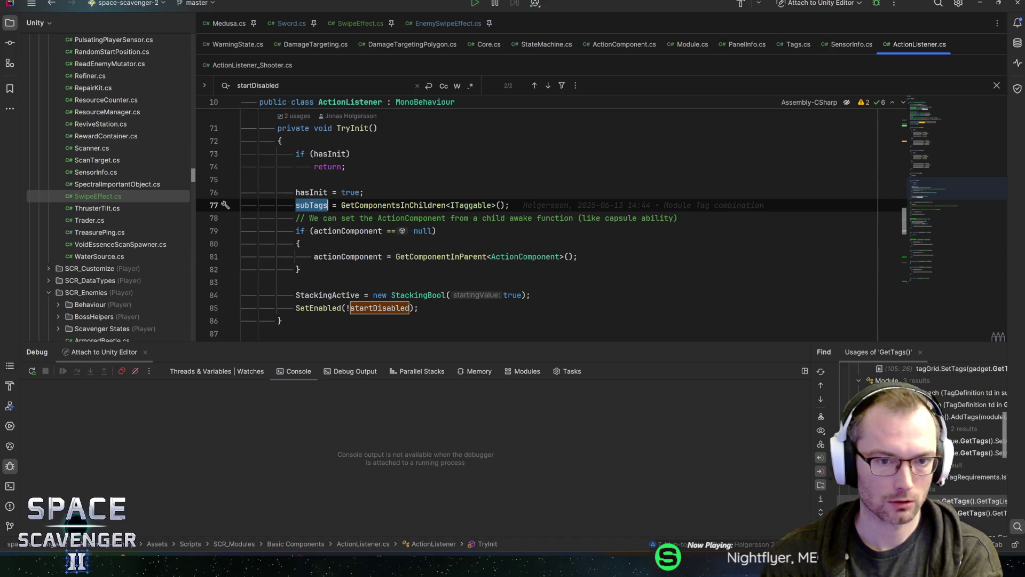
Step: Inspect actionComponent's null check and assignment, search its usages, then return to Unity
left_click(360, 257)
left_click(360, 231)
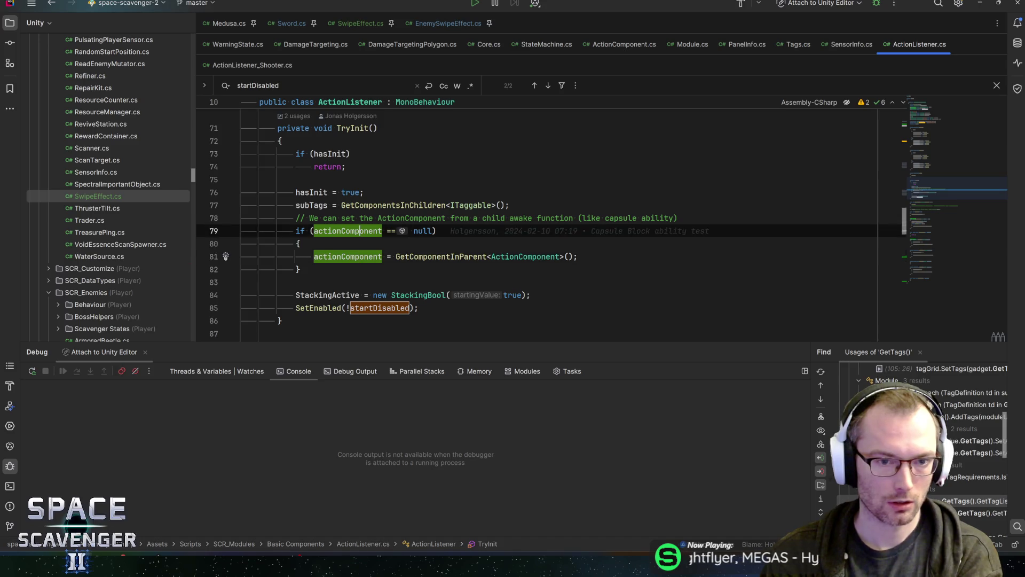
key("ctrl+w")
key("ctrl+f")
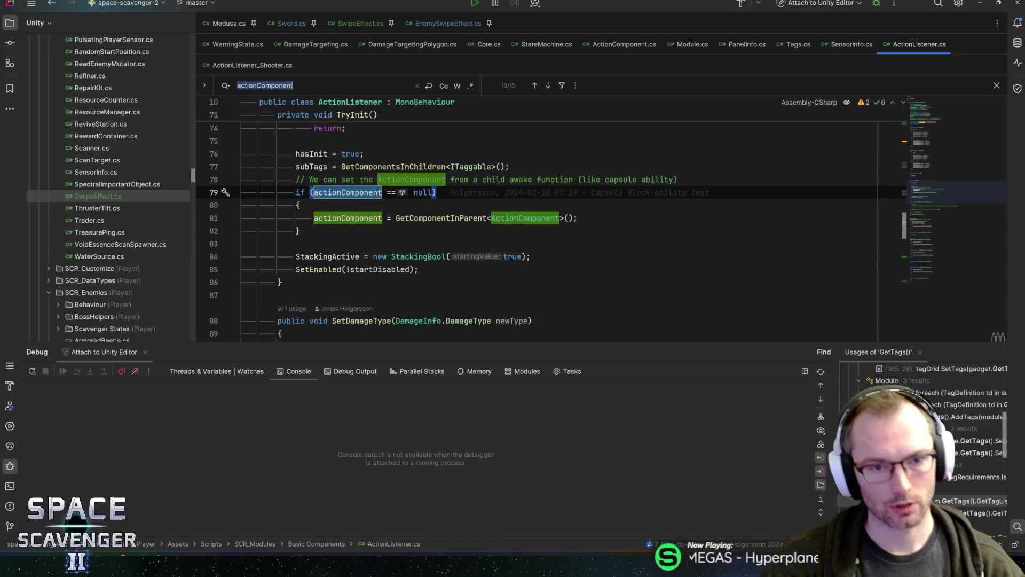
scroll(534, 224, "up", 1)
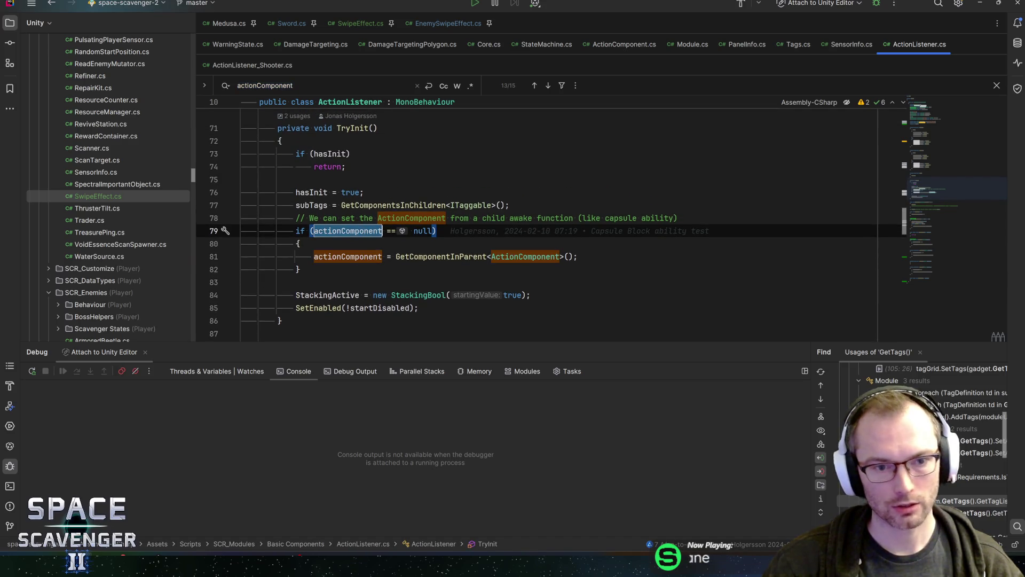
scroll(949, 164, "up", 3)
left_click_drag(949, 165, 951, 151)
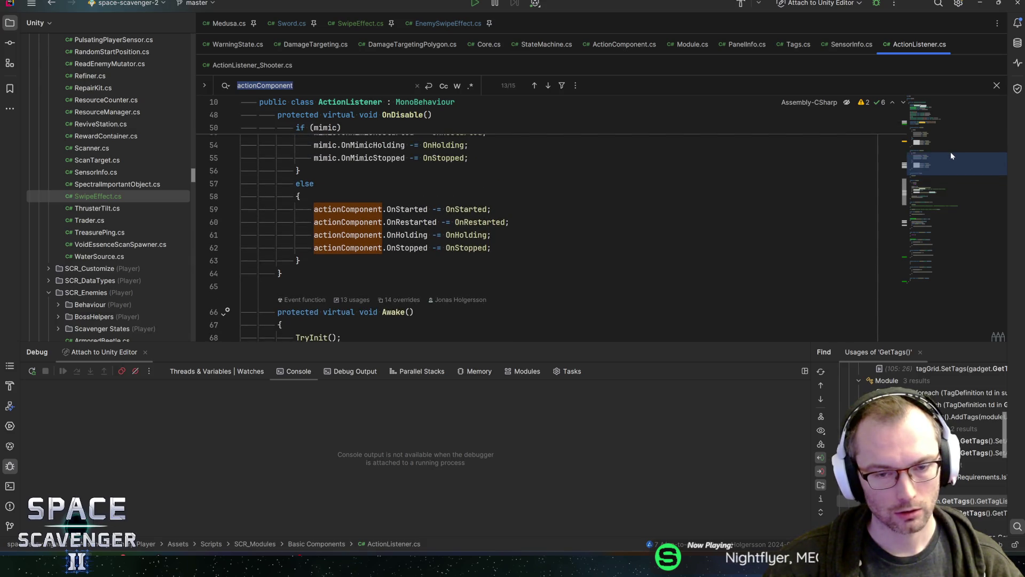
key("alt+Tab")
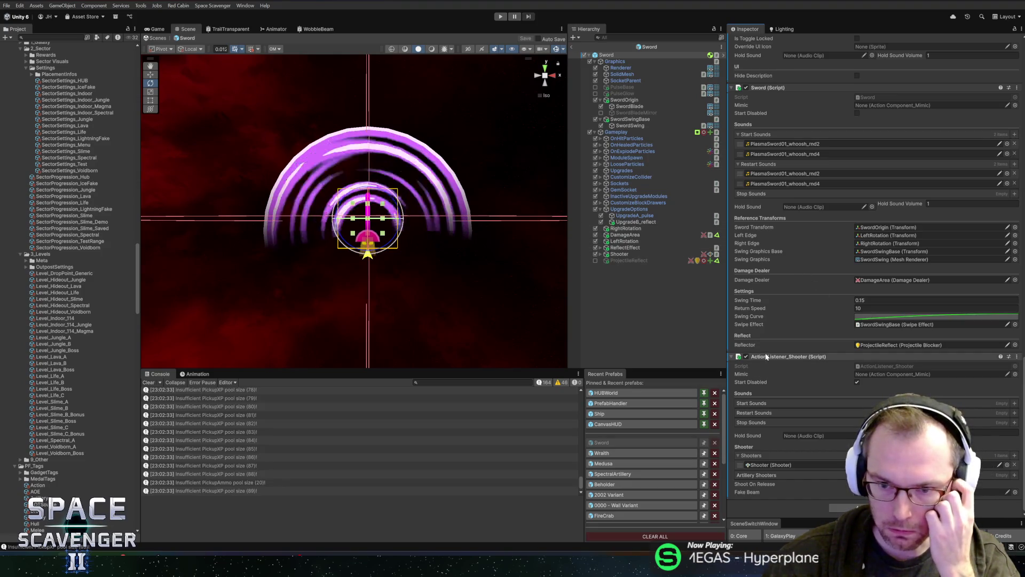
left_click(620, 254)
scroll(845, 315, "down", 10)
key("ctrl+s")
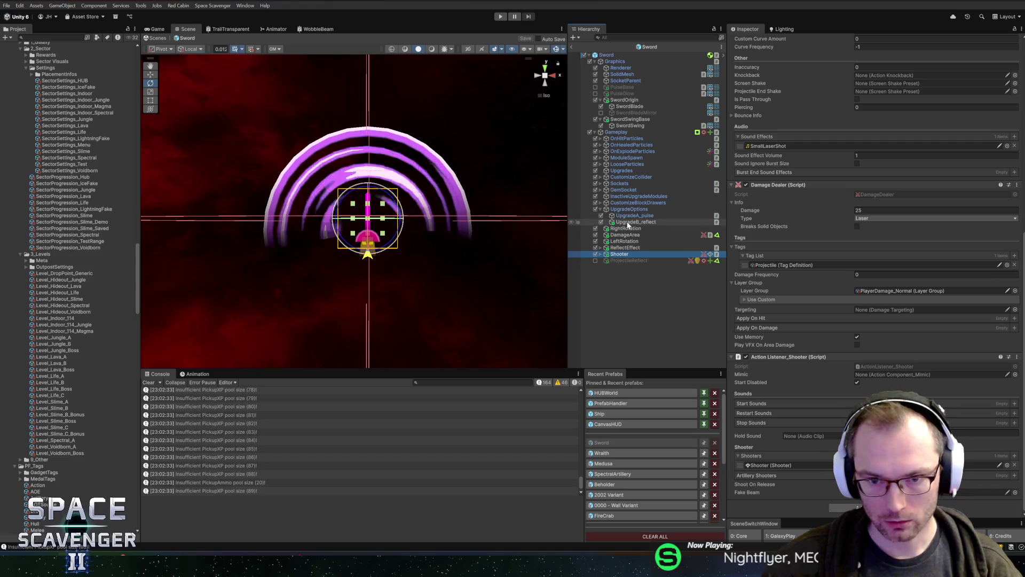
left_click(635, 216)
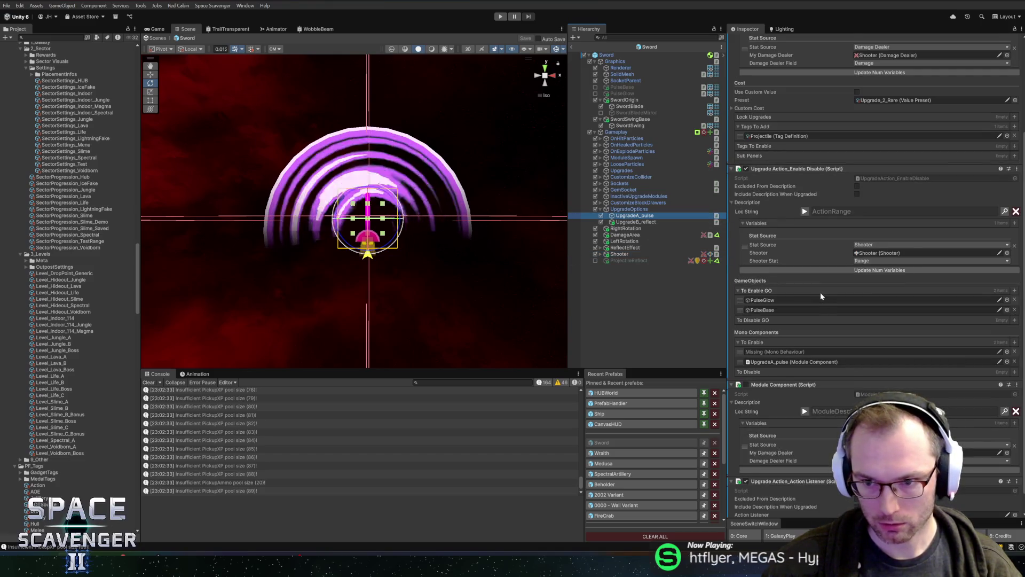
scroll(821, 296, "down", 1)
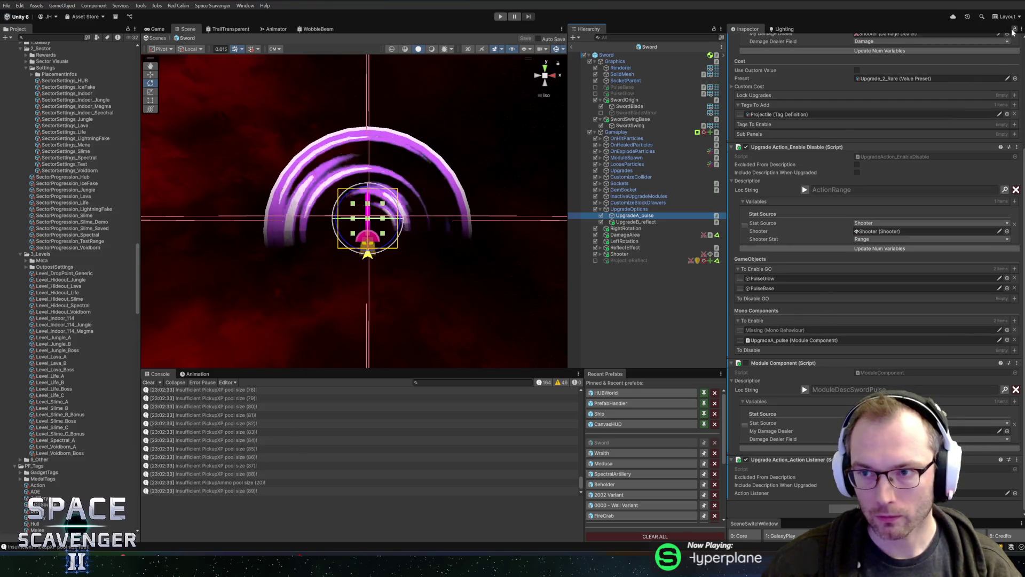
right_click(620, 255)
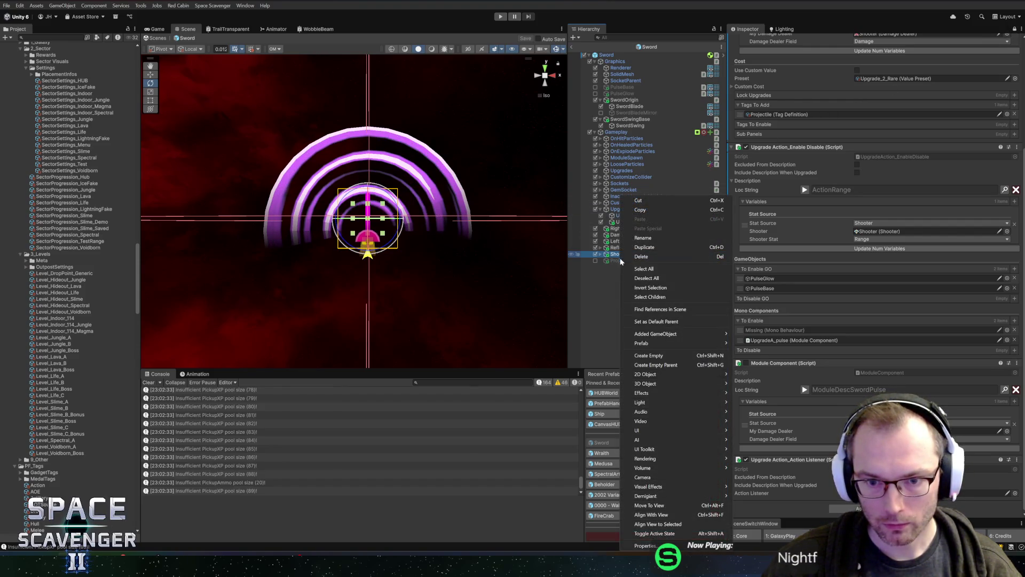
left_click(645, 545)
scroll(588, 333, "down", 5)
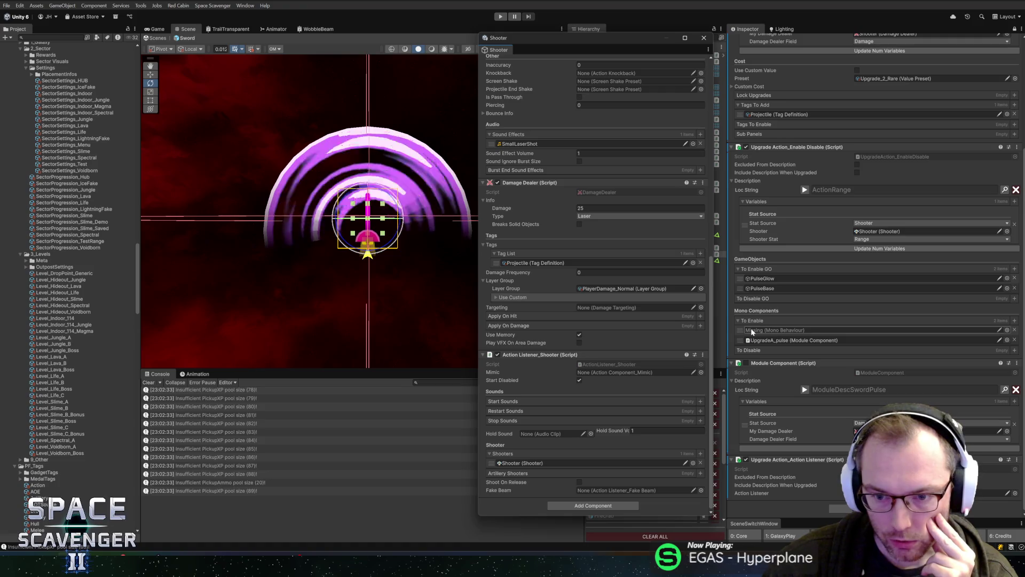
left_click(704, 37)
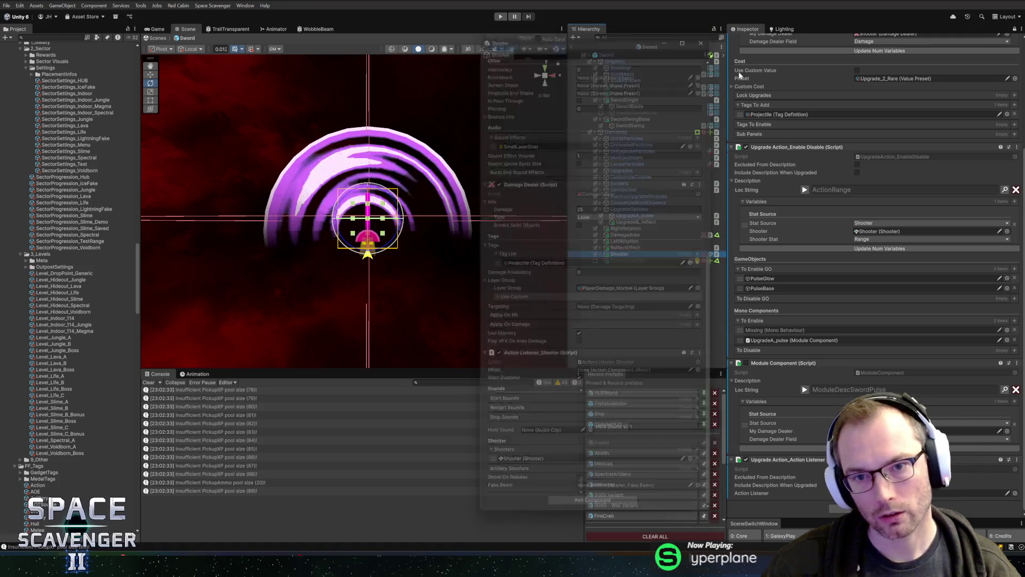
Step: Browse Shooter, UpgradeA_pulse and the Sword root in the Hierarchy, then save the Sword prefab
left_click(1014, 28)
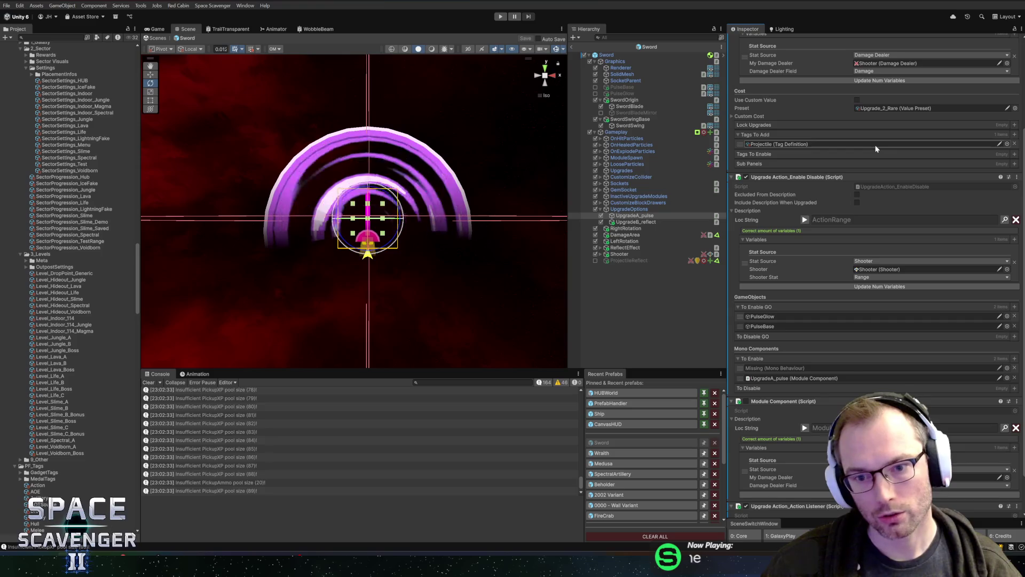
key("Return")
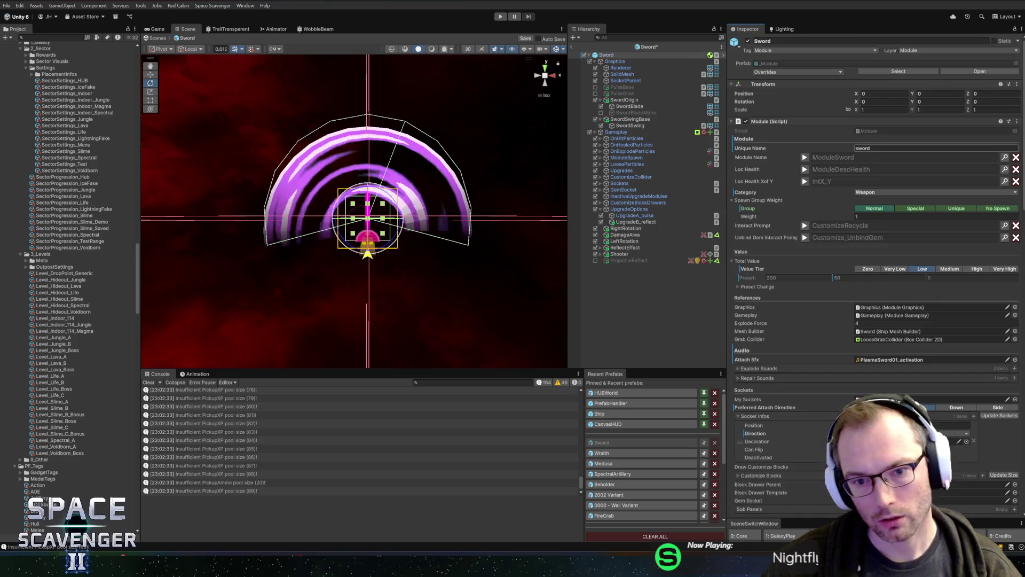
scroll(837, 308, "down", 20)
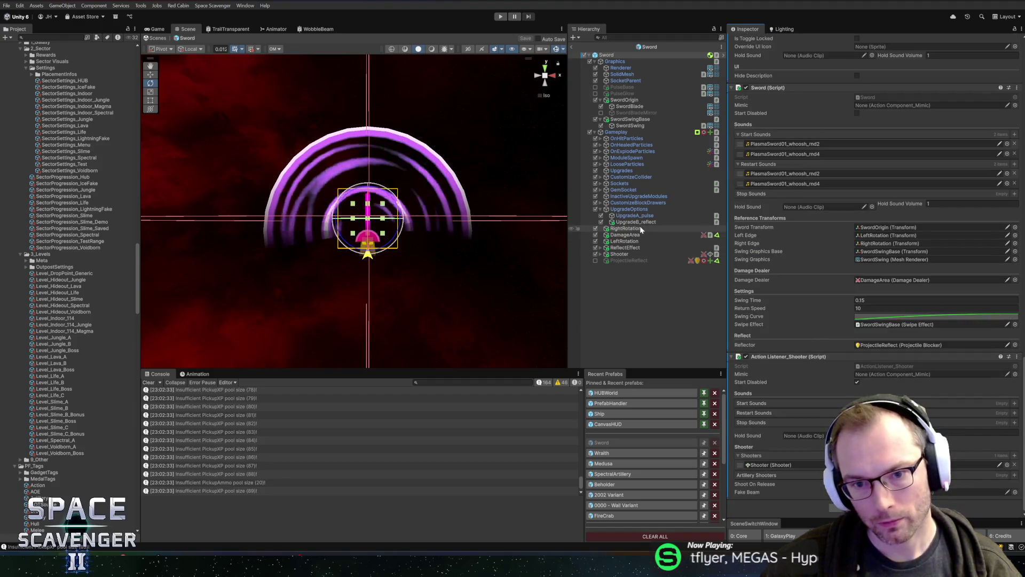
left_click(634, 215)
scroll(770, 414, "down", 4)
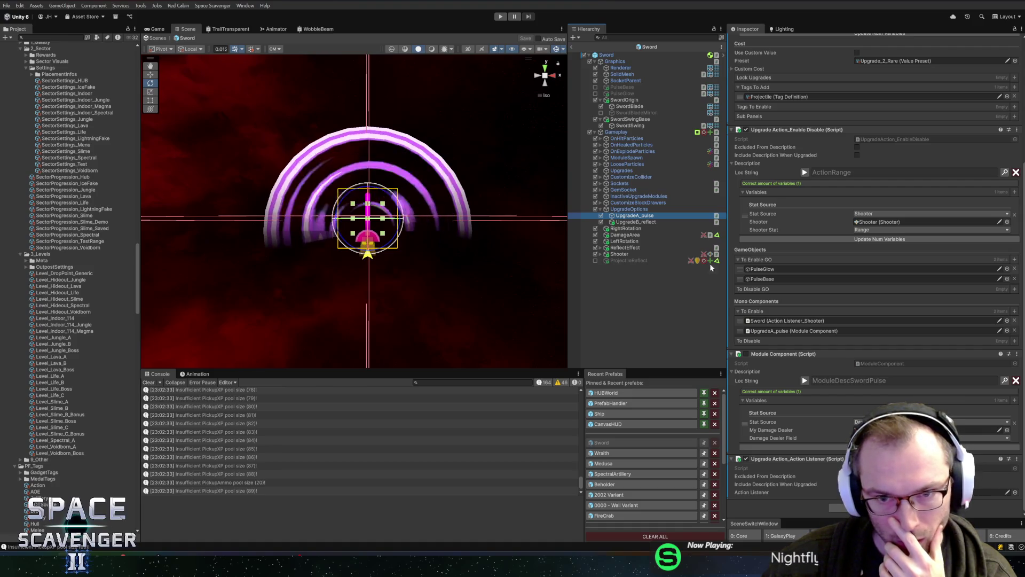
left_click(608, 55)
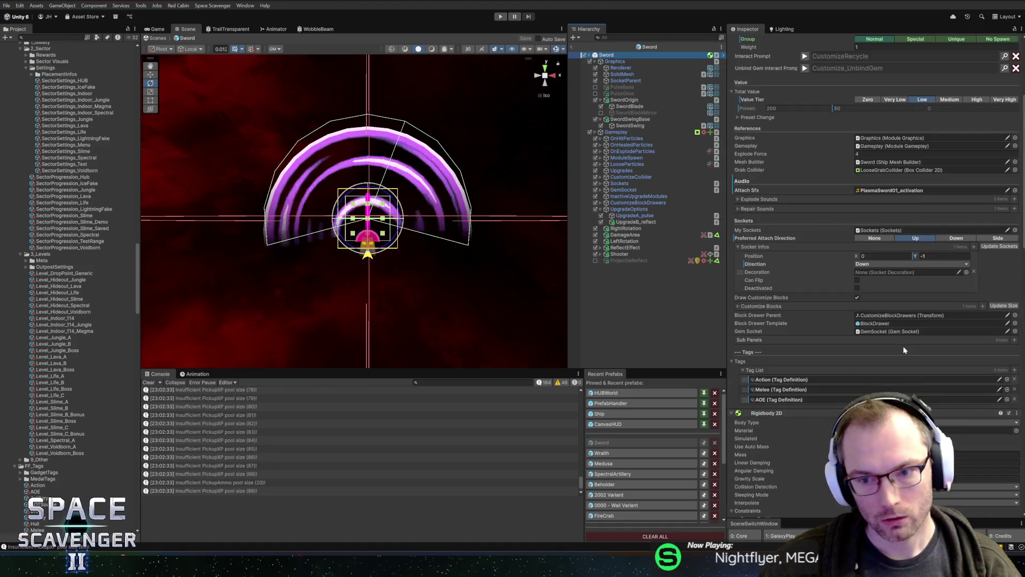
scroll(782, 371, "down", 10)
scroll(784, 353, "down", 10)
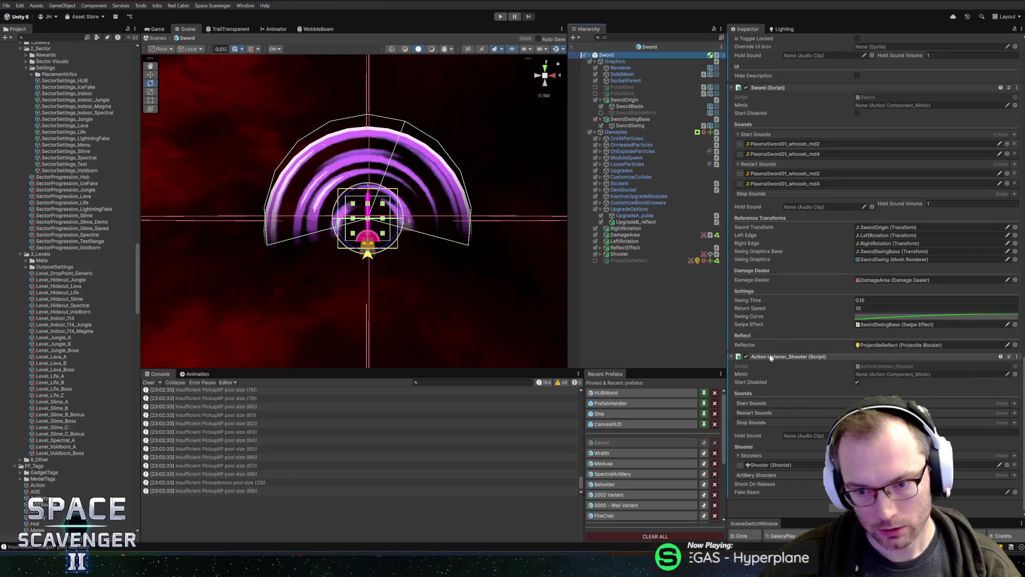
left_click(619, 254)
scroll(815, 359, "down", 5)
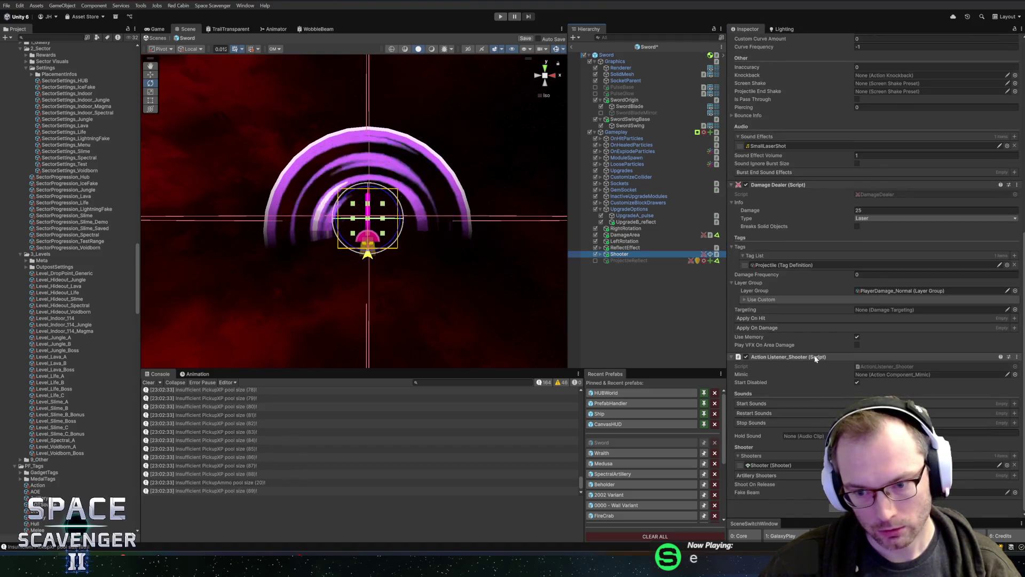
key("ctrl+s")
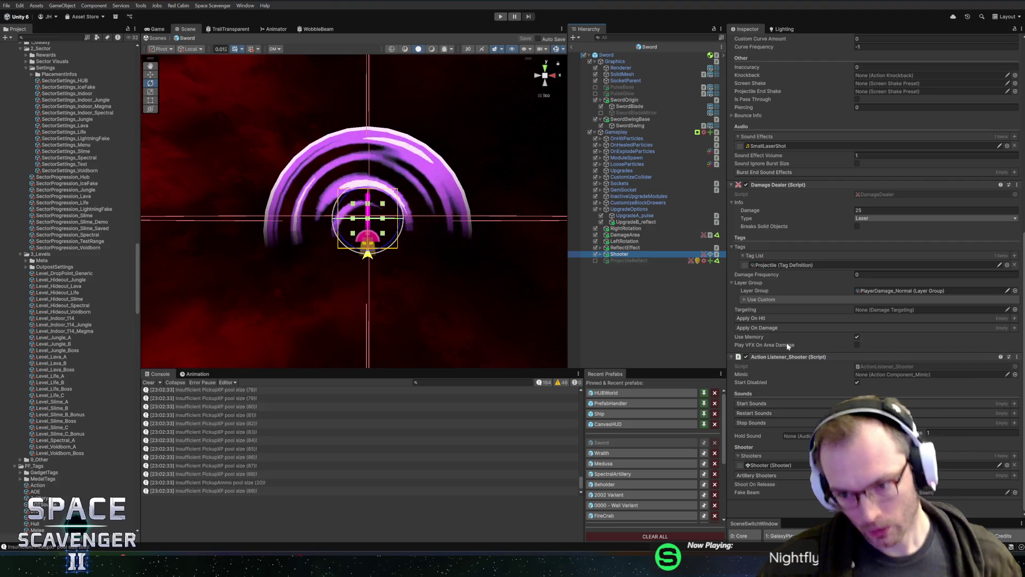
Step: On UpgradeA_pulse, preview the Loc String description and open the action listener upgrade script in Rider
left_click(635, 217)
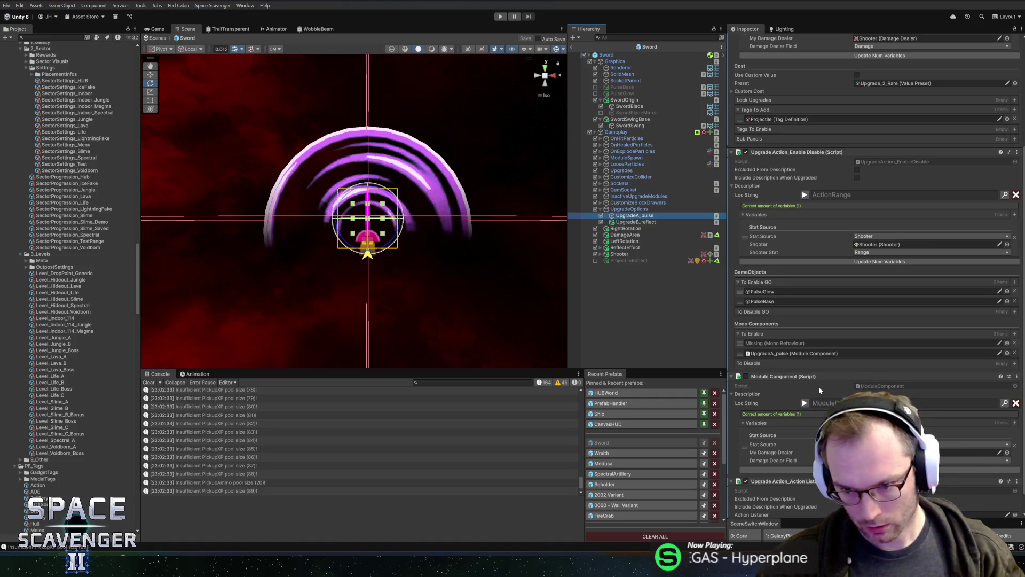
scroll(784, 402, "down", 1)
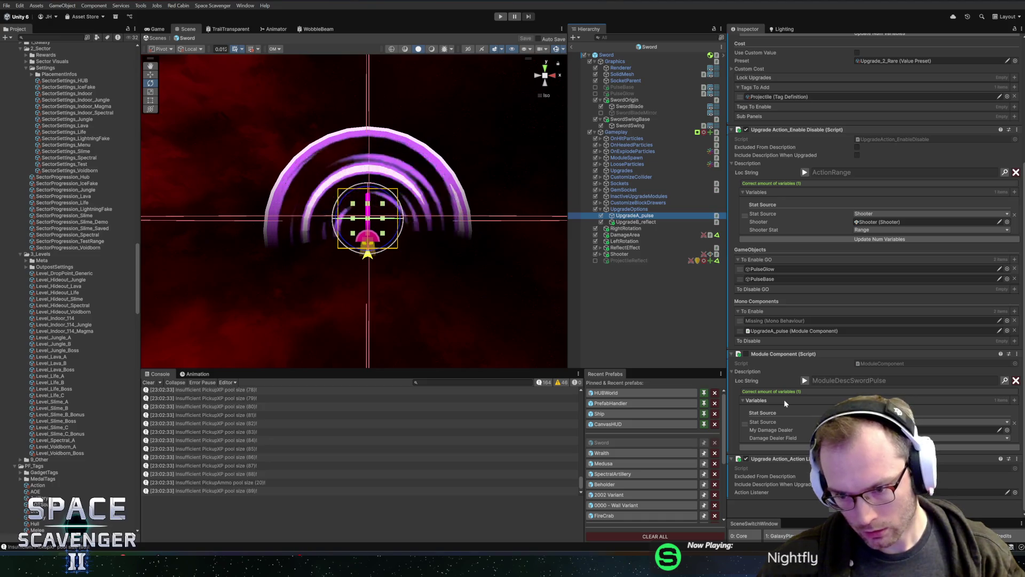
left_click(805, 380)
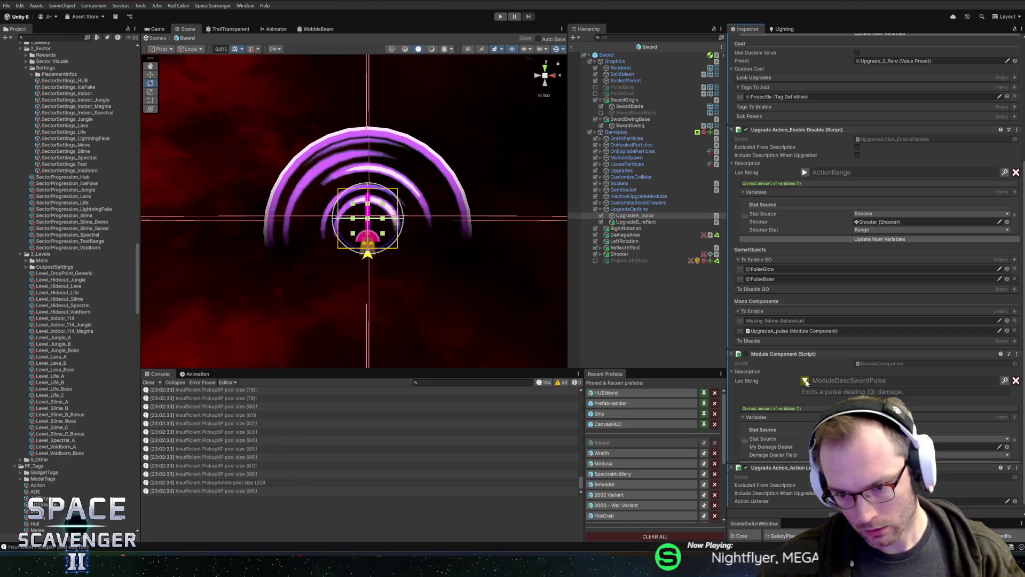
left_click(804, 381)
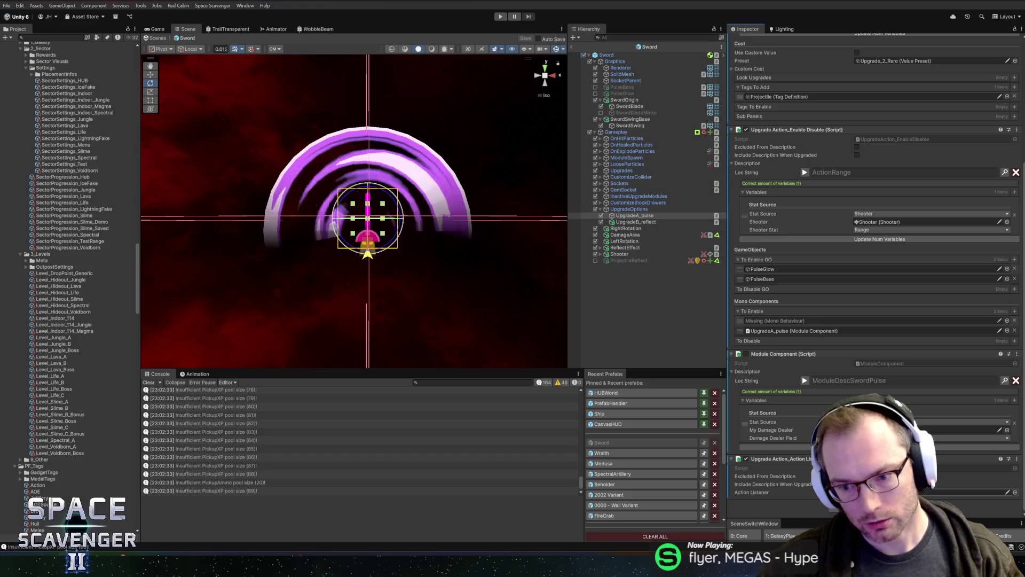
left_click(934, 492)
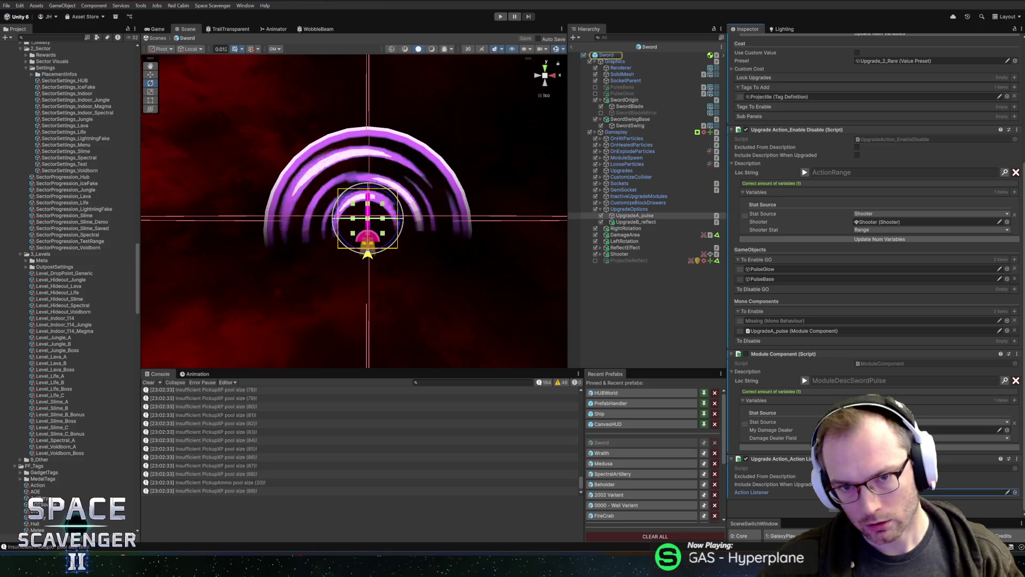
double_click(806, 462)
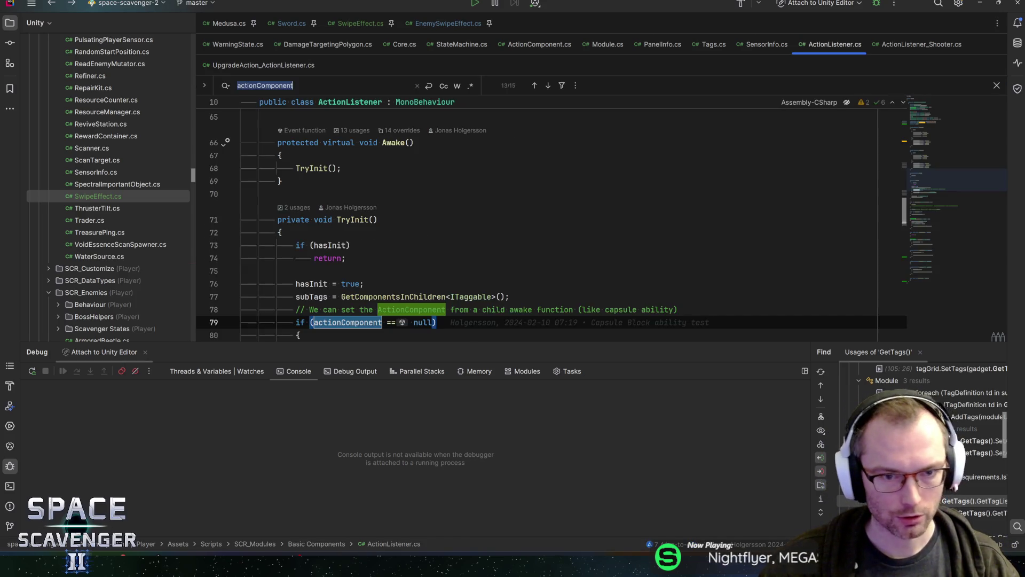
Step: Back in Unity, save the Sword prefab and delete the Missing entry under To Enable
key("alt+Tab")
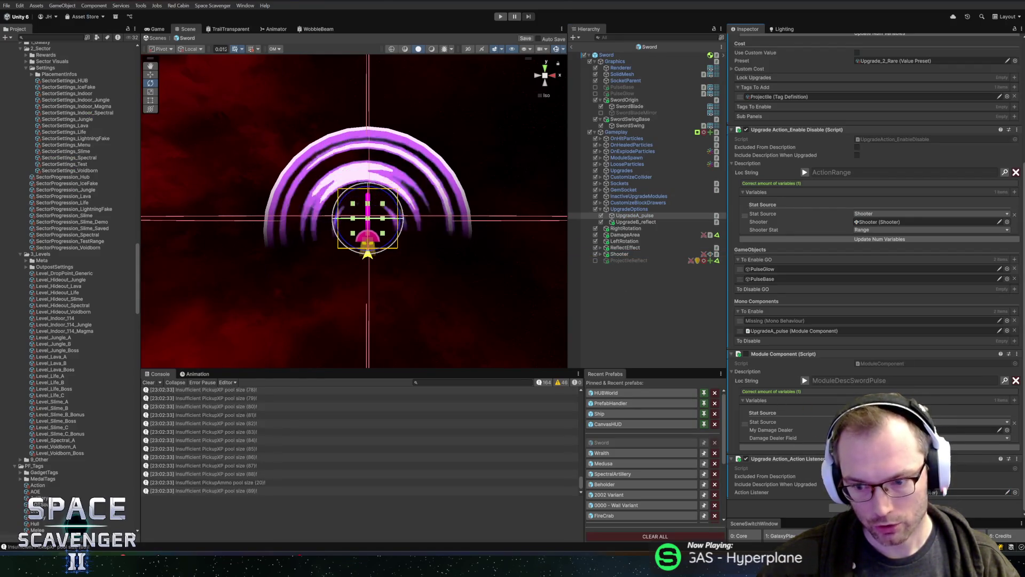
key("ctrl+s")
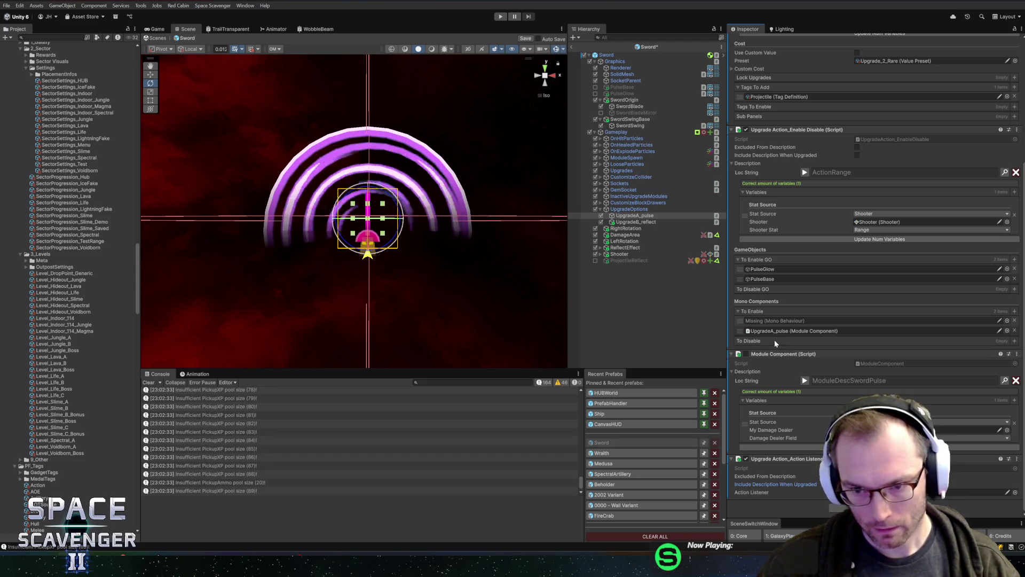
left_click(1014, 320)
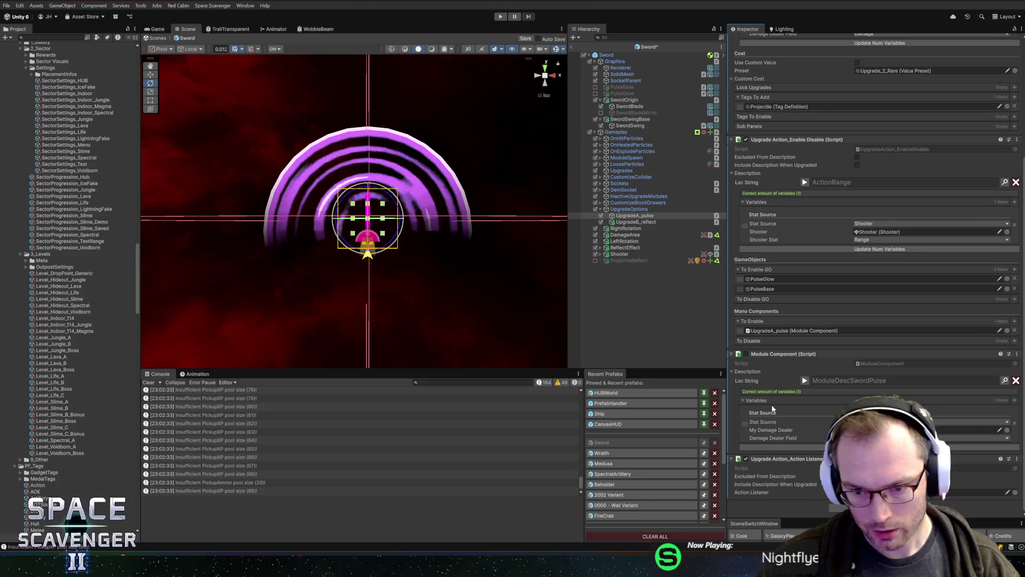
Step: Check the Loc String context menu, then bring up the action listener upgrade component's options
right_click(757, 377)
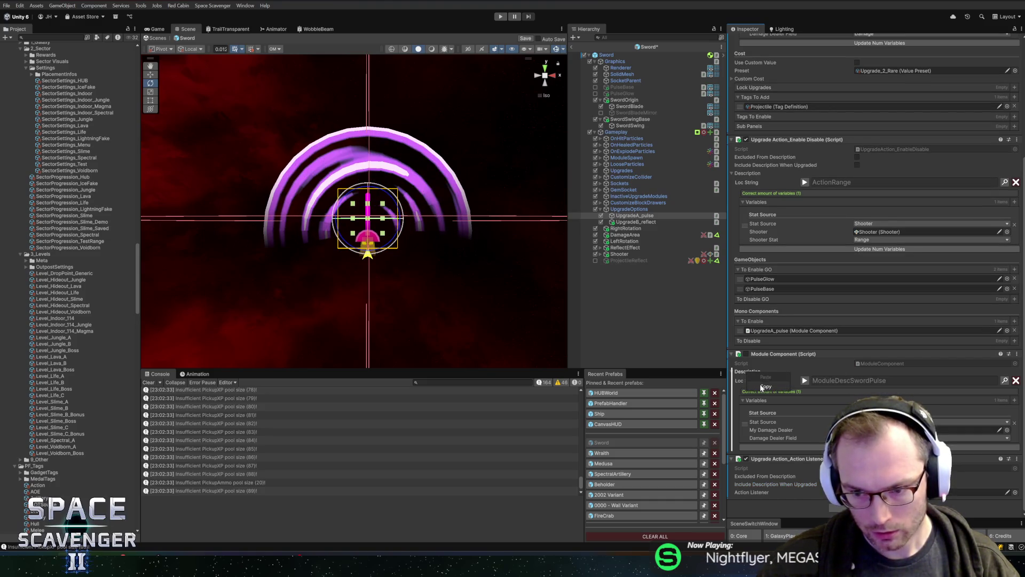
left_click(762, 384)
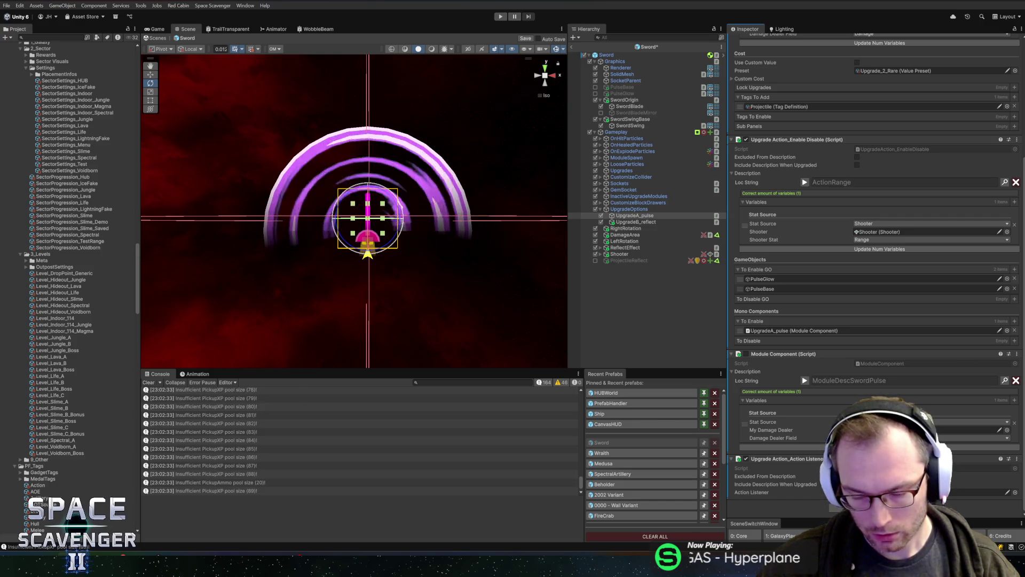
right_click(798, 462)
Step: Open UpgradeAction_ActionListener.cs, jump to UpgradeActionBase and search for IncludeDescriptionWhenUpgraded
left_click(821, 447)
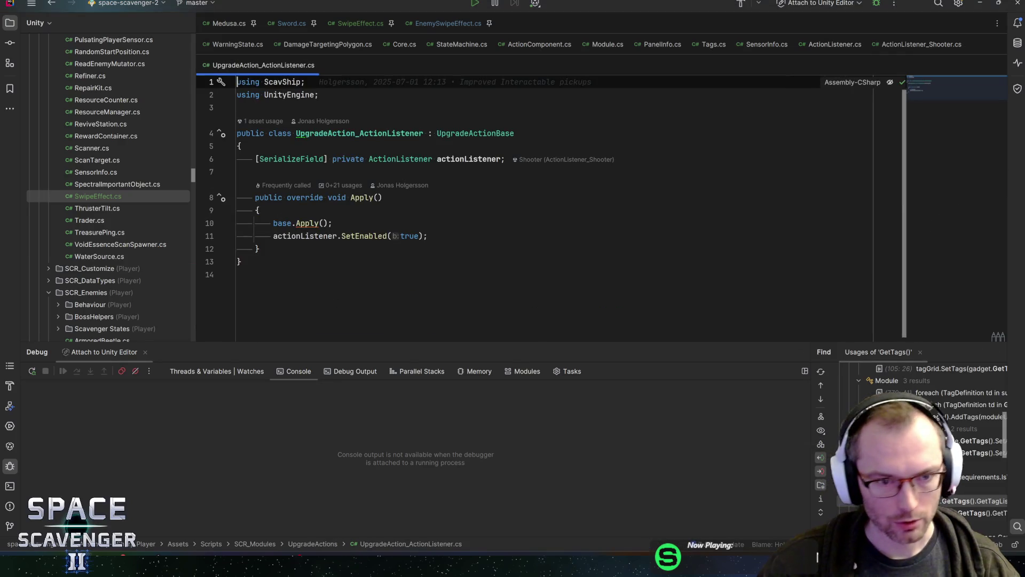
left_click(476, 133, "ctrl")
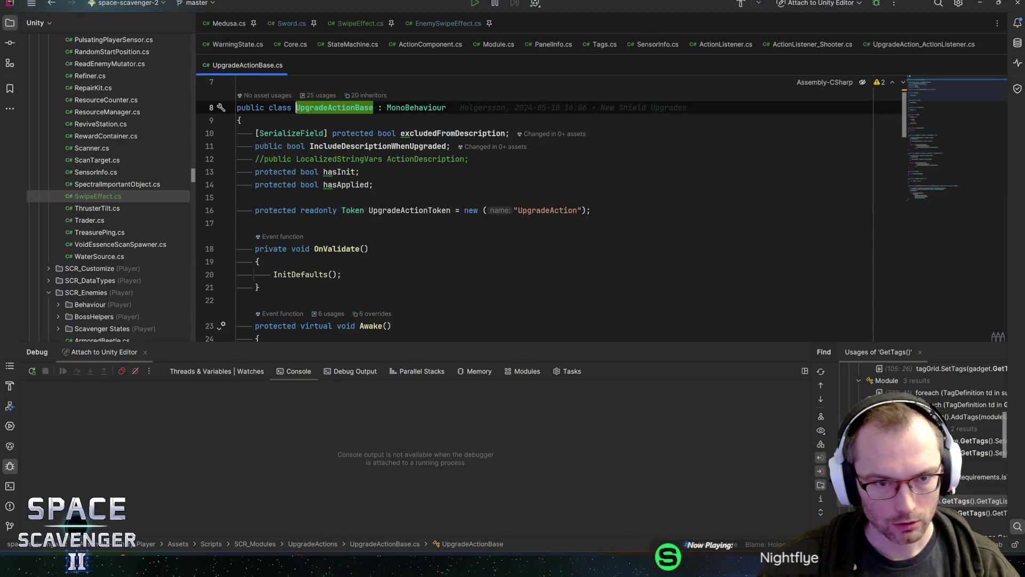
left_click(396, 146)
key("ctrl+f")
scroll(534, 224, "down", 10)
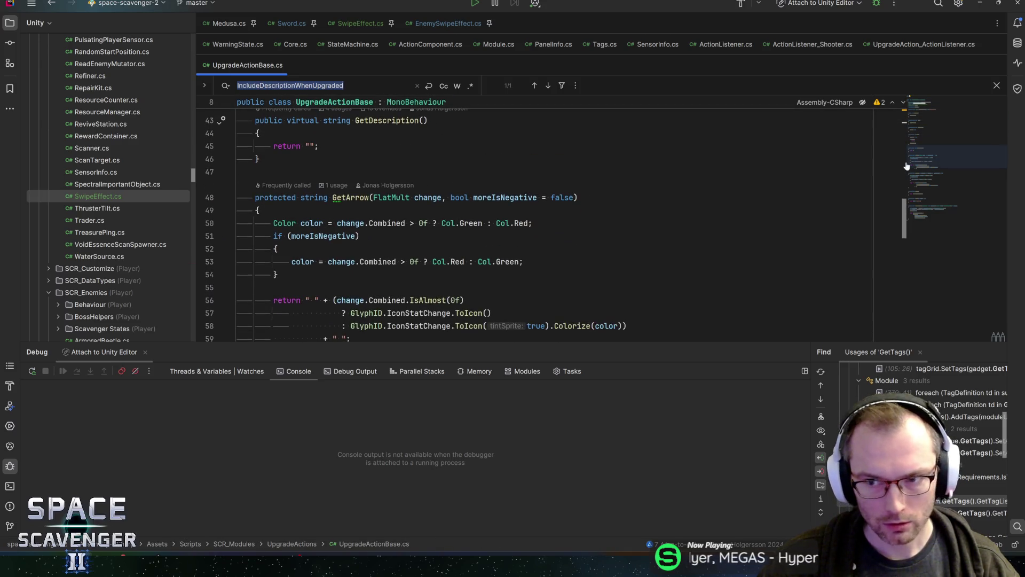
scroll(905, 166, "up", 12)
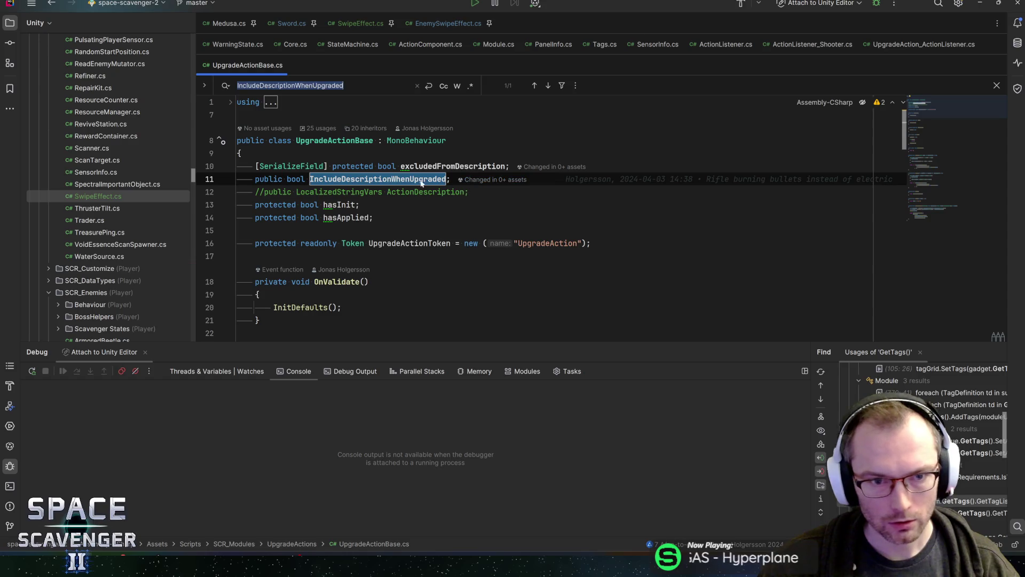
Step: Find IncludeDescriptionWhenUpgraded usages, open Module.cs line 755, close the GetDescription popup and return to Unity
key("alt+F7")
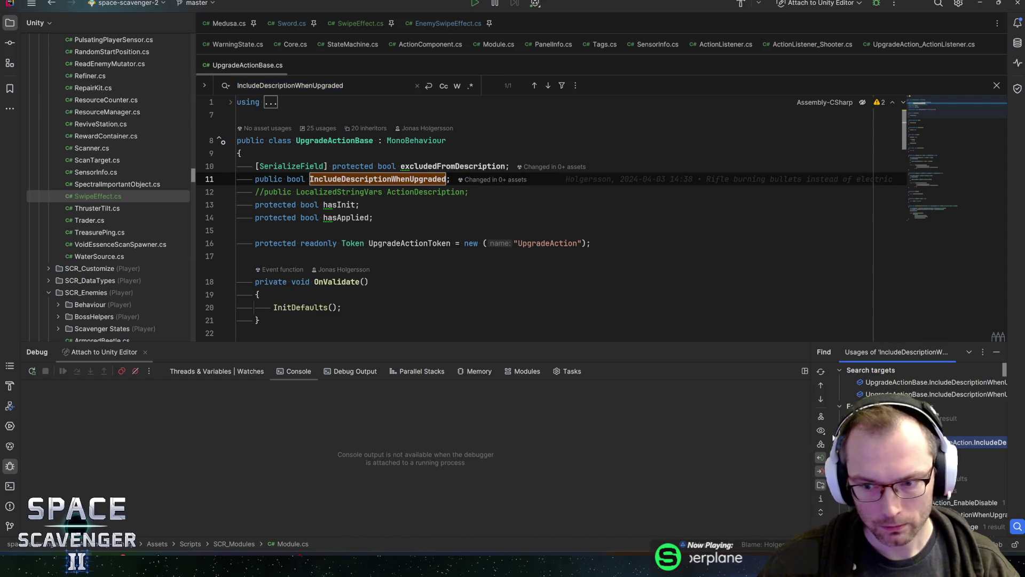
left_click_drag(812, 423, 527, 423)
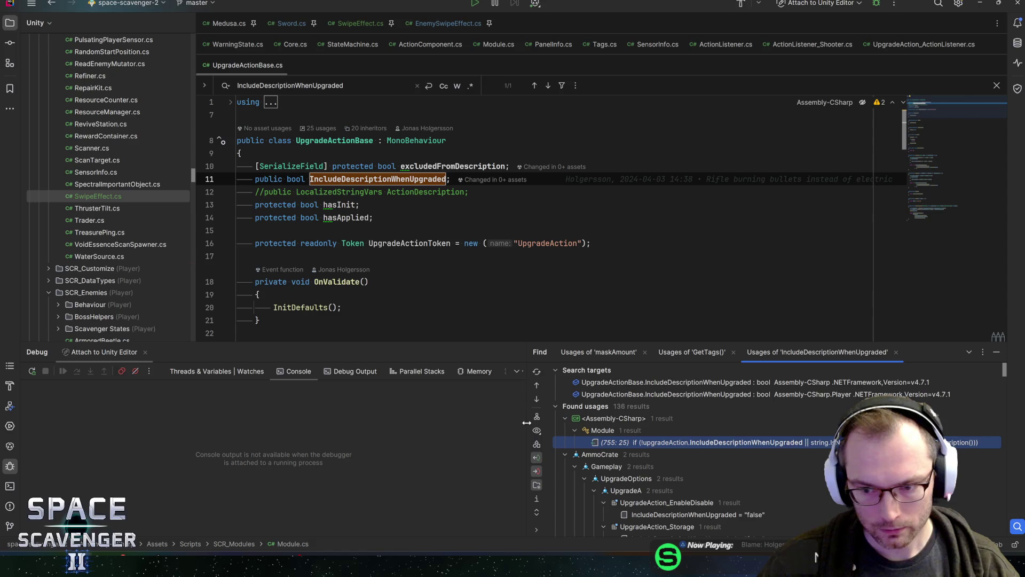
double_click(703, 443)
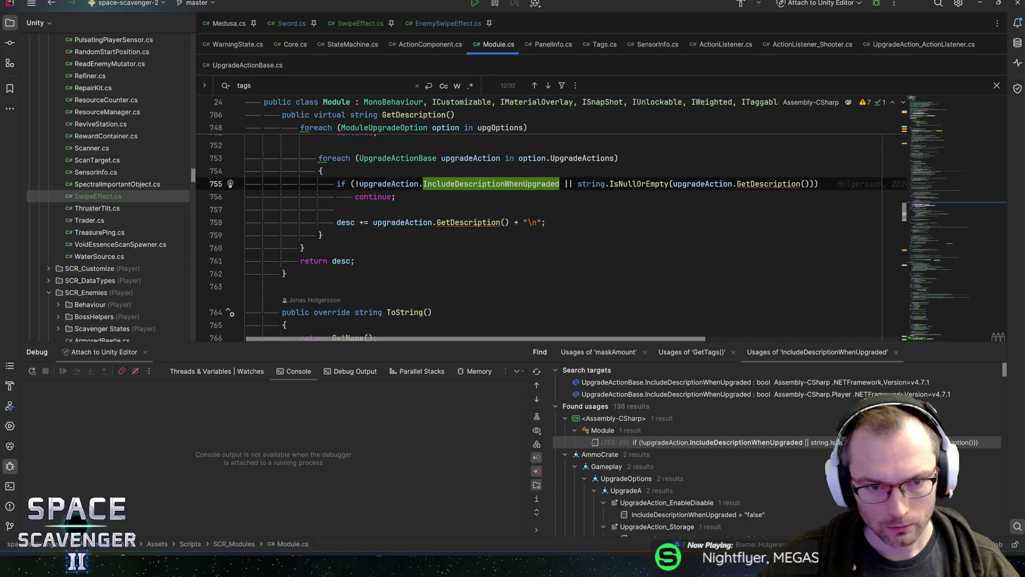
mouse_move(470, 223)
left_click(397, 222)
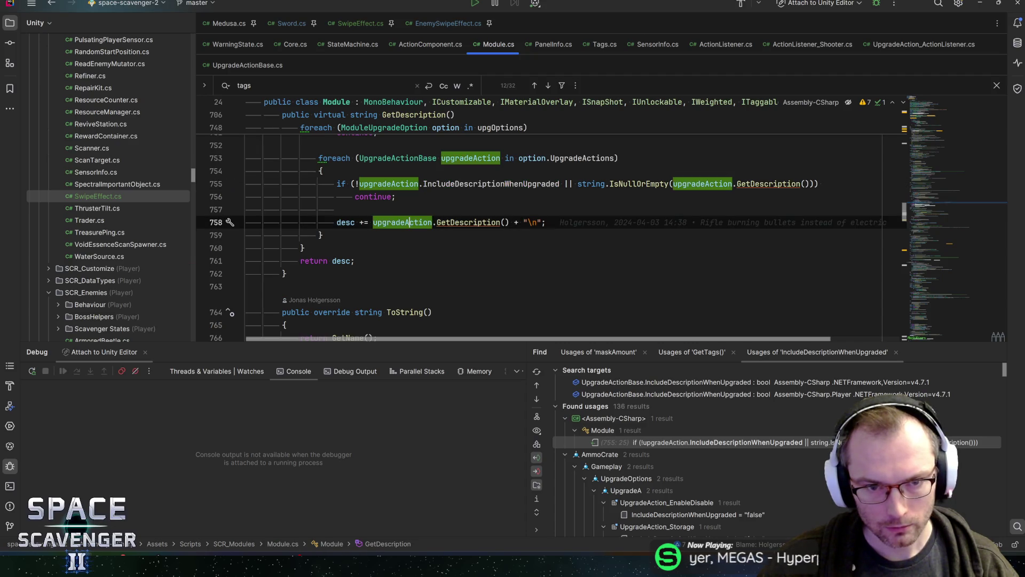
key("alt+Tab")
scroll(828, 354, "up", 3)
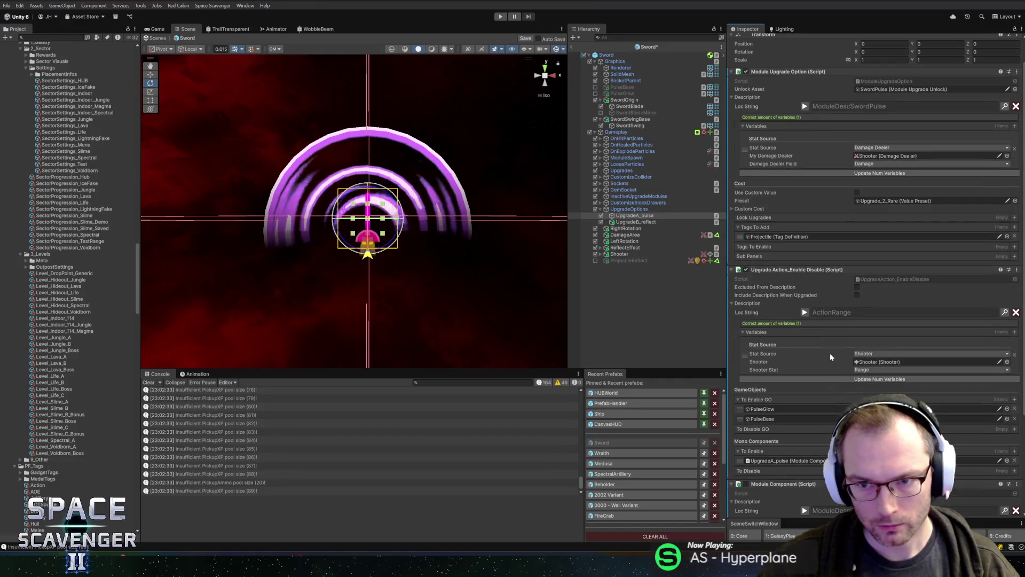
Step: Preview the ActionRange and sword pulse description texts on UpgradeA_pulse
scroll(830, 353, "up", 2)
scroll(829, 356, "down", 5)
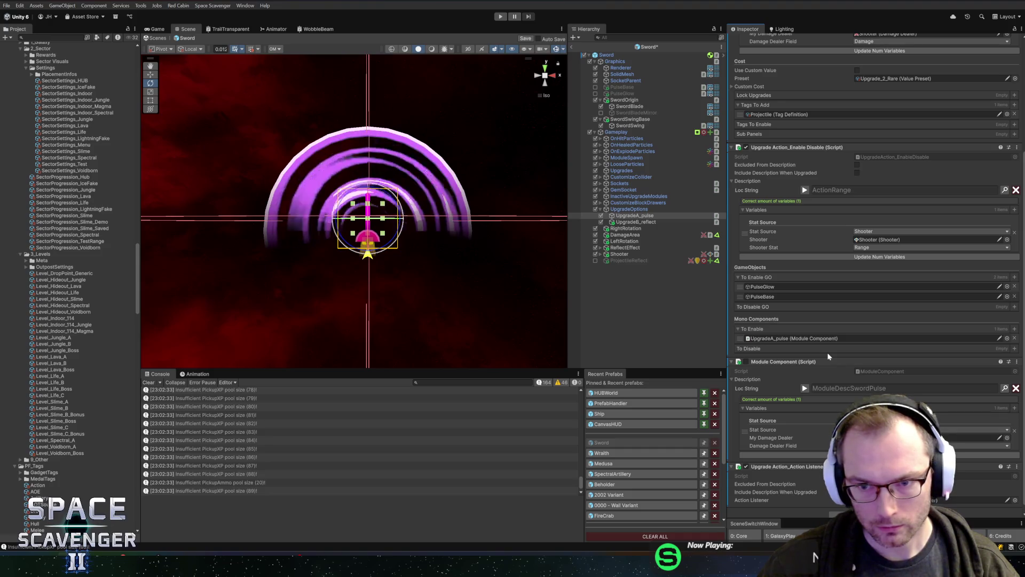
left_click(804, 190)
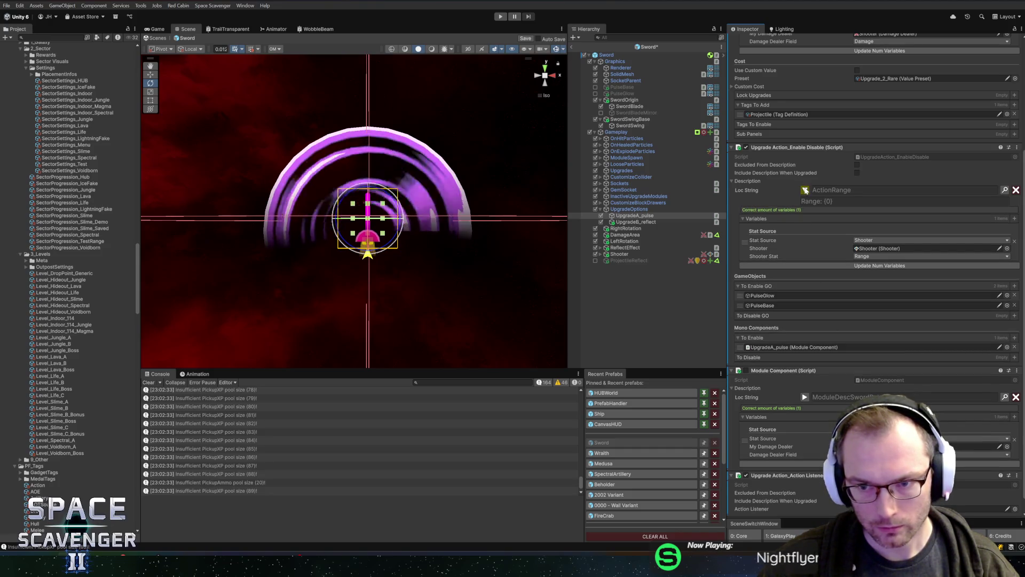
left_click(804, 190)
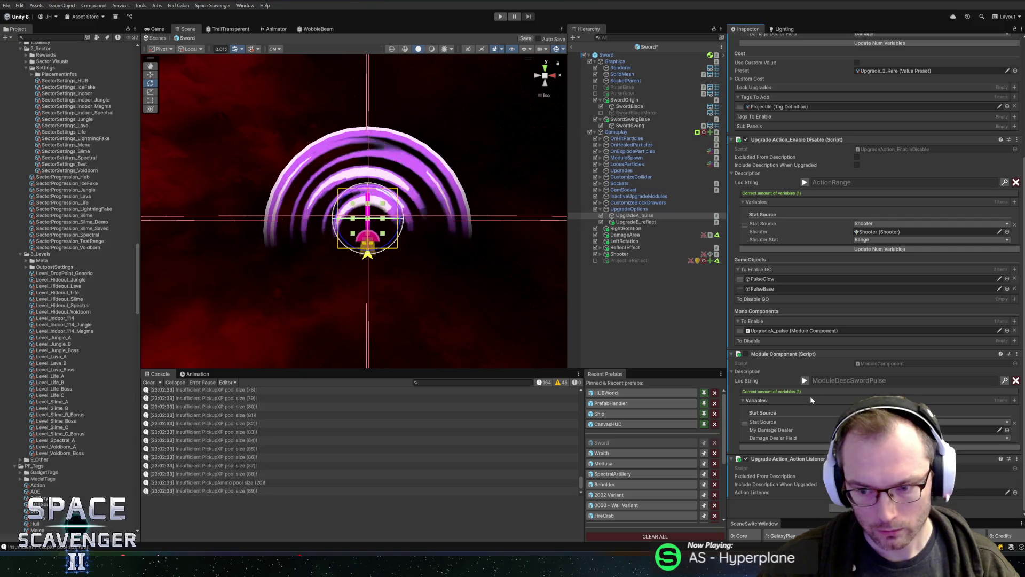
scroll(813, 383, "up", 3)
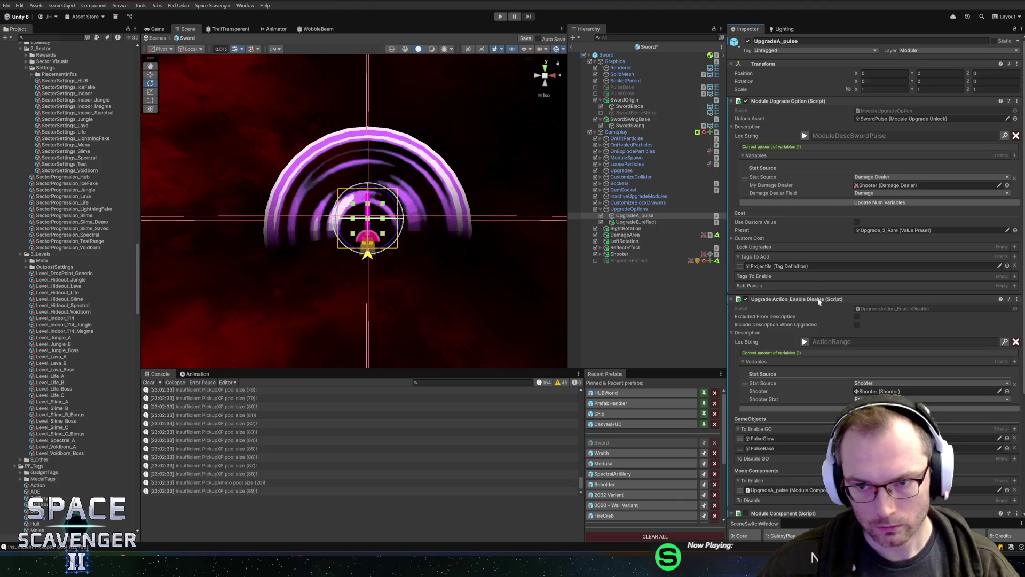
left_click(804, 136)
scroll(807, 368, "down", 3)
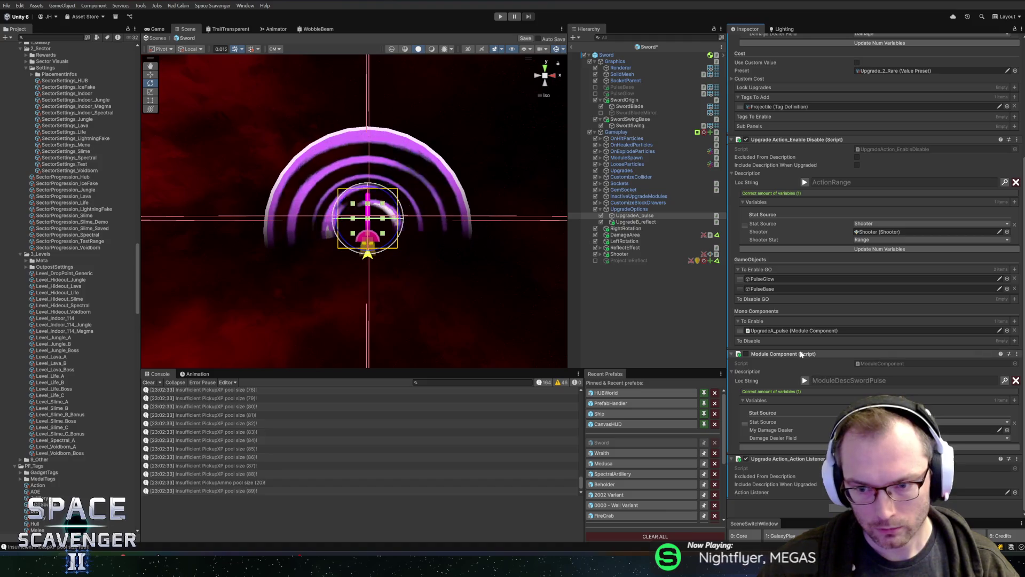
Step: Remove the Module Component, delete the Missing To Enable entry, and exit the Sword prefab to the Core scene
right_click(801, 354)
left_click(832, 396)
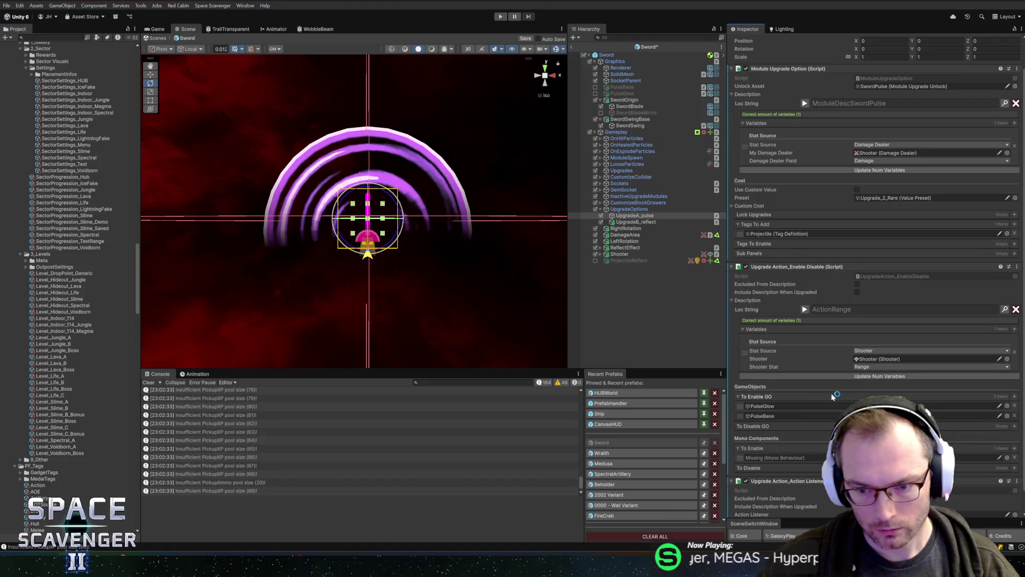
left_click(1015, 458)
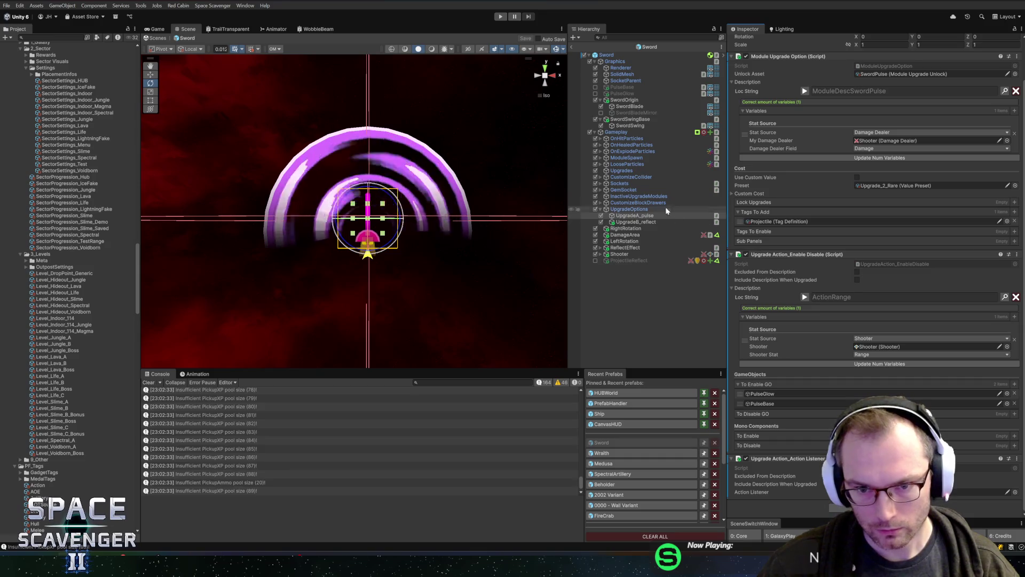
left_click(645, 216)
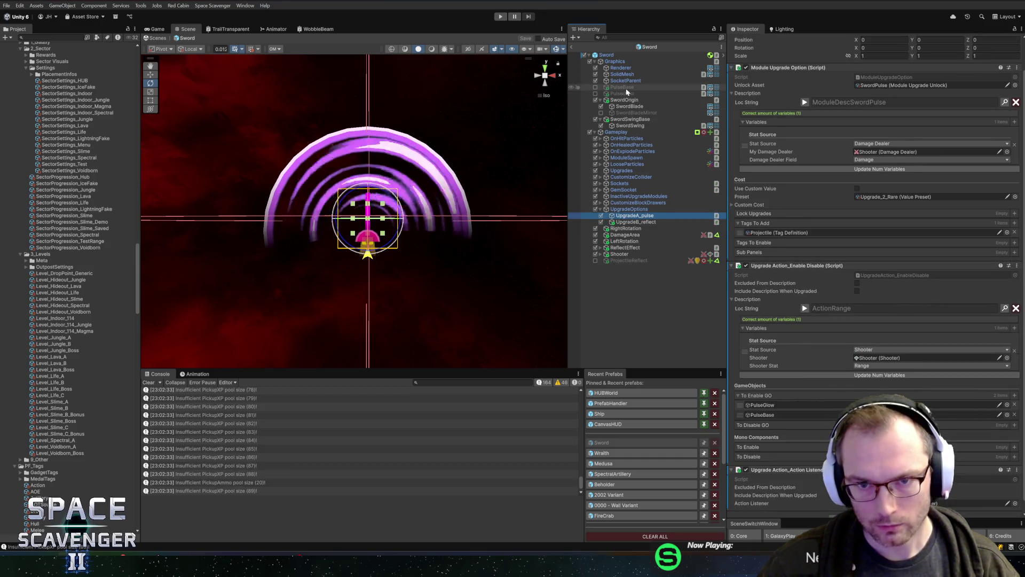
left_click(573, 49)
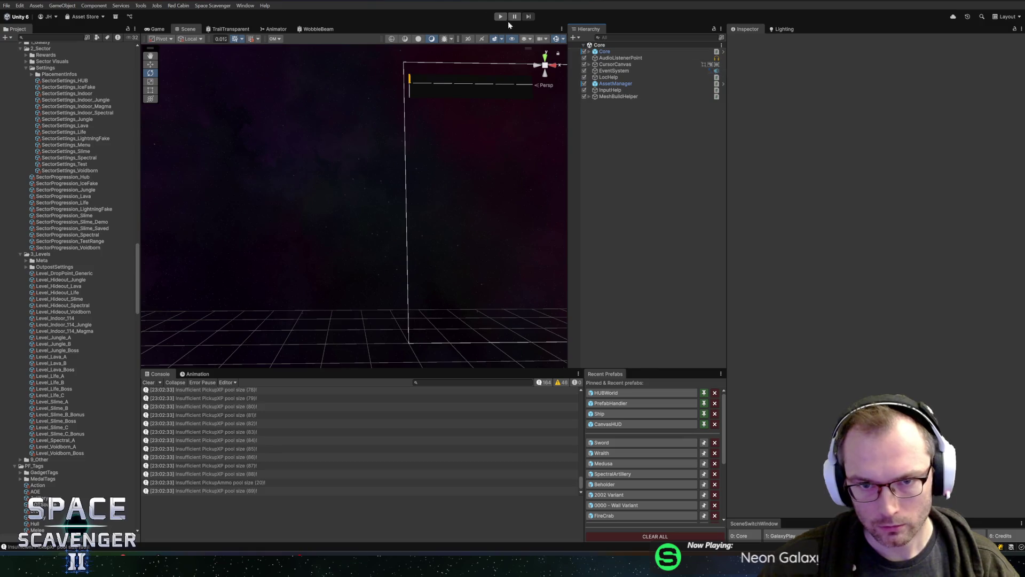
Step: Enter Play mode and run console commands 'ship save test', 'spawn' and 'add scrap 3000'
left_click(501, 17)
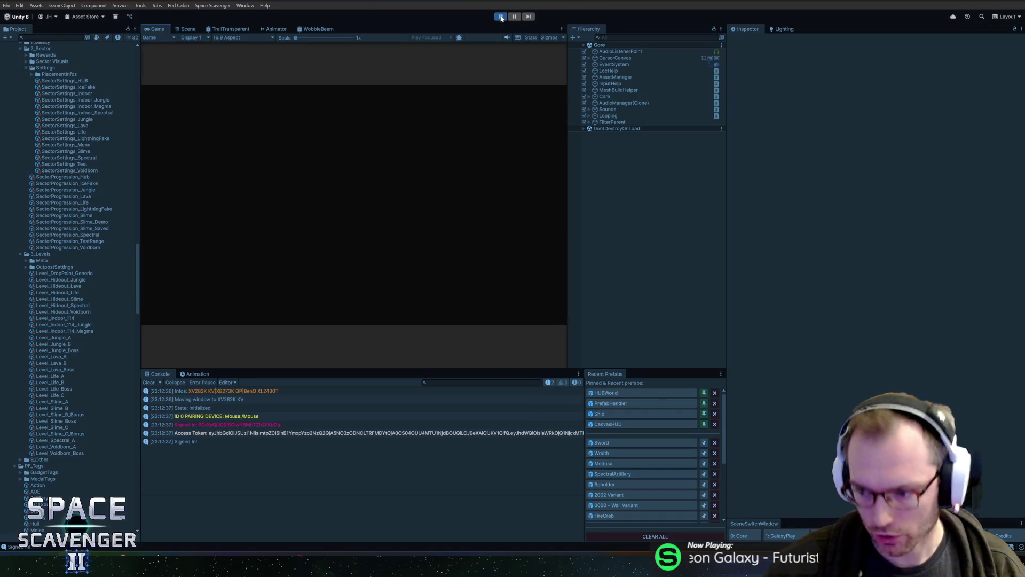
type("ship save test")
key("Return")
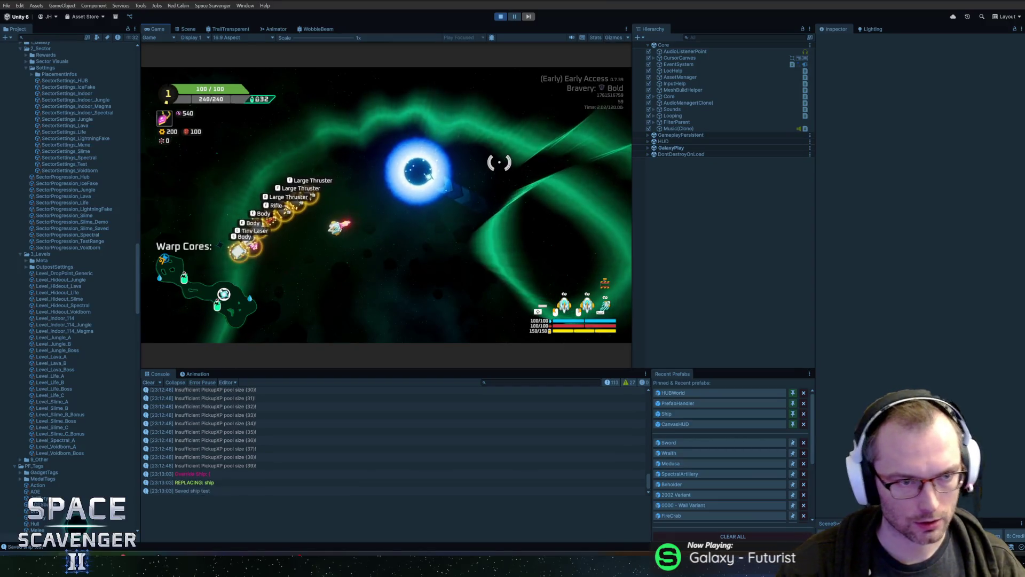
type("spawn ref")
key("Return")
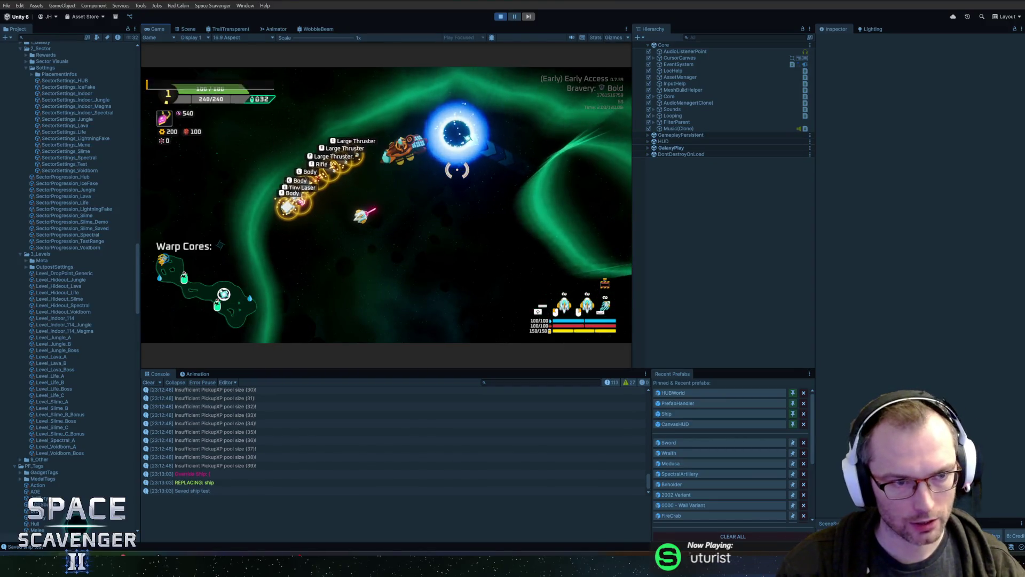
type("add scrap 3000")
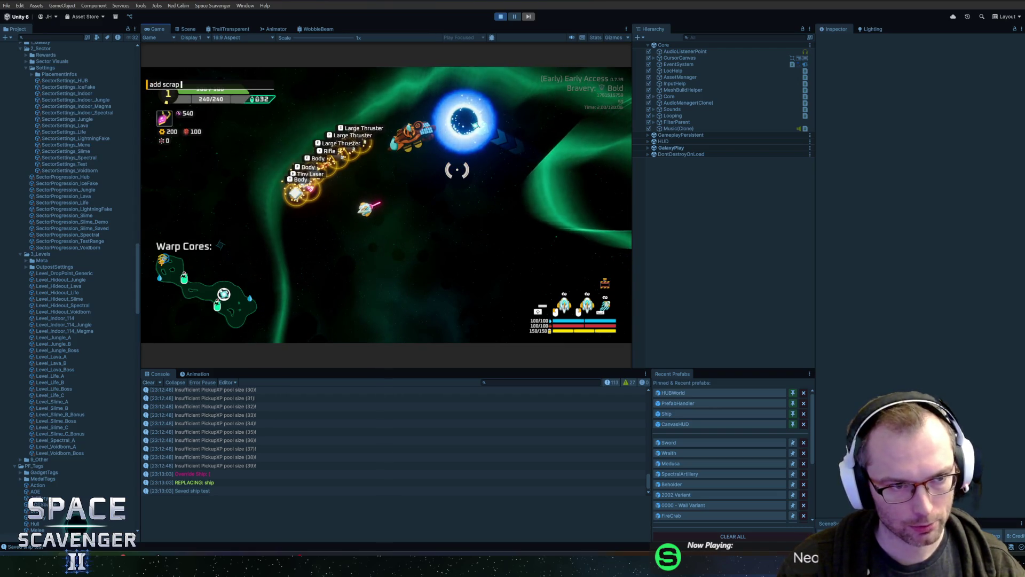
key("Return")
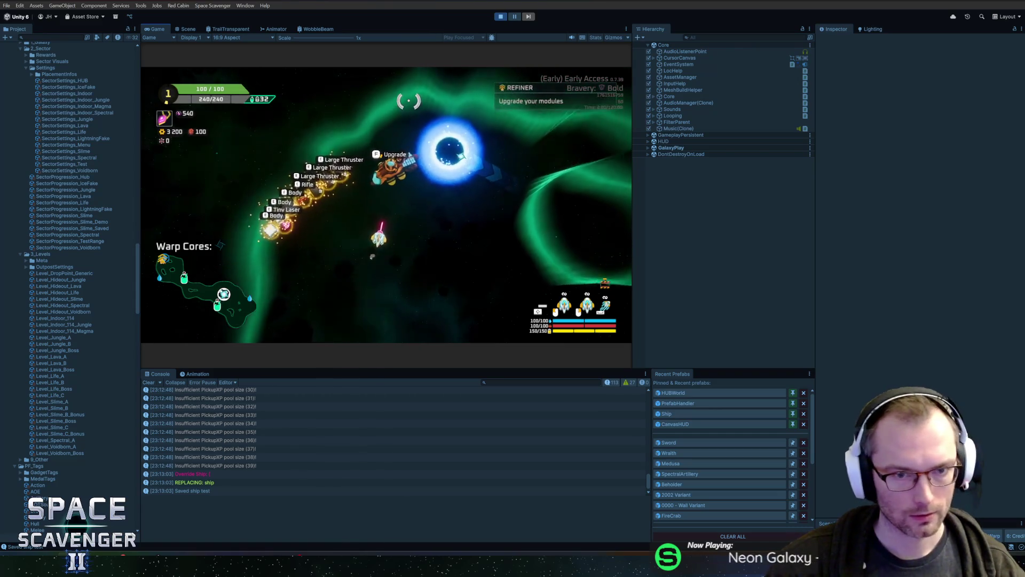
Step: Buy the Laser Sword's Pulse Blade upgrade
mouse_move(389, 152)
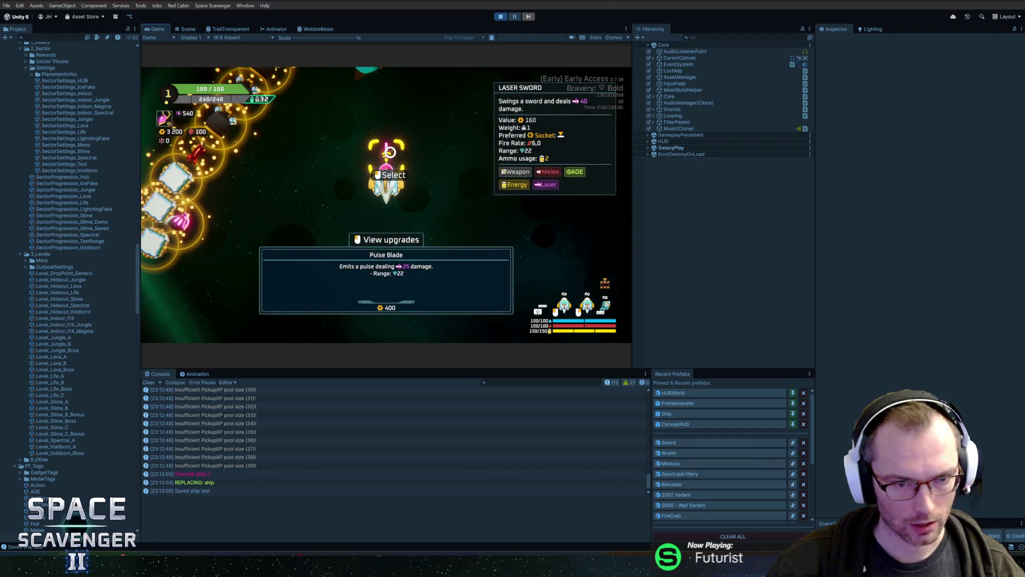
left_click(390, 151)
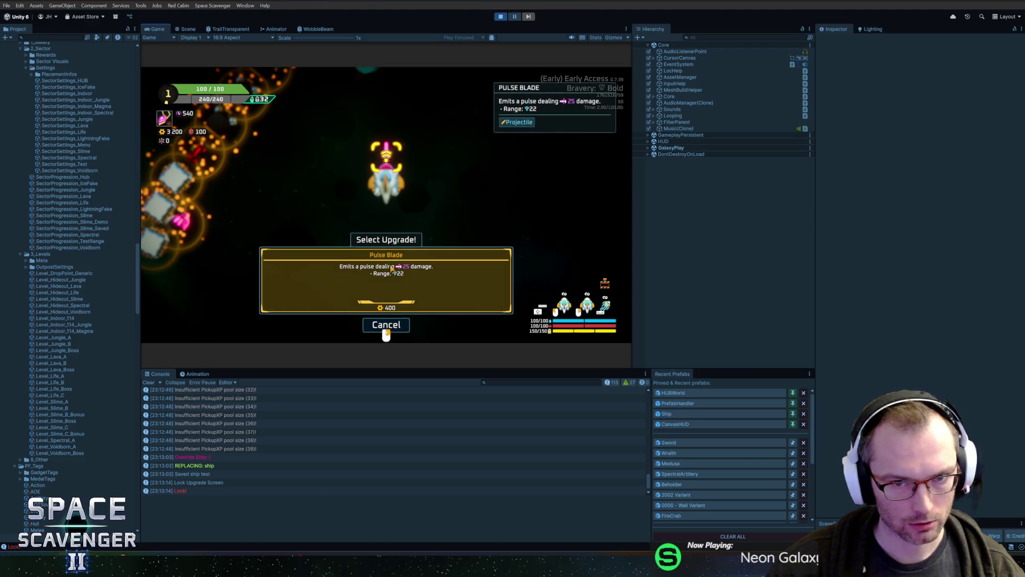
left_click(391, 269)
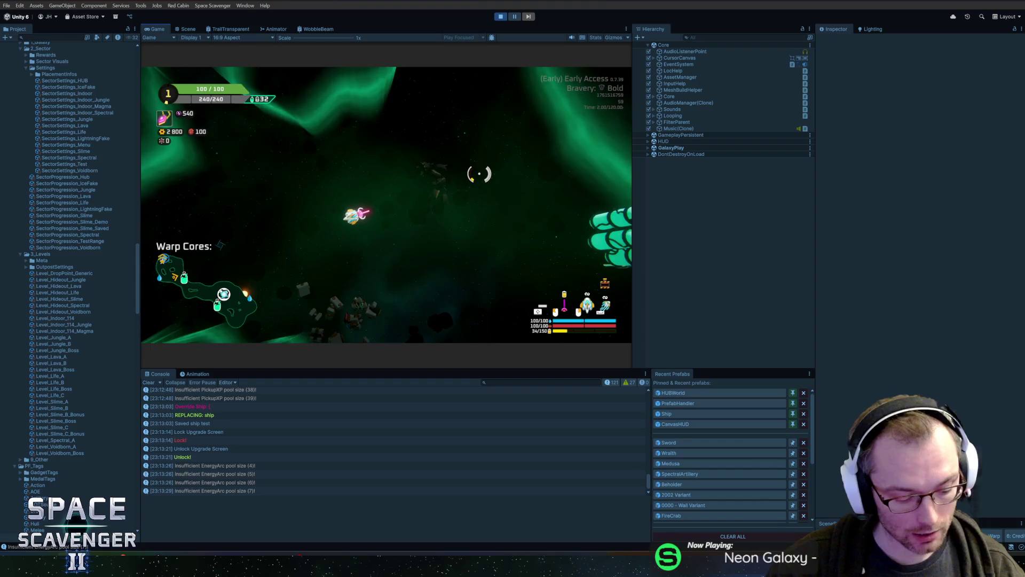
Step: Run 'ship stats addMult AreaSize 2', fire the sword toward the reticle, then pause the game
type("ship ")
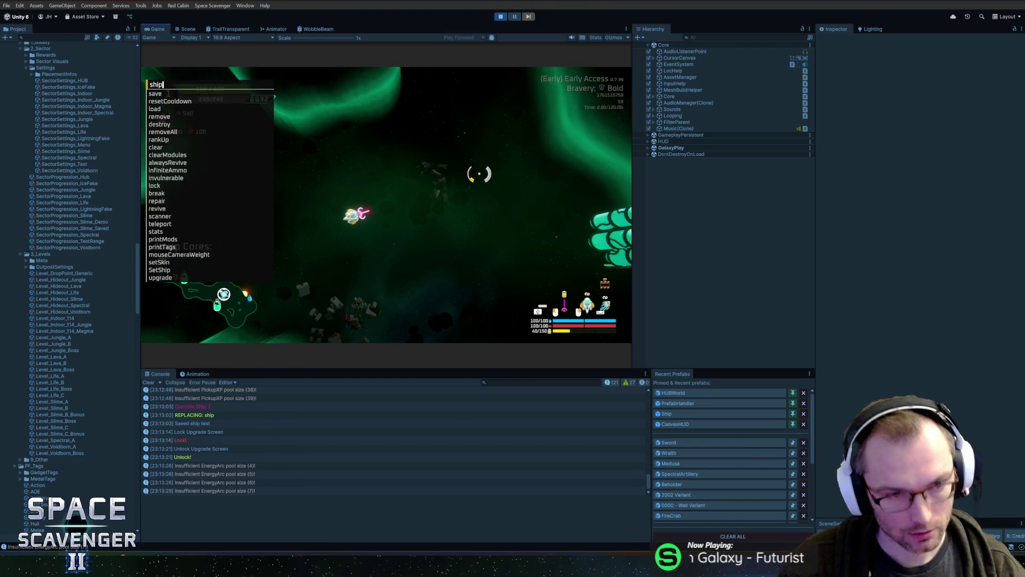
type("stats ")
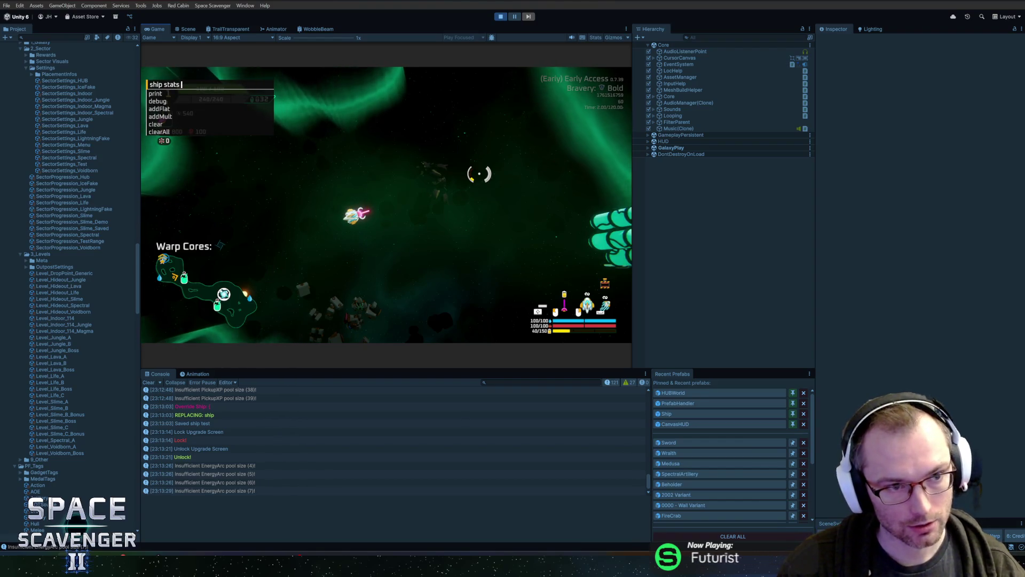
type("addMult ")
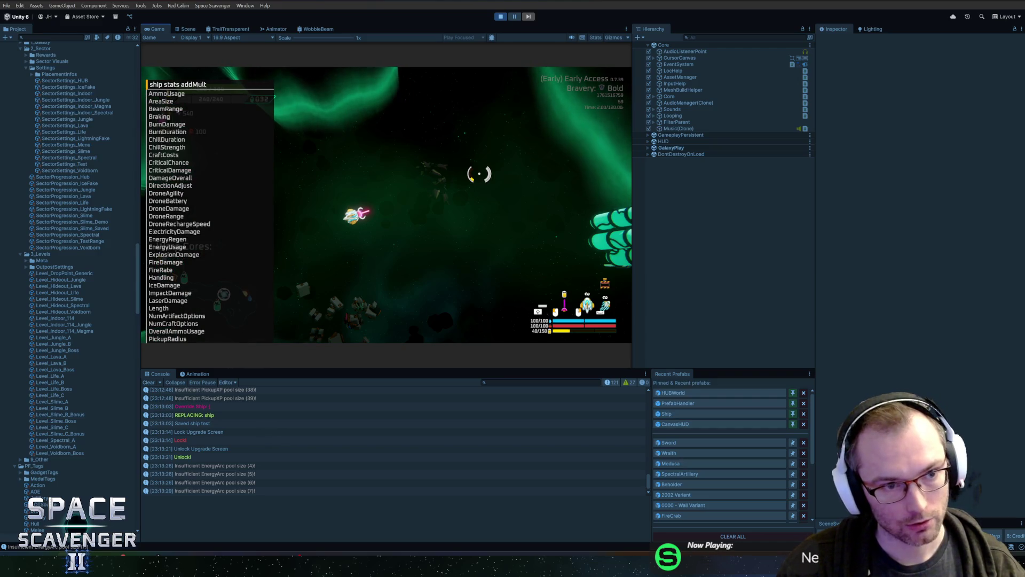
type("aSize 2")
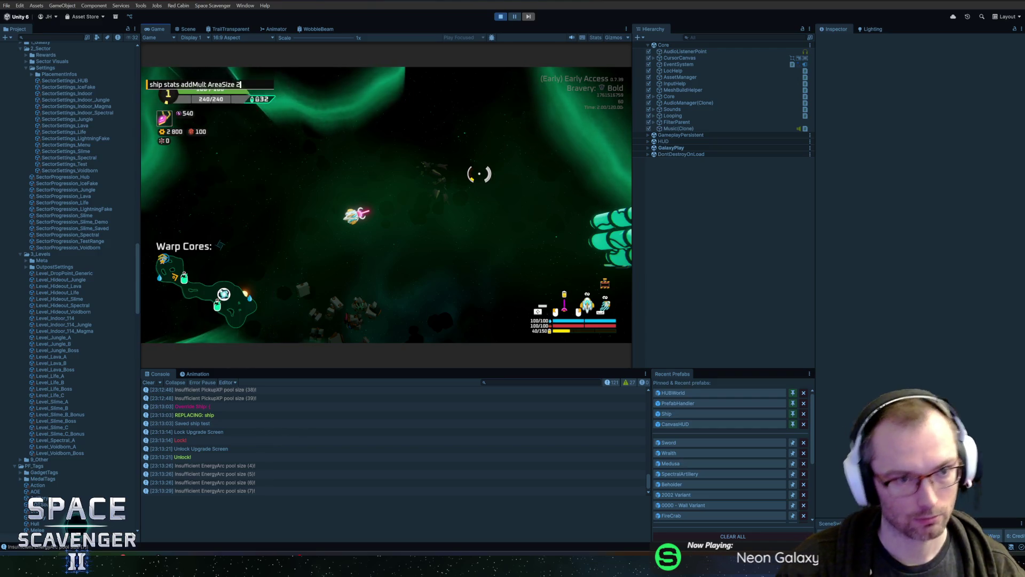
mouse_move(492, 157)
left_mouse_down()
mouse_move(502, 228)
mouse_move(411, 217)
mouse_move(485, 238)
mouse_move(430, 250)
mouse_move(475, 215)
mouse_move(537, 96)
left_mouse_up()
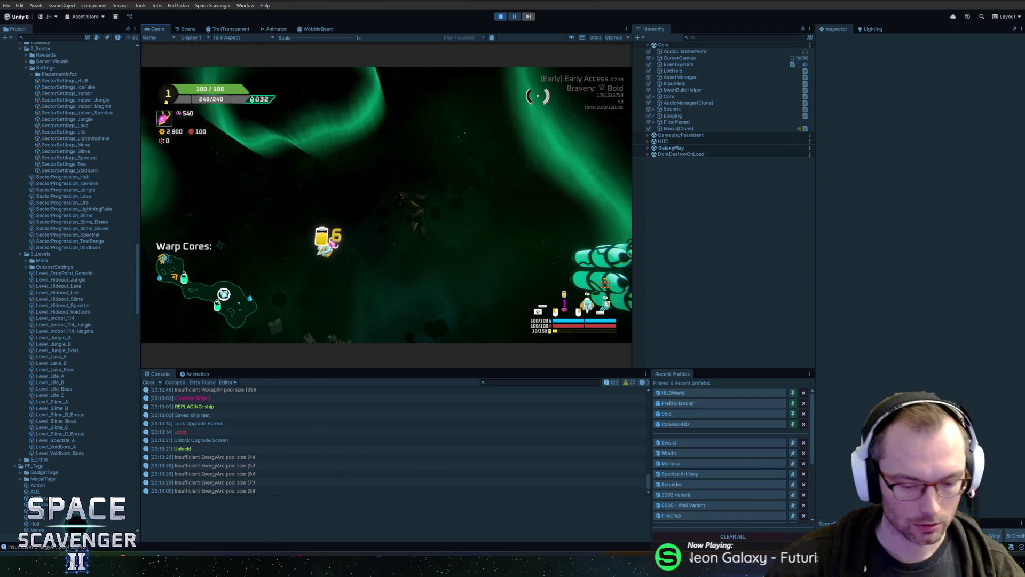
key("ctrl+shift+p")
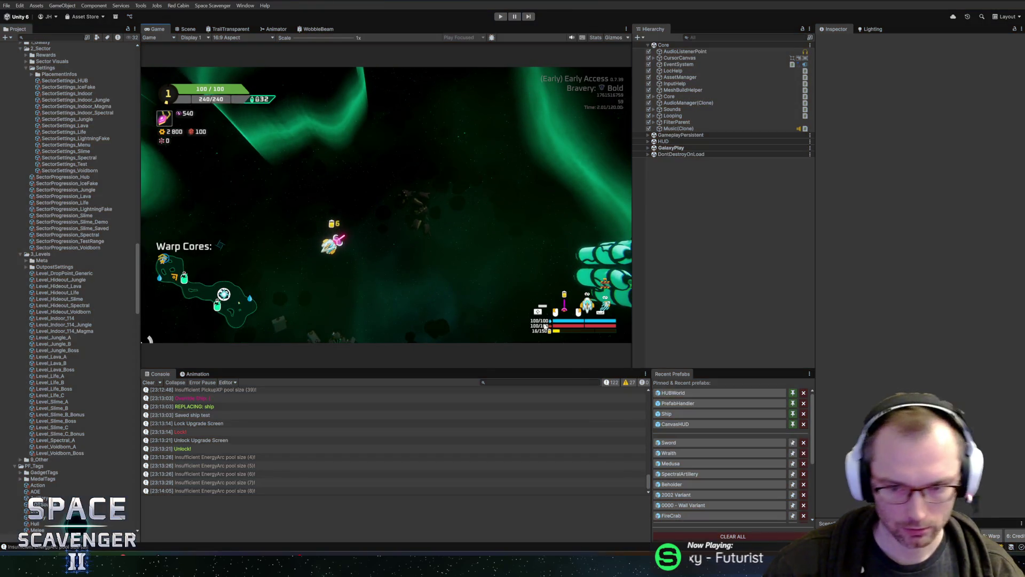
Step: Tick Is Affected By Area Stat on the Sword's DamageArea targeting polygon and restart Play mode
left_click(669, 442)
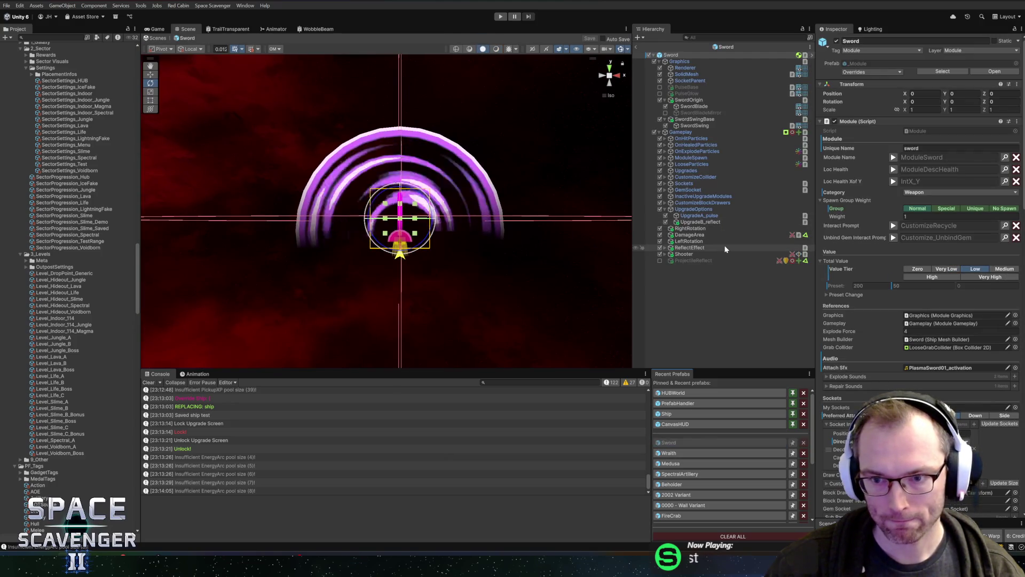
left_click(713, 228)
left_click(712, 234)
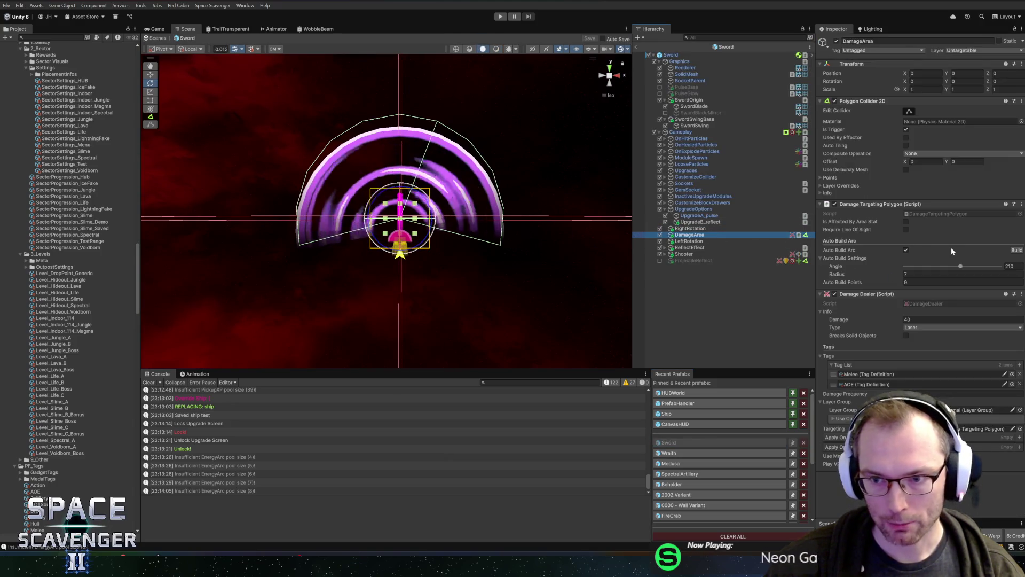
left_click(906, 222)
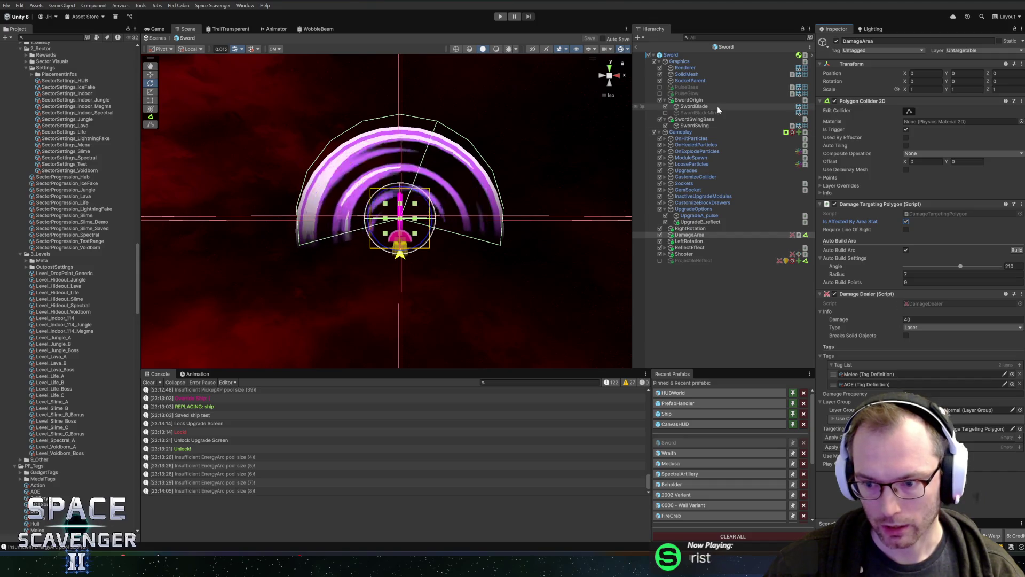
left_click(501, 16)
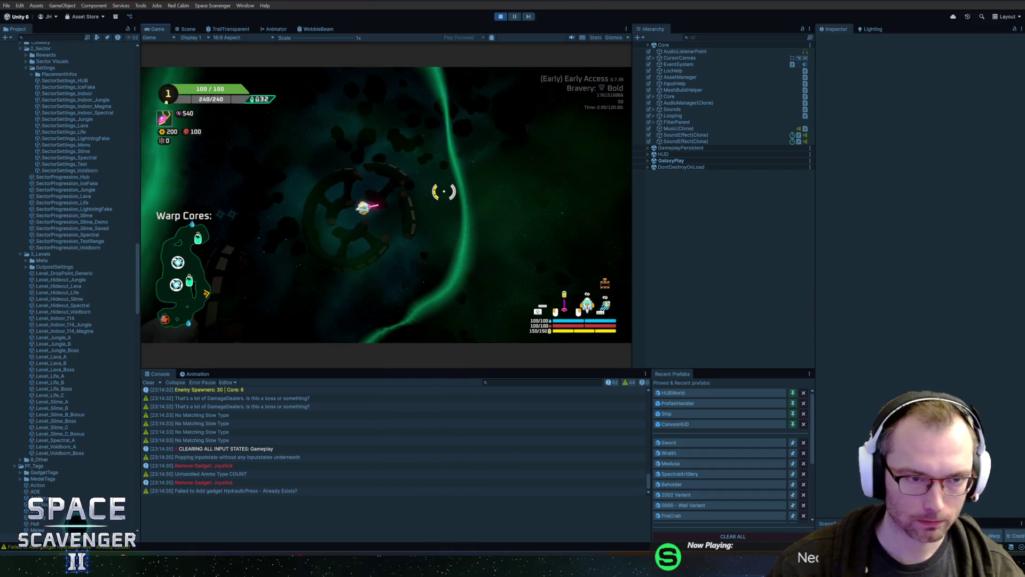
Step: Save the ship as 'test' and rerun the AreaSize multiplier command in the debug console
key("grave")
type("ship save test")
key("Return")
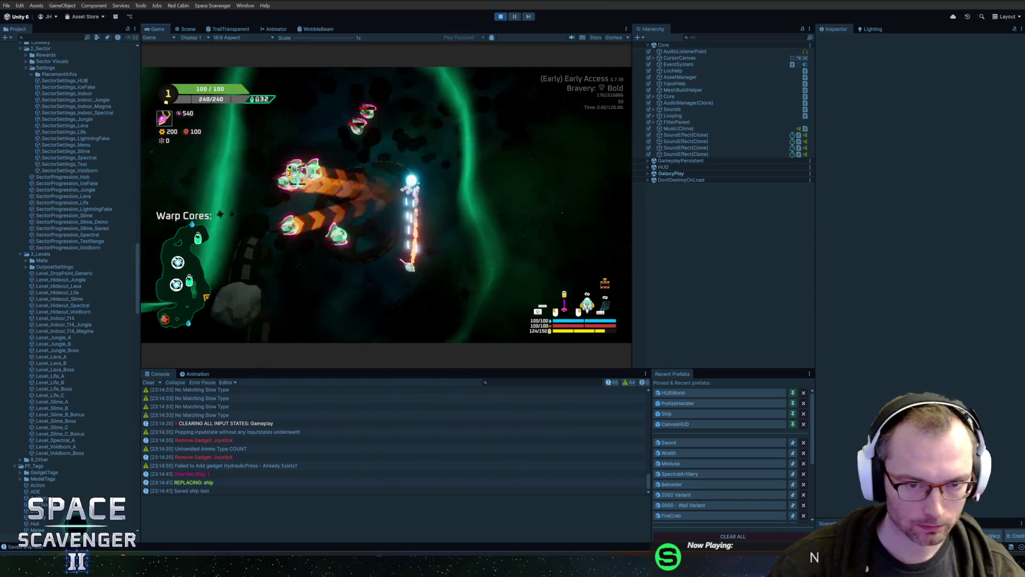
key("grave")
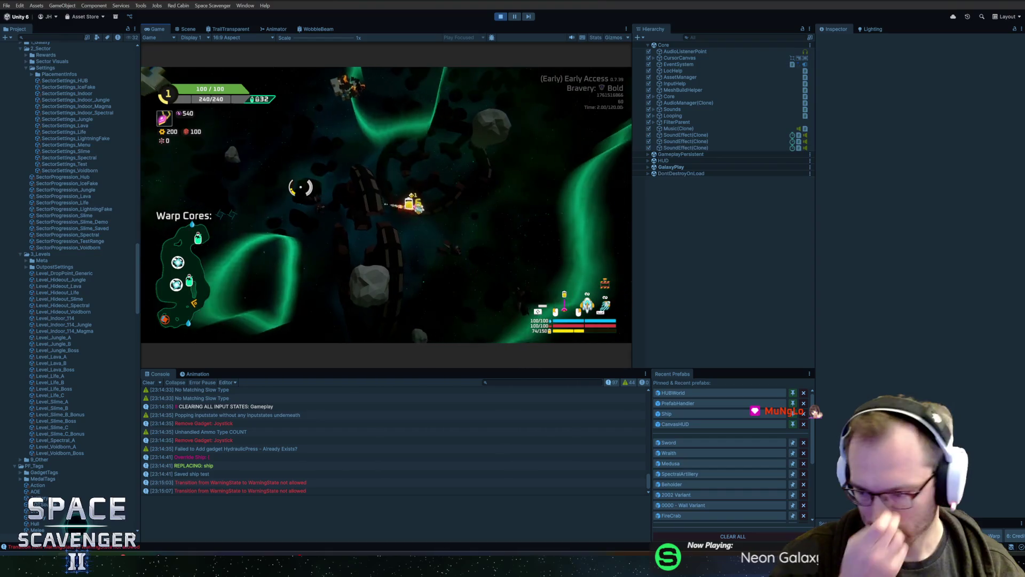
key("grave")
key("Up")
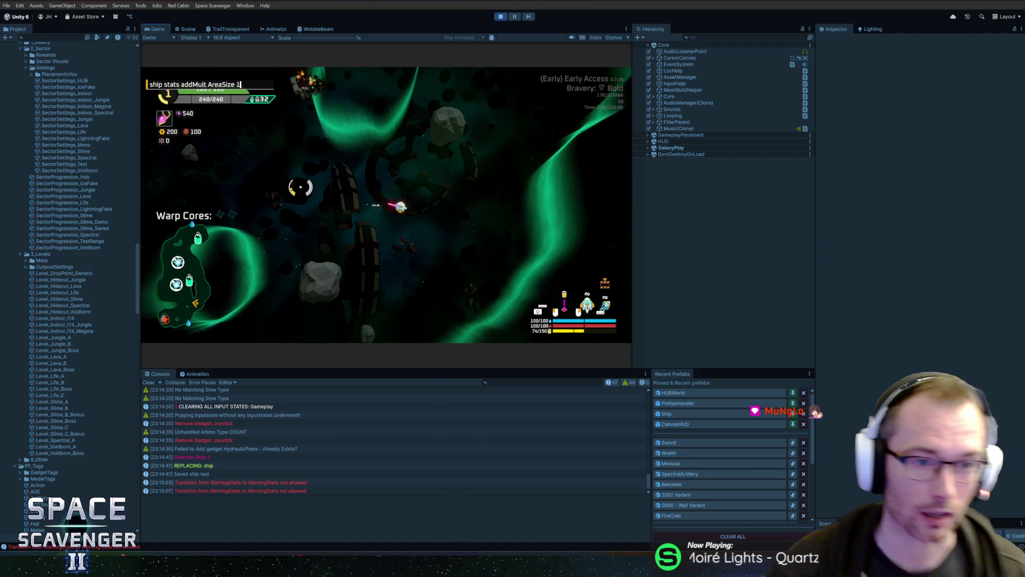
key("Return")
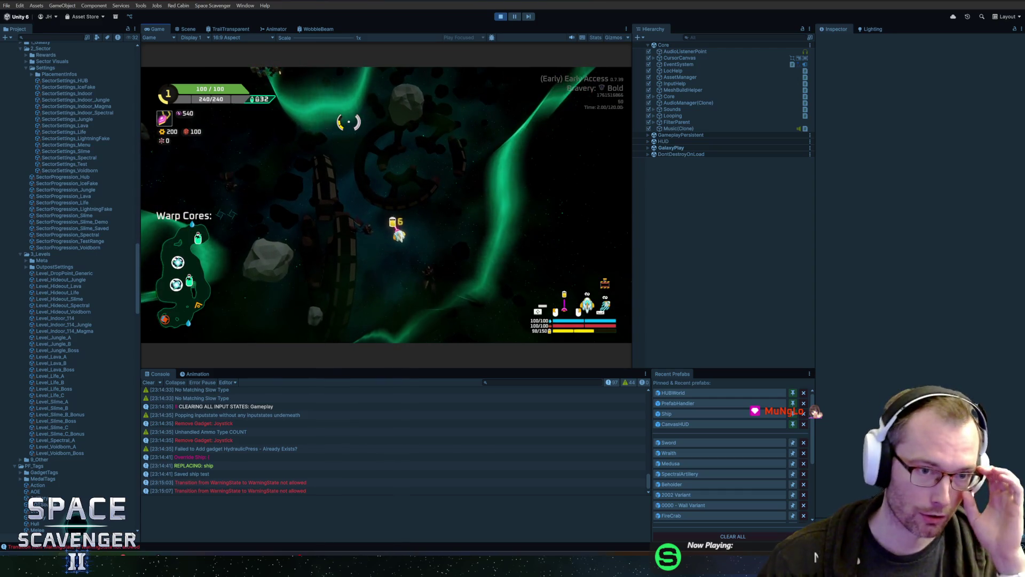
Step: Attack nearby enemies with sword swings and laser beams to test the larger area
left_click(349, 121)
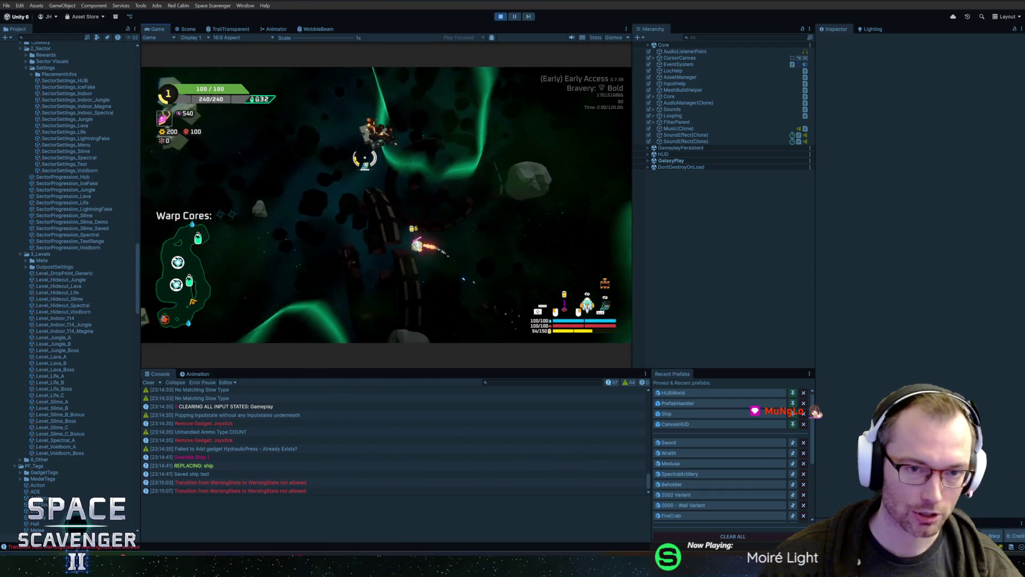
left_click(320, 182)
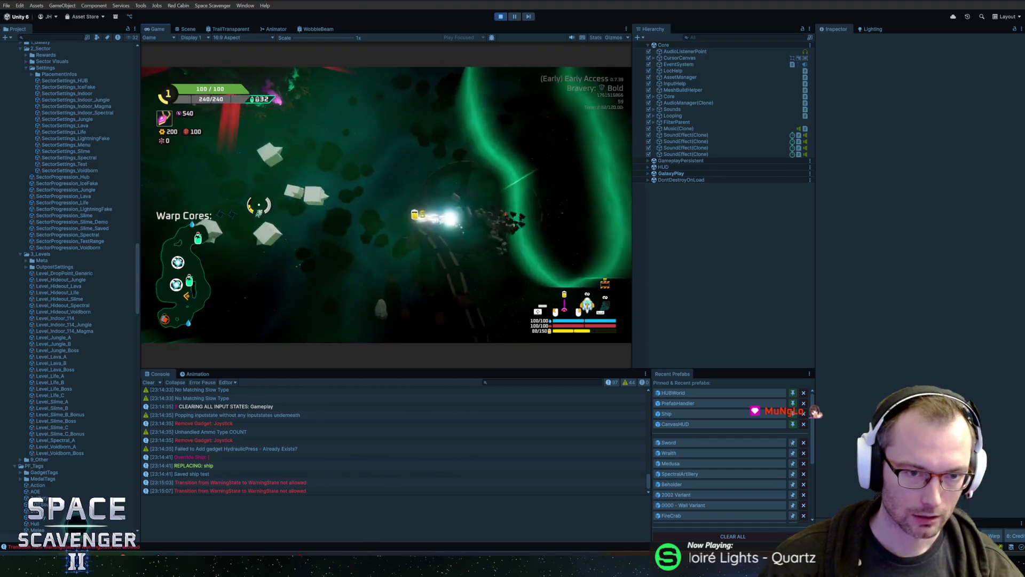
left_click(350, 166)
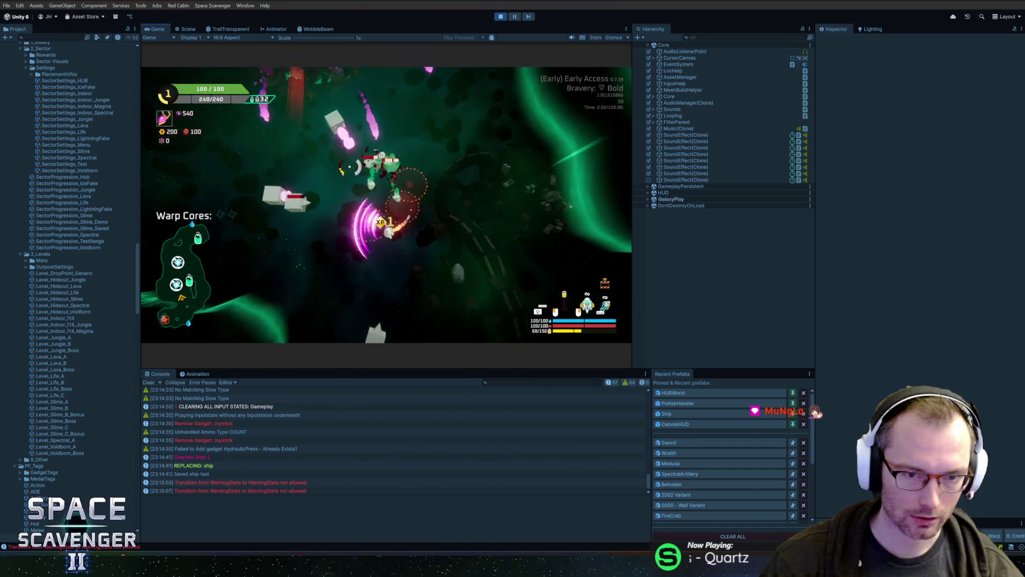
left_click(349, 166)
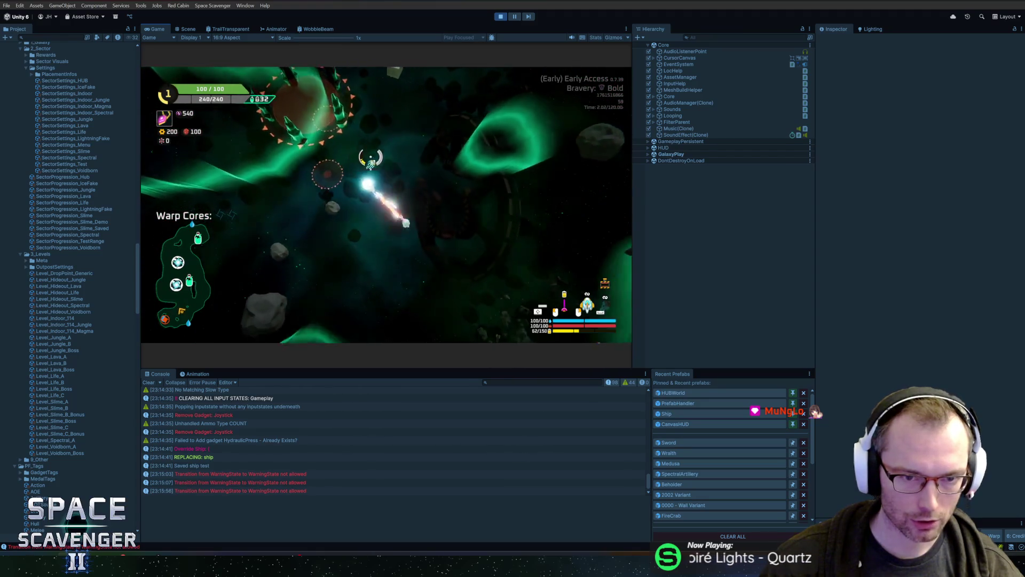
key("grave")
Step: Upgrade the ship and add 200 hp through the debug console
type("ship upgrade")
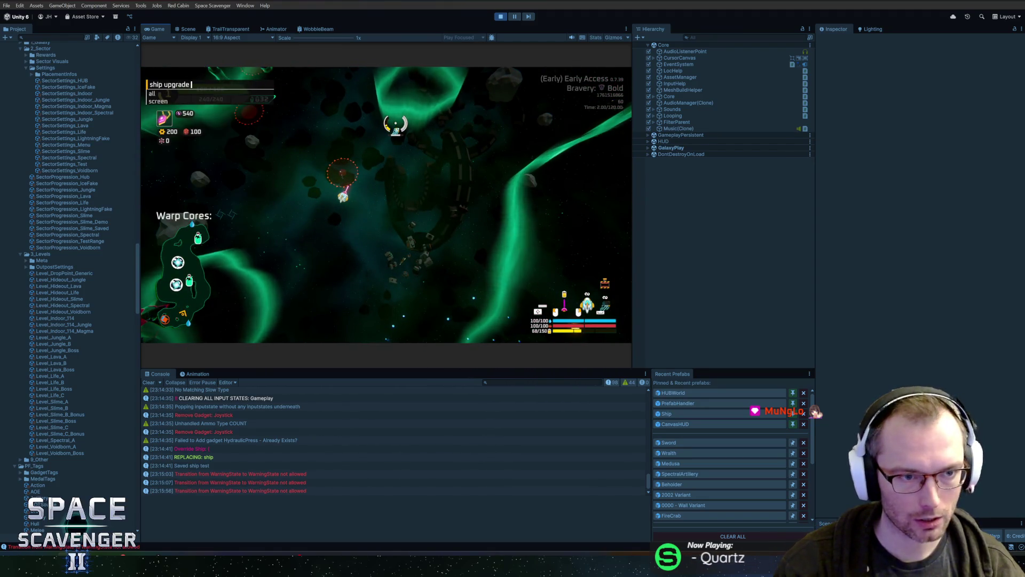
key("Return")
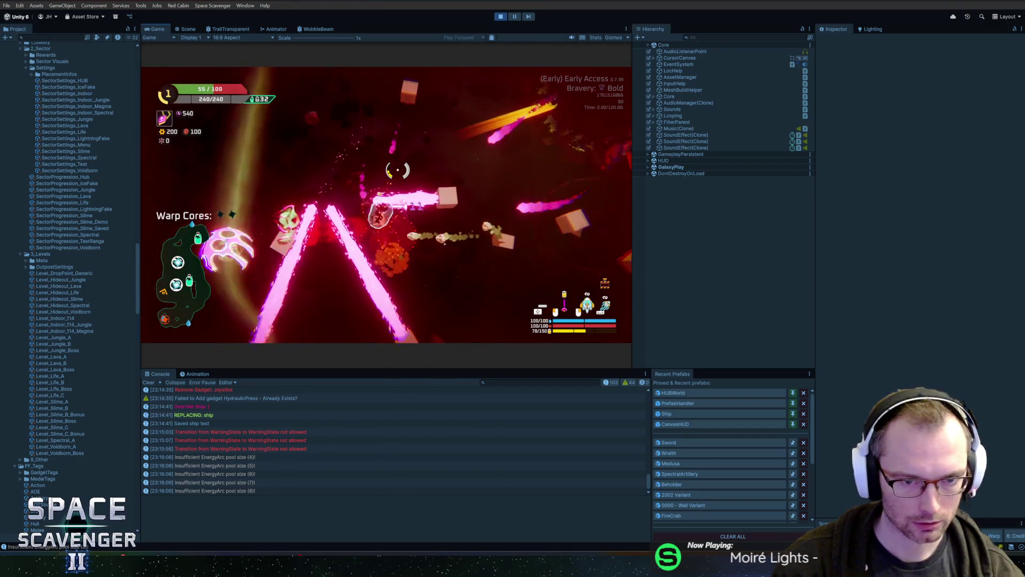
key("grave")
key("grave")
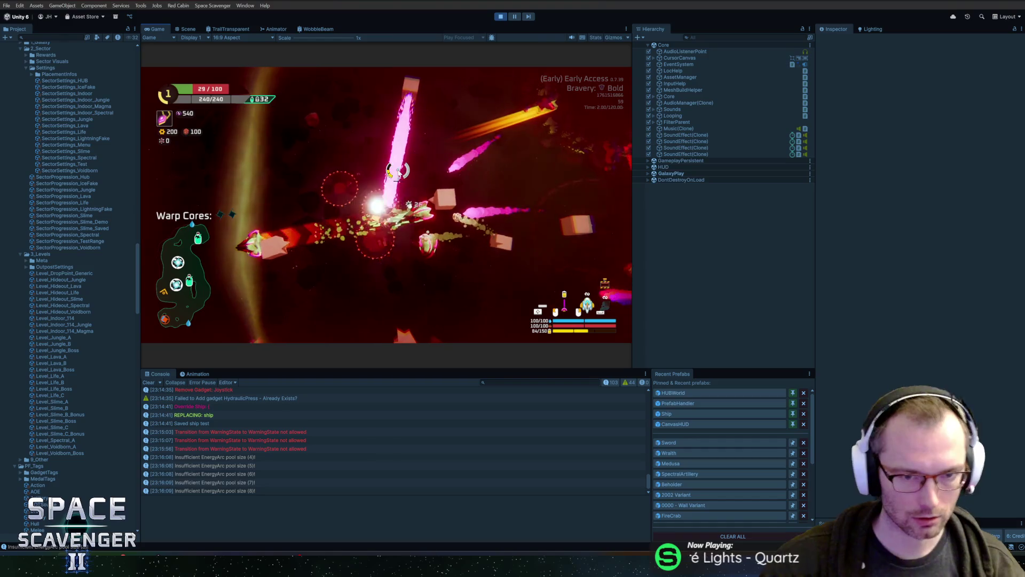
key("grave")
type("add hp 200")
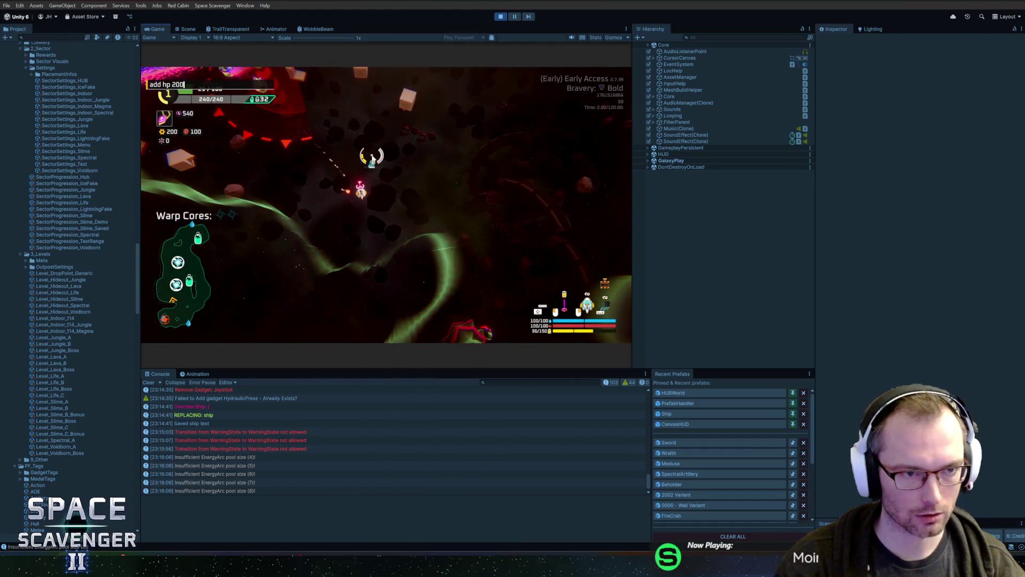
key("Return")
Step: Save the ship as the 'test' ship and exit Play mode
key("grave")
type("ship")
key("Return")
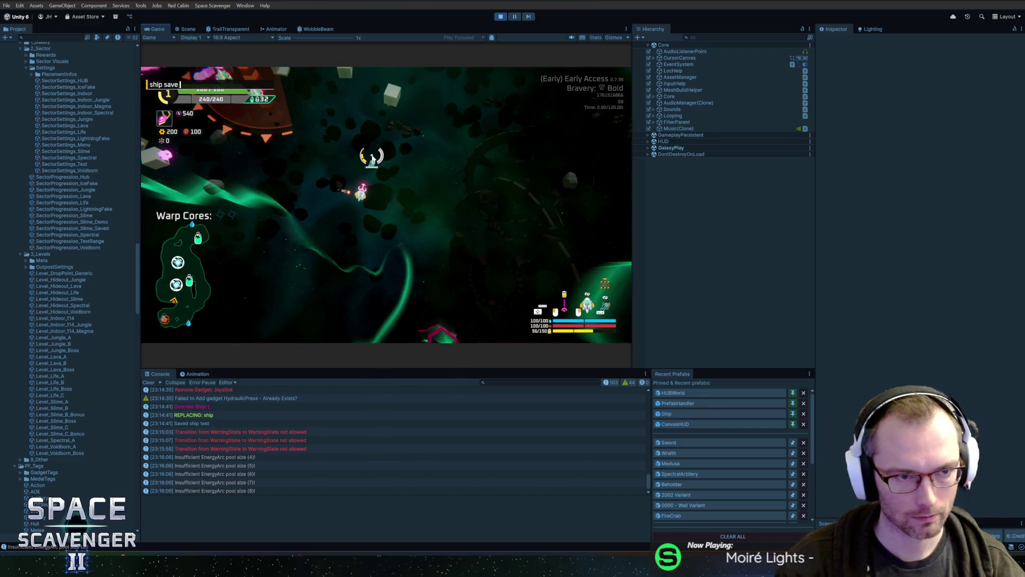
key("ctrl+p")
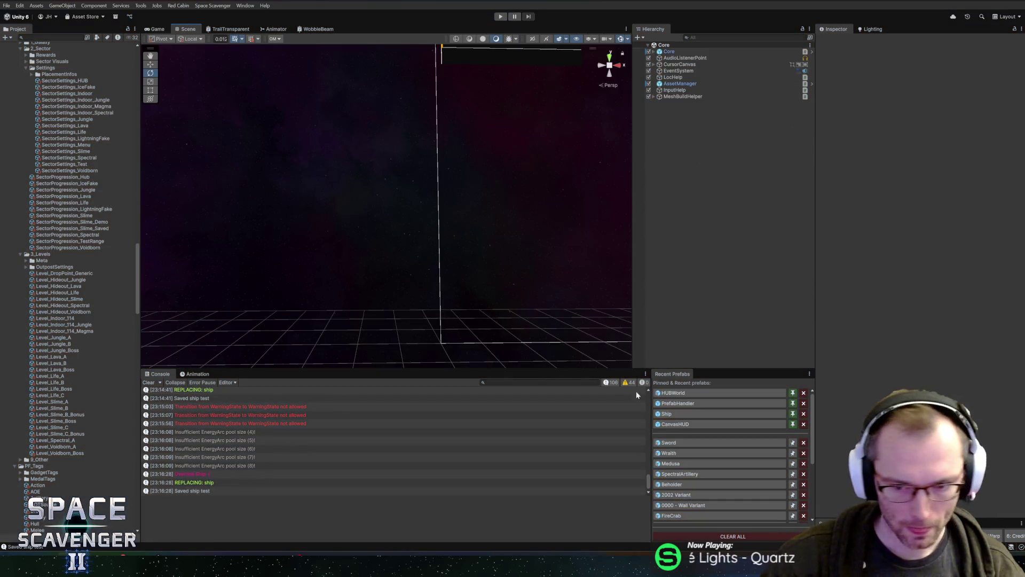
Step: Open the Sword prefab and review ProjectileReflect's Projectile Blocker (Reflect mode, Reflect Speed 65)
left_click(694, 443)
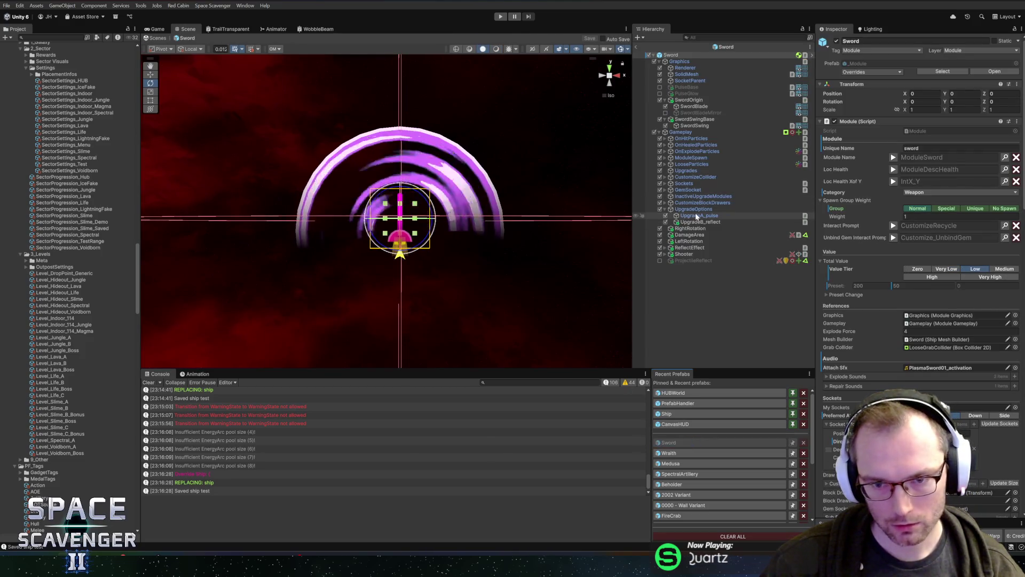
left_click(690, 248)
left_click(693, 260)
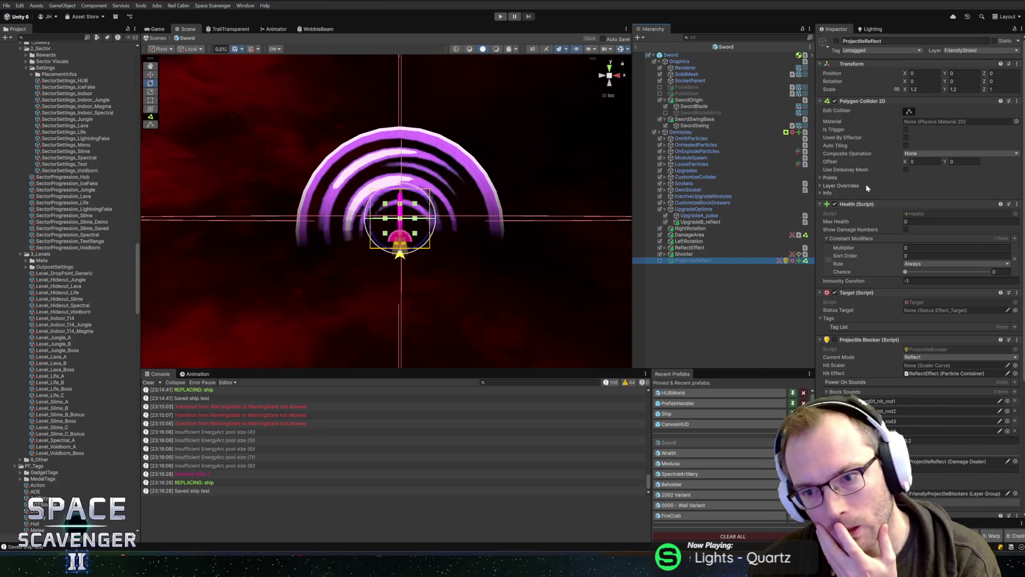
scroll(868, 188, "down", 5)
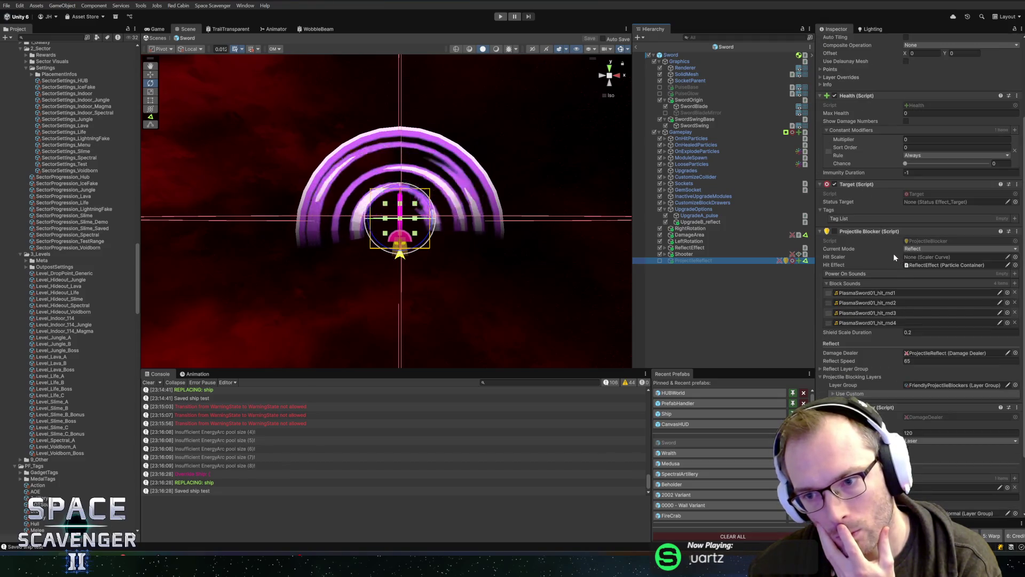
scroll(896, 249, "down", 3)
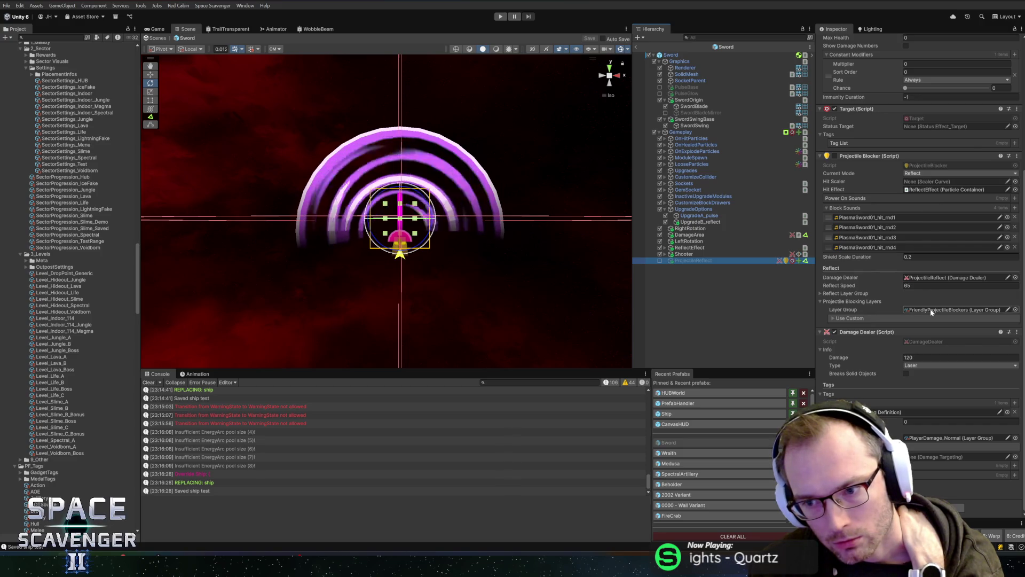
scroll(926, 297, "up", 3)
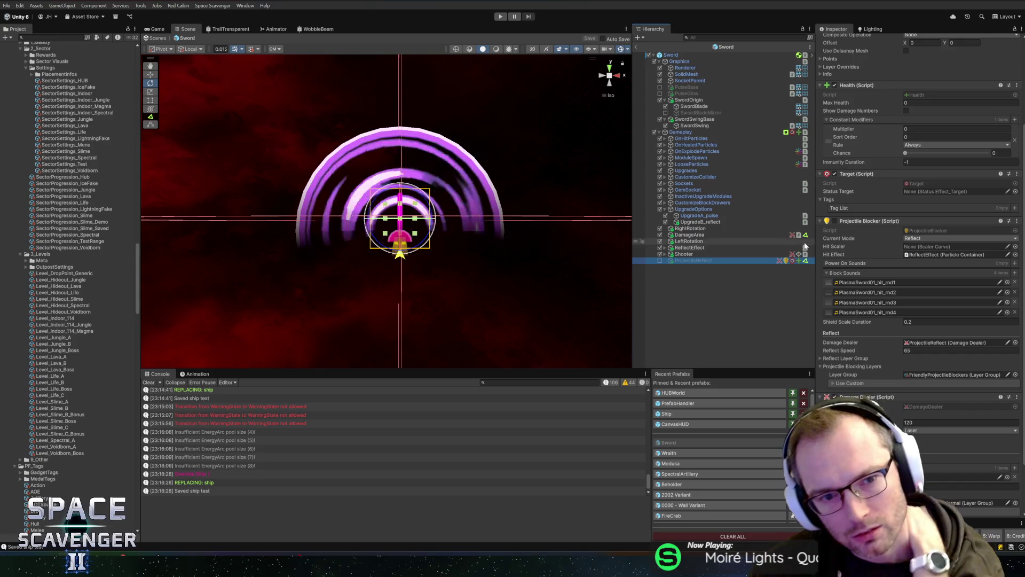
scroll(854, 247, "up", 5)
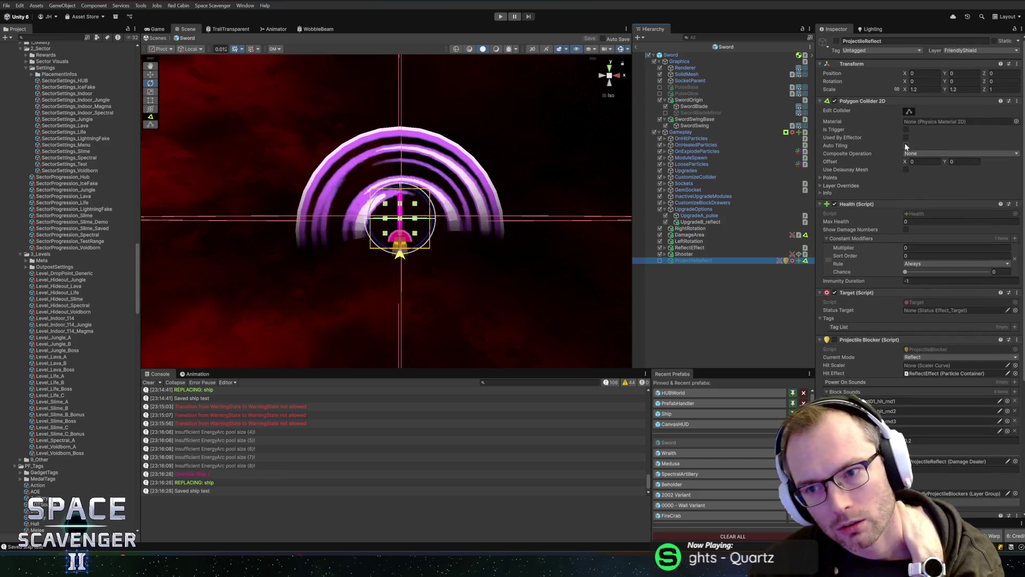
left_click(830, 177)
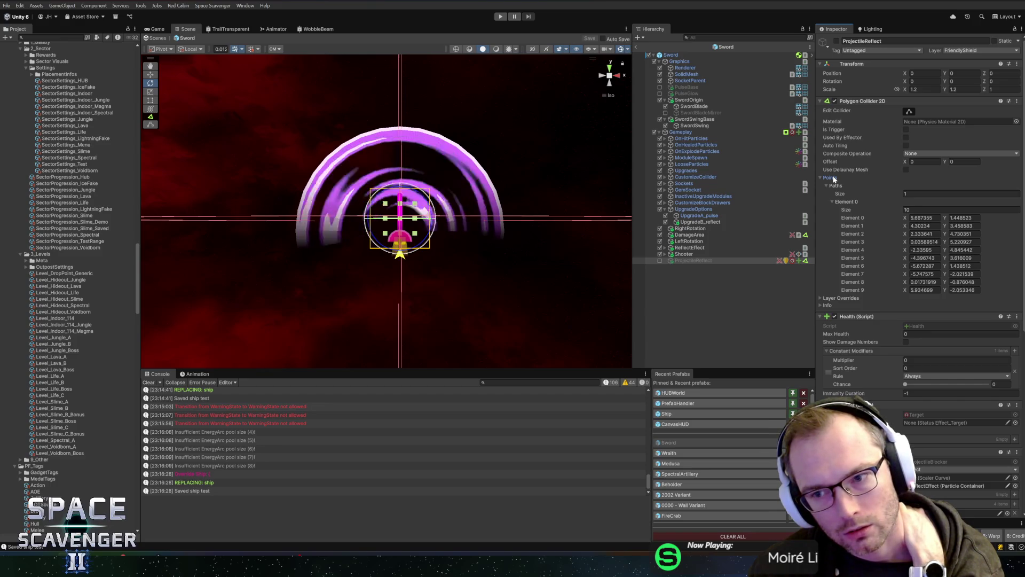
left_click(830, 178)
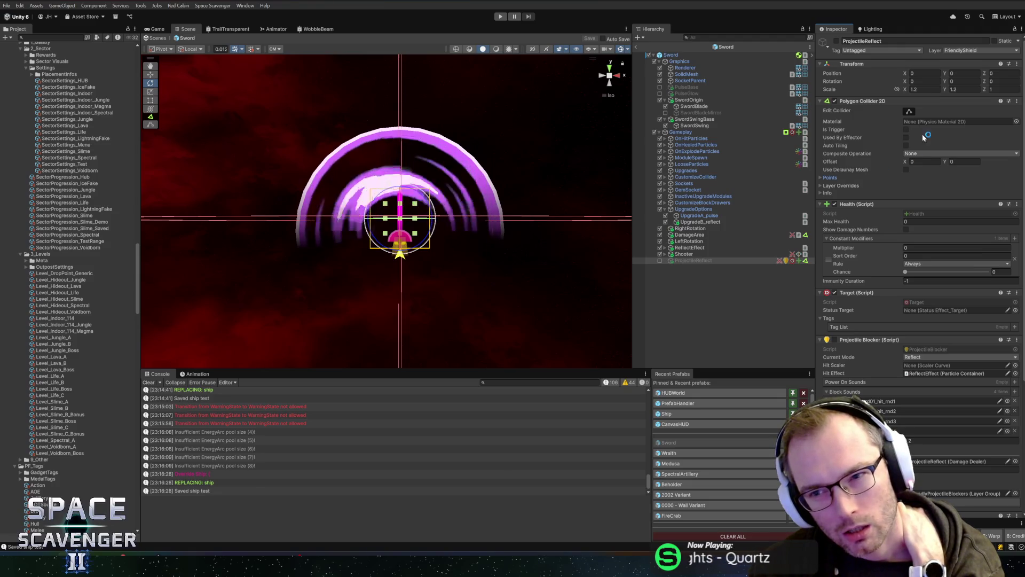
left_click(719, 234)
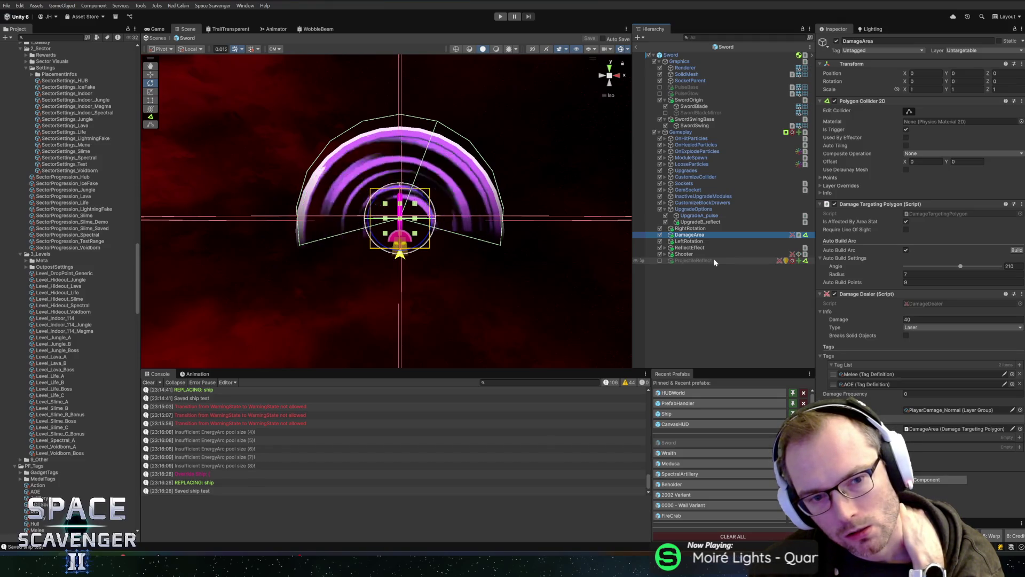
left_click(714, 261)
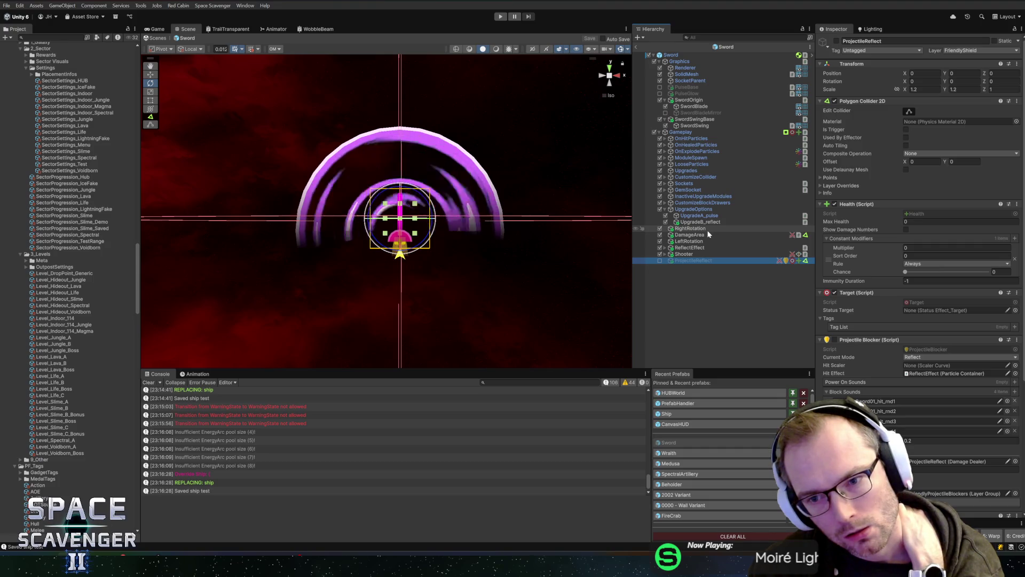
left_click(708, 235)
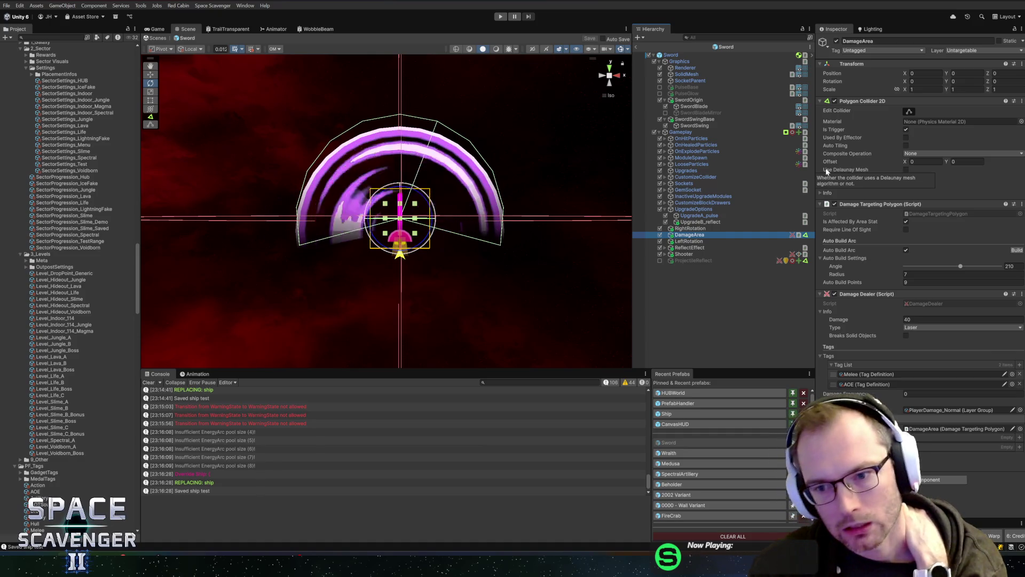
left_click(726, 260)
scroll(903, 293, "down", 6)
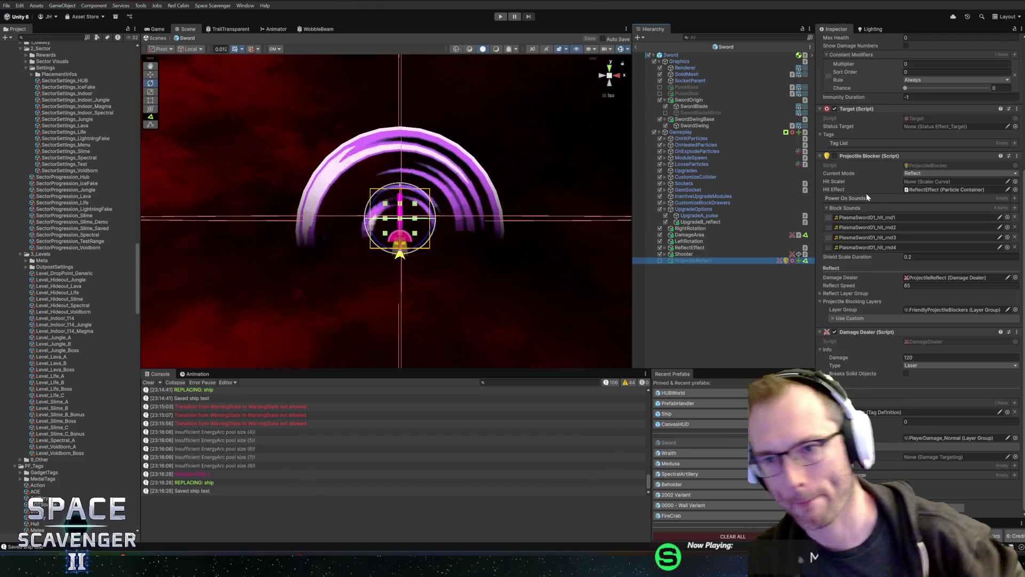
scroll(866, 193, "up", 6)
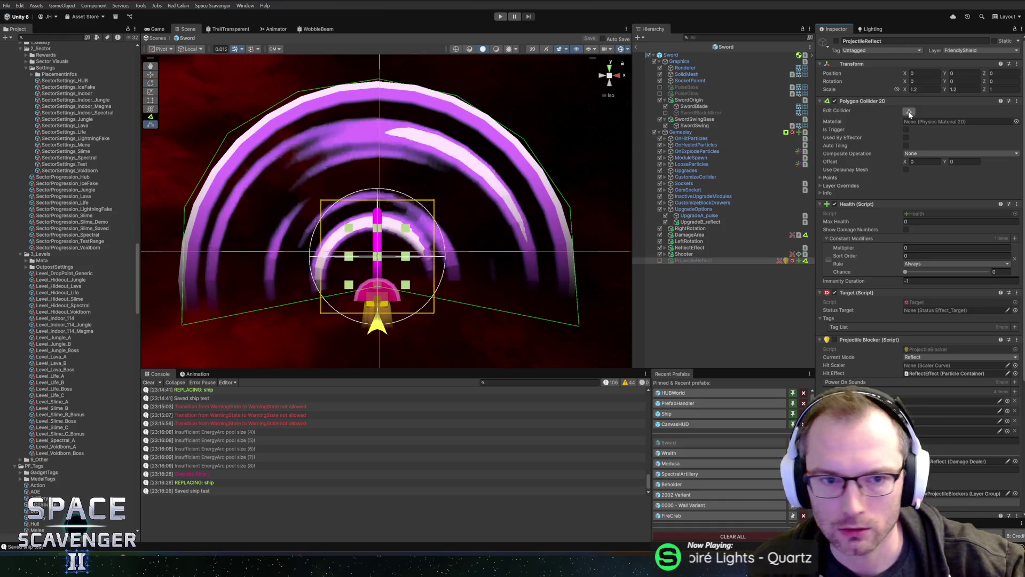
left_click(909, 112)
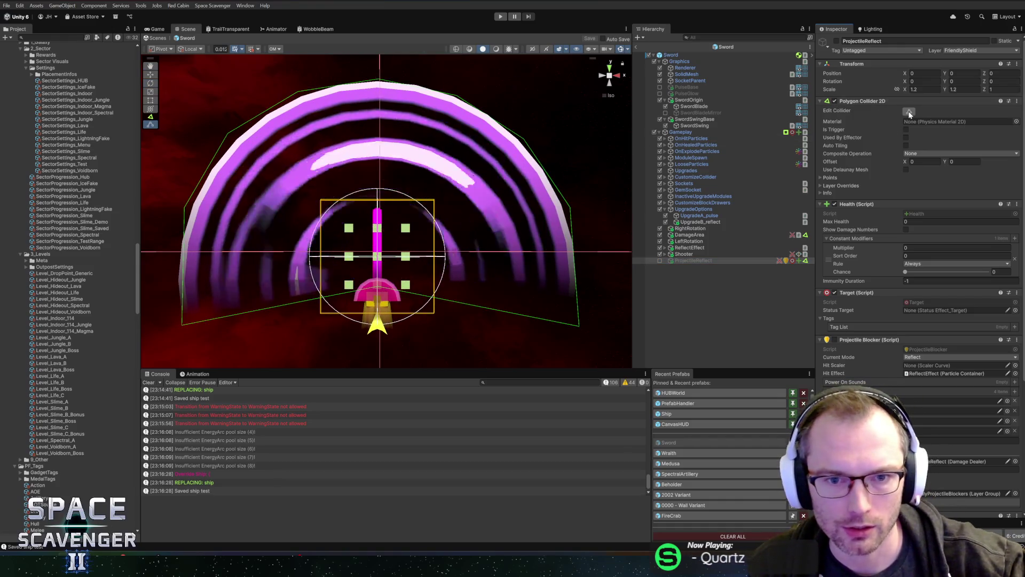
key("e")
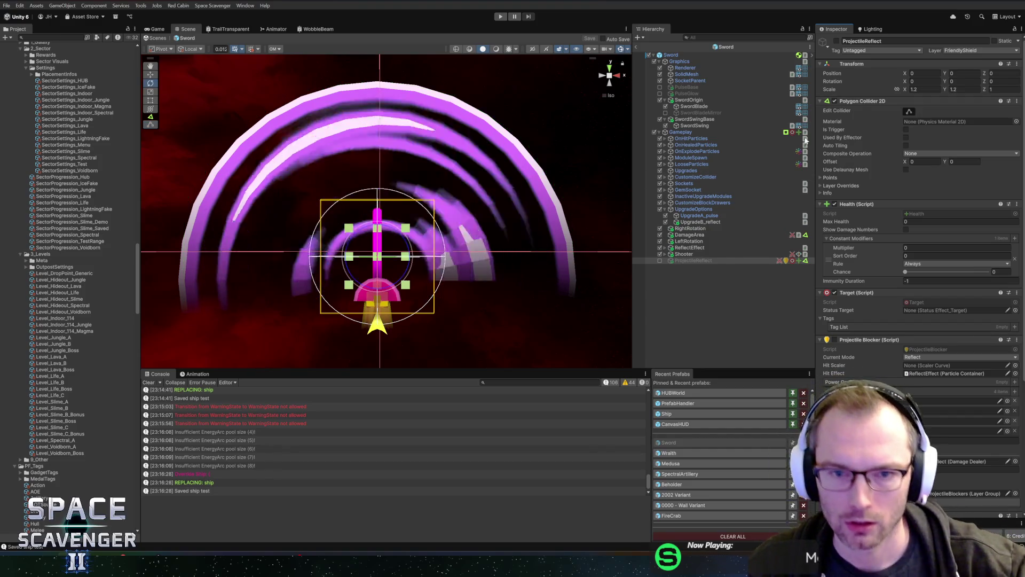
scroll(523, 198, "down", 3)
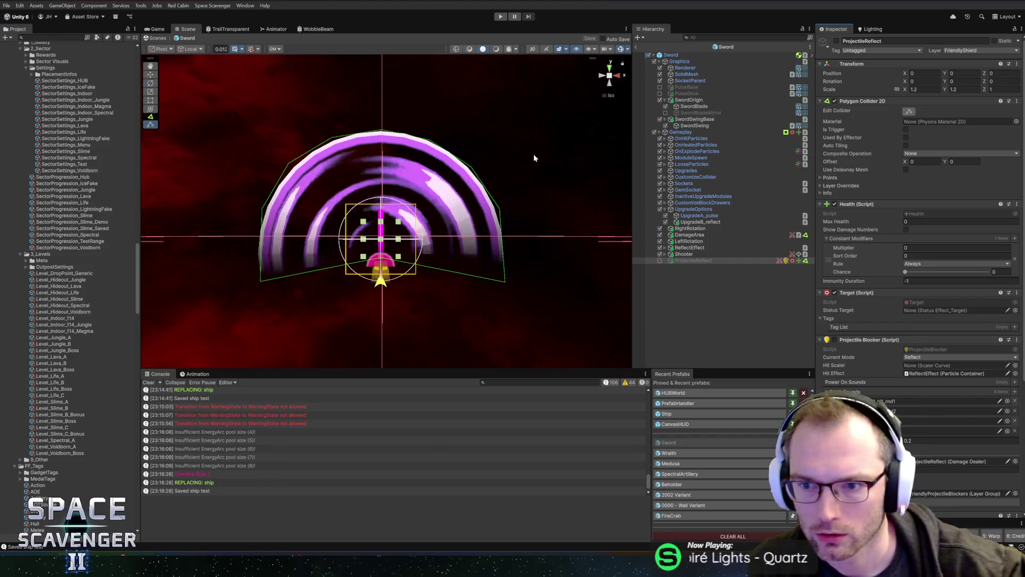
scroll(838, 278, "down", 5)
scroll(838, 277, "up", 5)
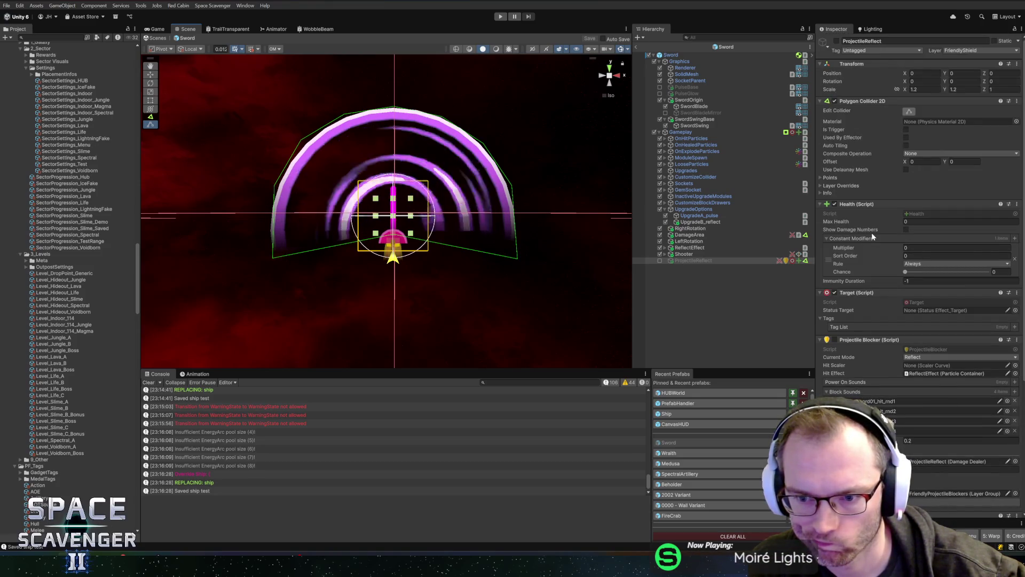
scroll(871, 232, "down", 5)
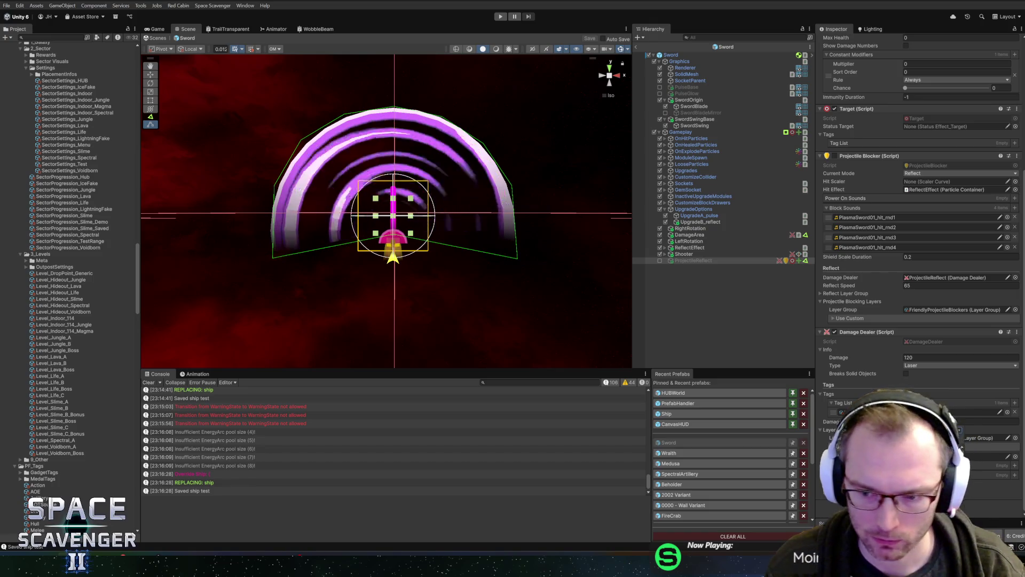
Step: Add a Damage Targeting Polygon component to ProjectileReflect
left_click(929, 421)
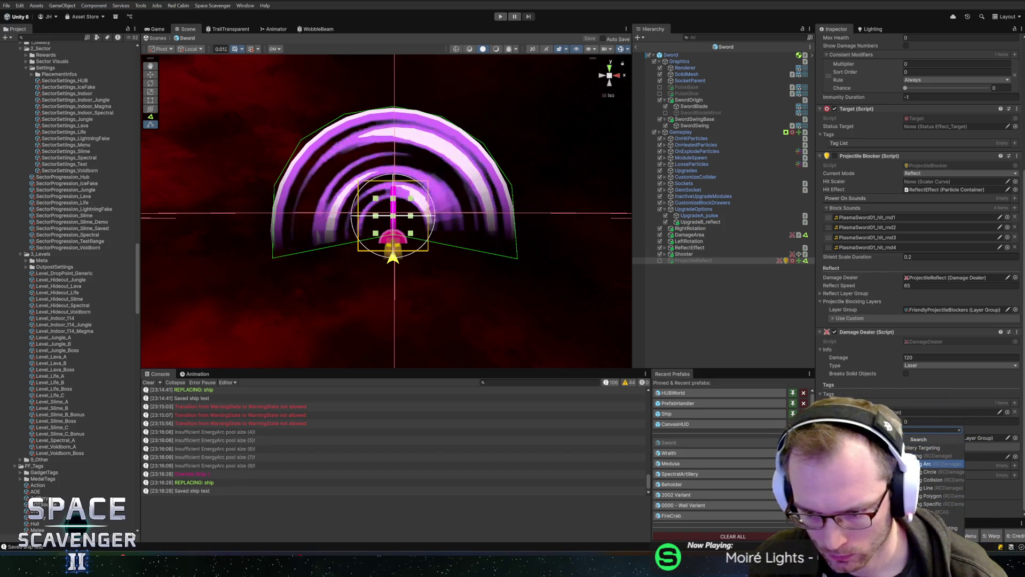
left_click(932, 495)
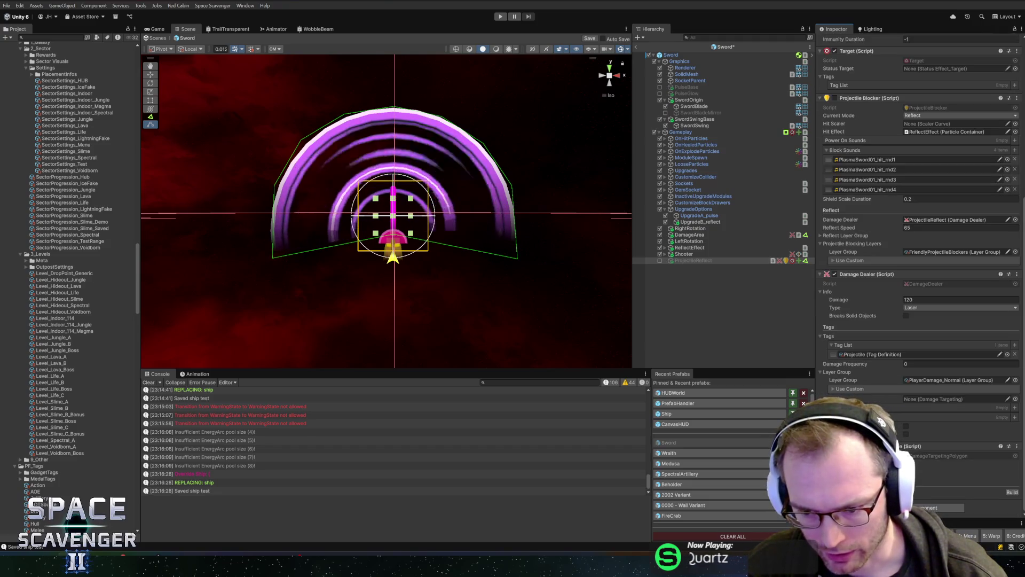
scroll(921, 267, "down", 3)
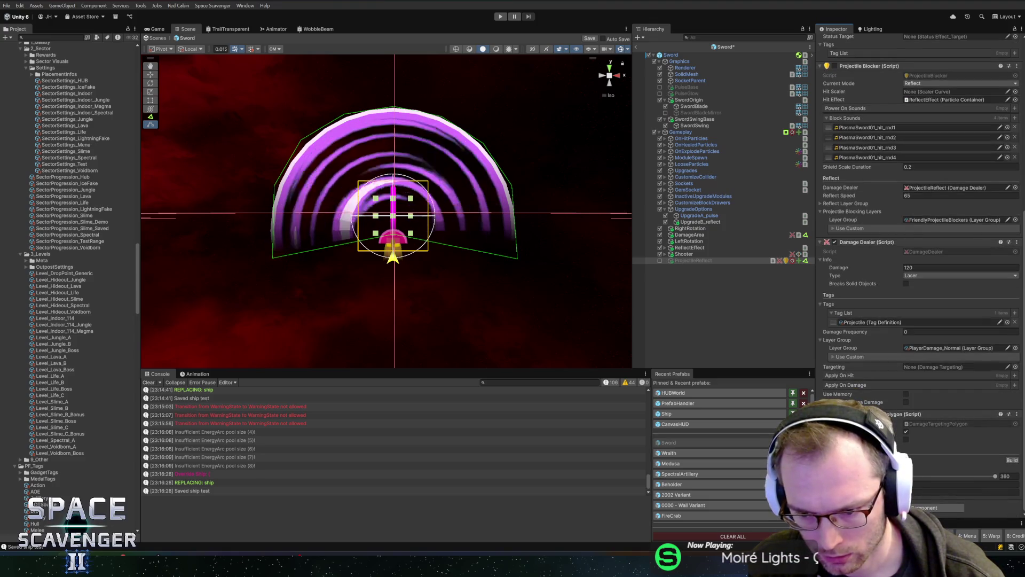
Step: Open the polygon targeting component's Properties window, close it, and return to Unity
right_click(908, 414)
left_click(908, 391)
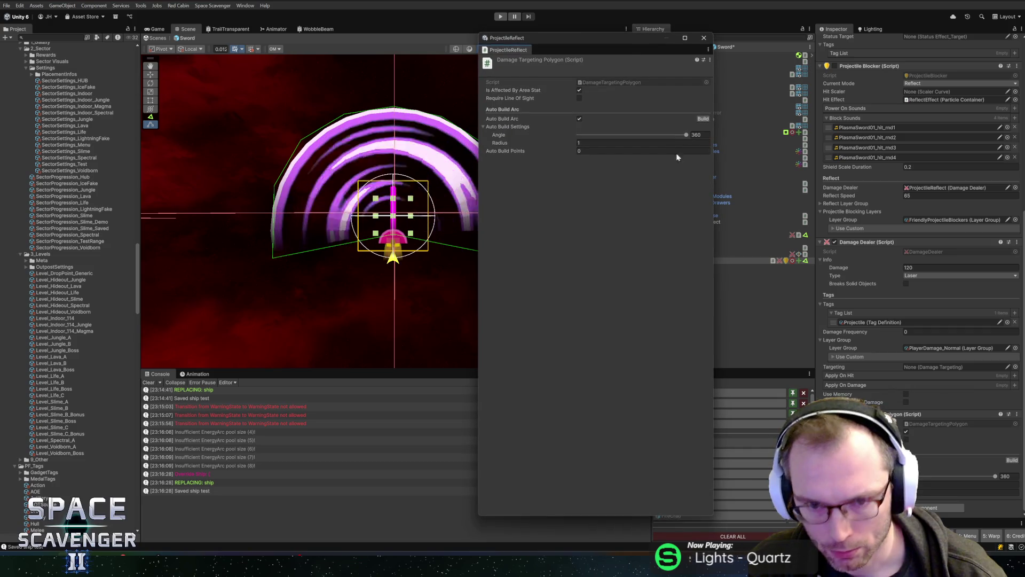
left_click(921, 428)
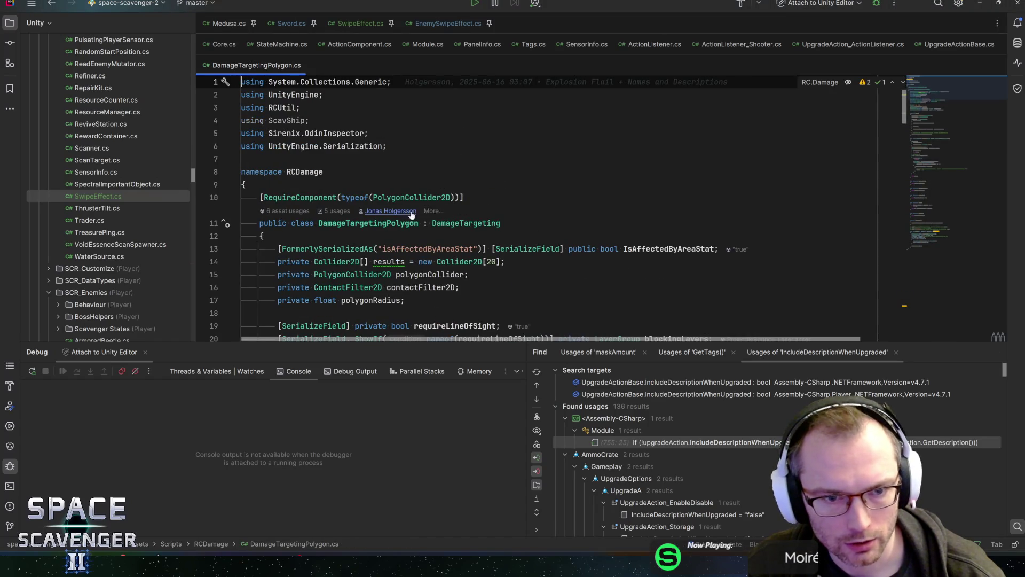
key("alt+Tab")
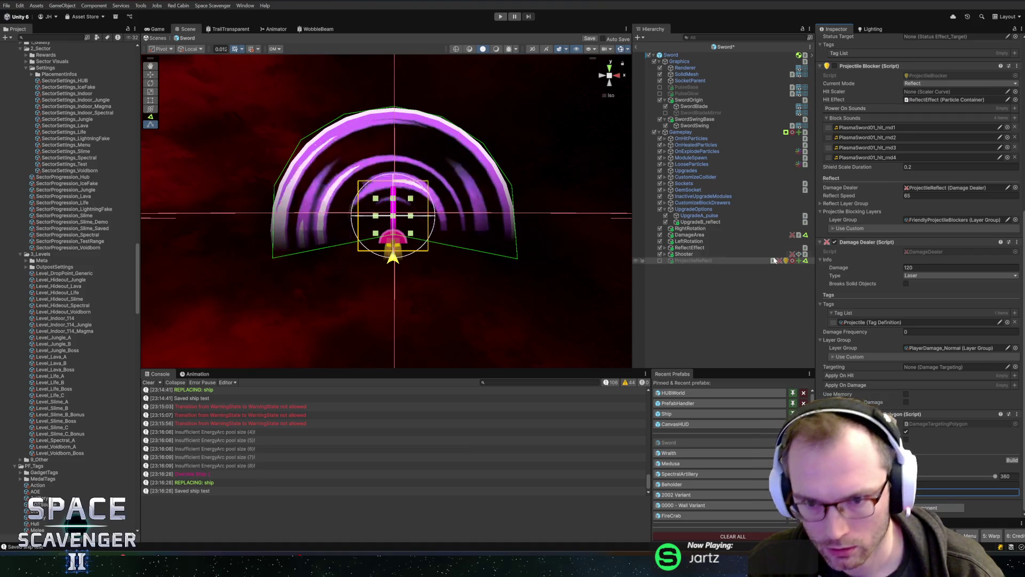
Step: Check DamageArea's arc angle and set ProjectileReflect's targeting arc angle to 210
left_click(699, 235)
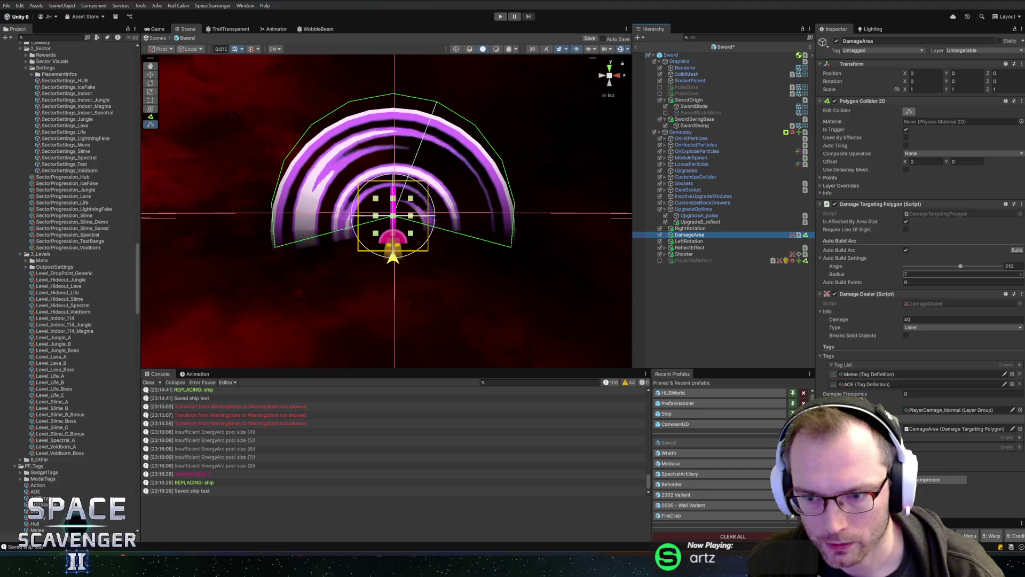
left_click(706, 259)
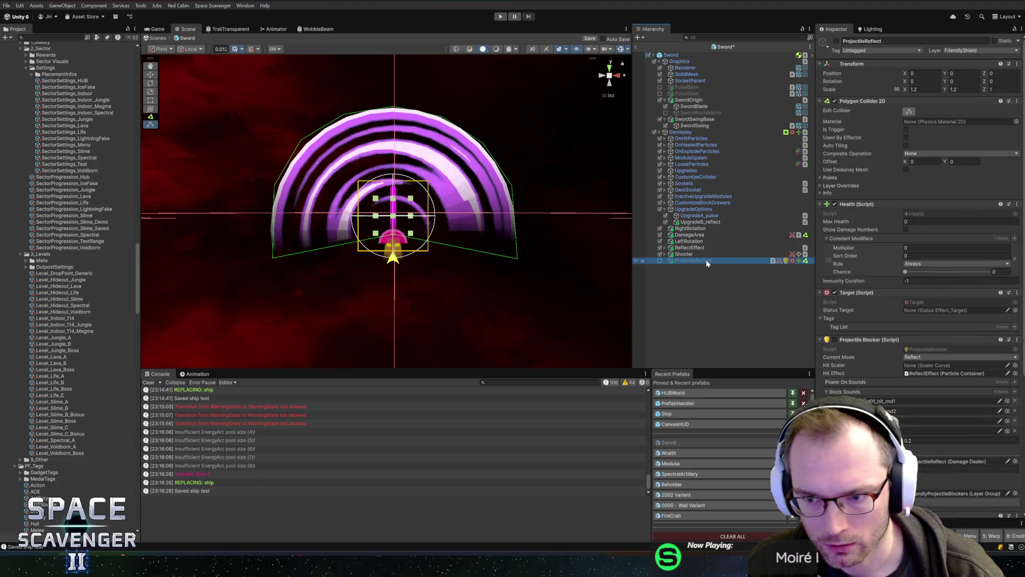
scroll(934, 476, "down", 5)
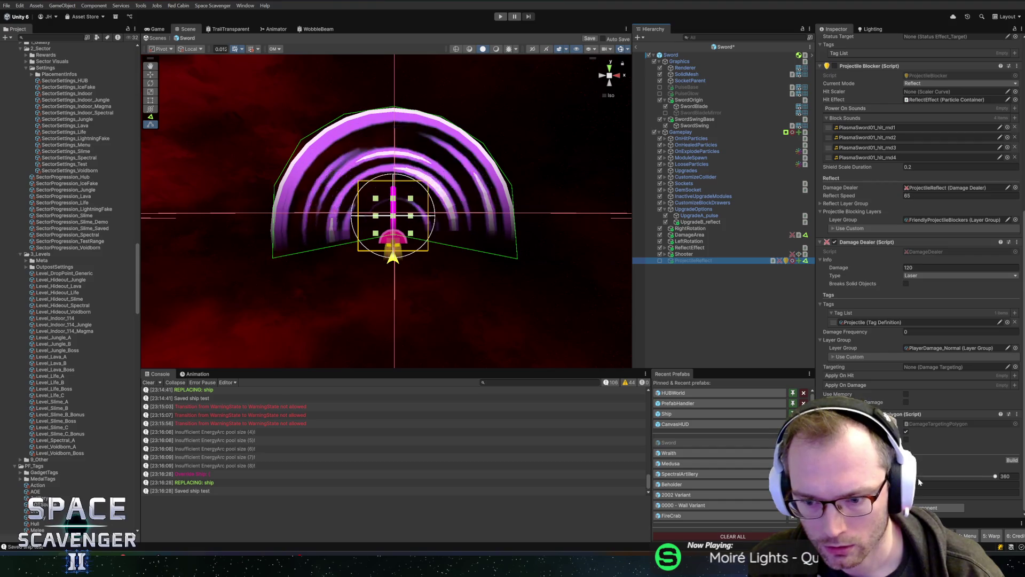
left_click(972, 484)
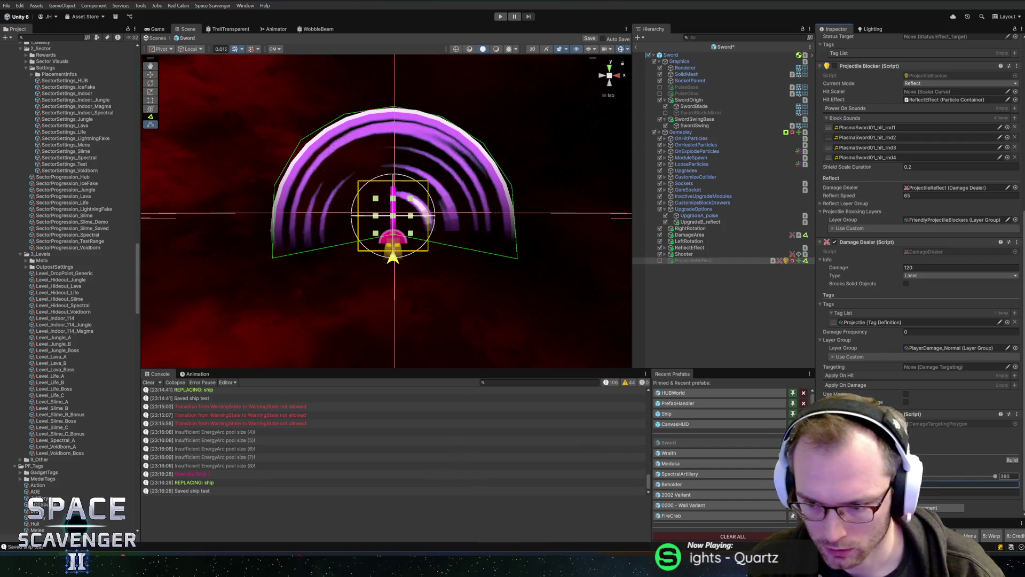
left_click(1005, 475)
type("210")
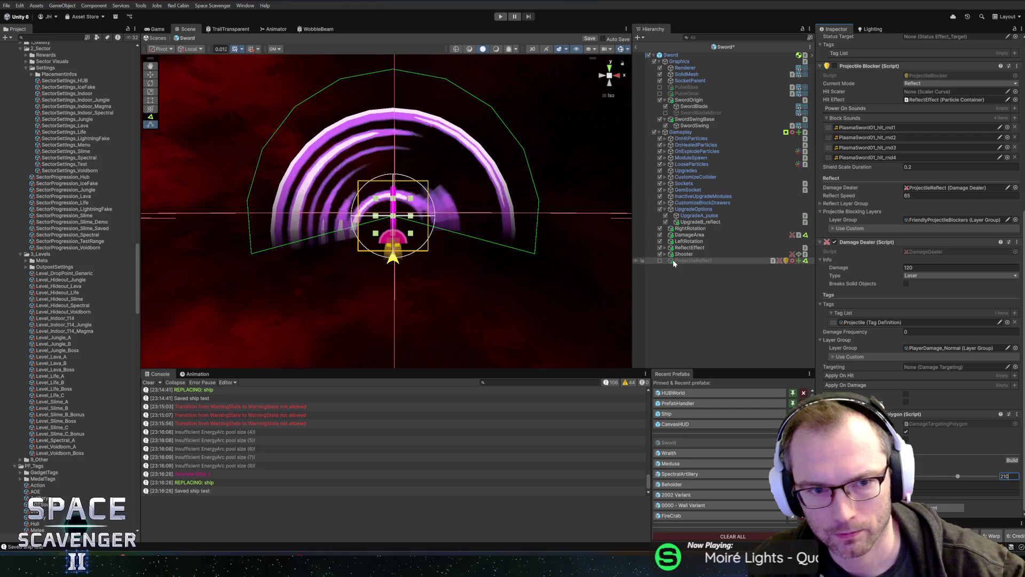
Step: Compare ProjectileReflect's 210° arc against DamageArea's arc shape
left_click(690, 235)
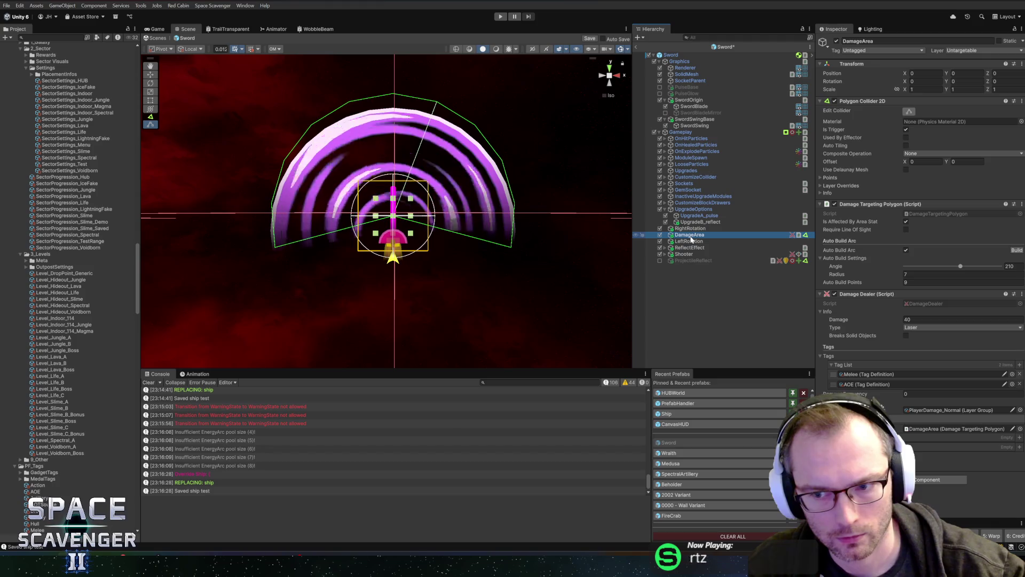
left_click(693, 261)
scroll(918, 213, "down", 5)
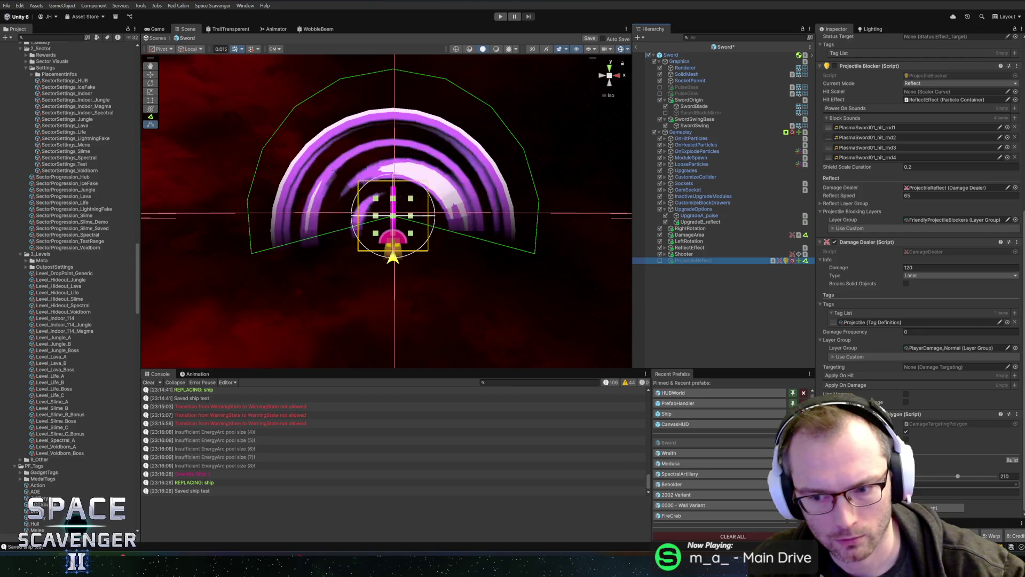
scroll(940, 213, "up", 10)
left_click(924, 89)
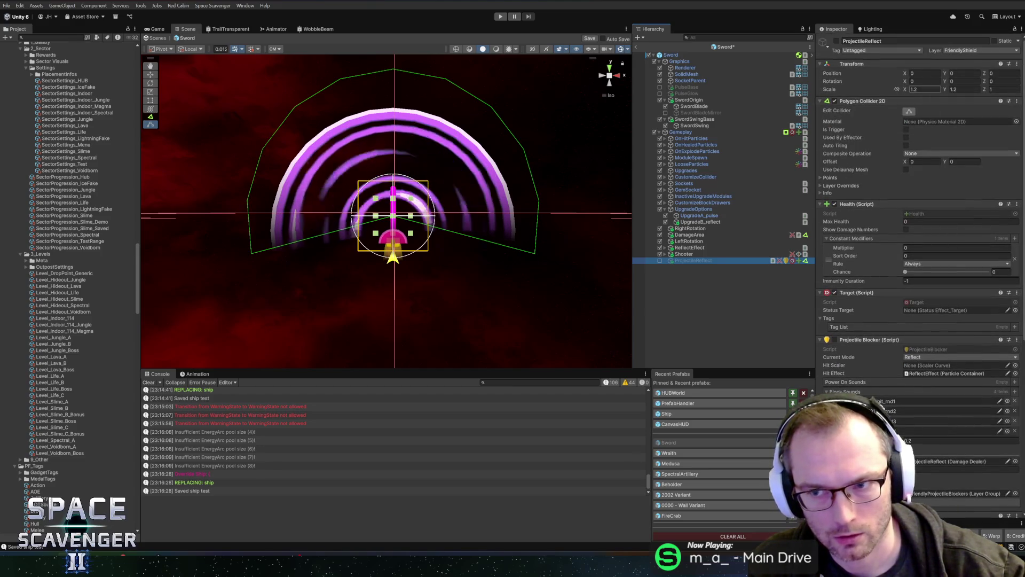
Step: Set ProjectileReflect's X and Y scale to 1 and save the Sword prefab
type("1")
key("Tab")
type("1")
key("ctrl+s")
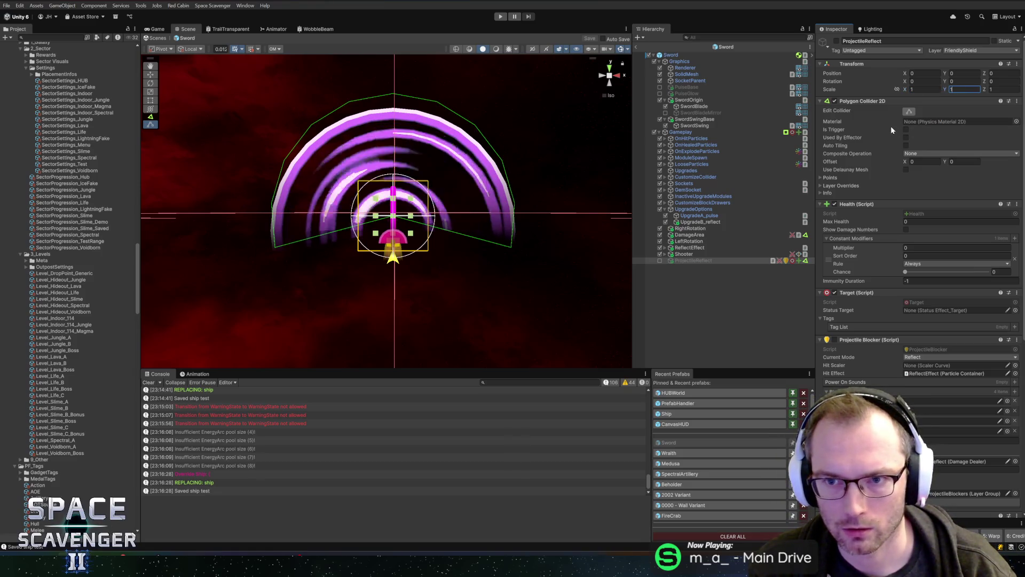
Step: Reselect ProjectileReflect, toggle Edit Collider on and off, and save the prefab again
left_click(697, 253)
left_click(697, 260)
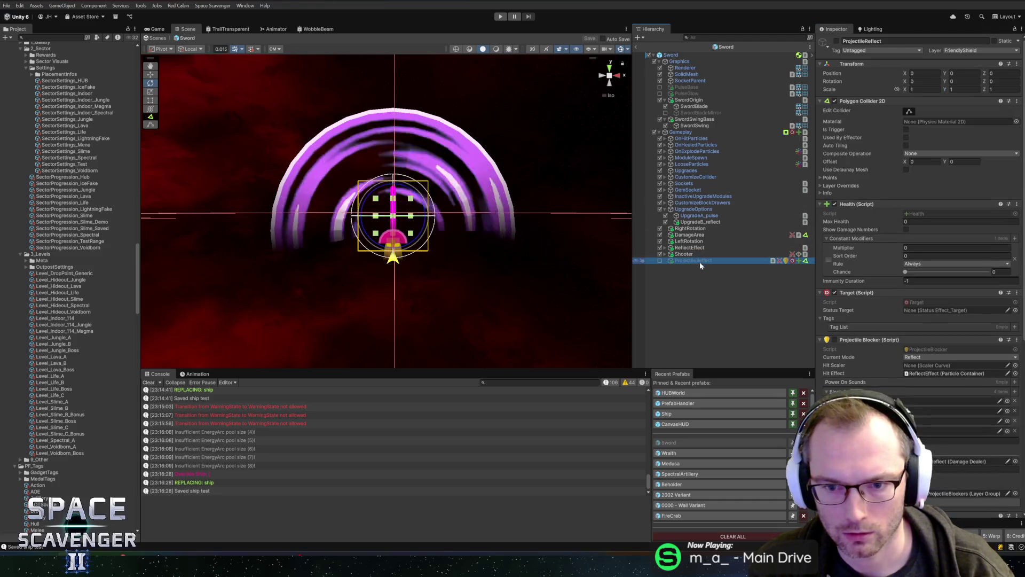
scroll(894, 367, "down", 5)
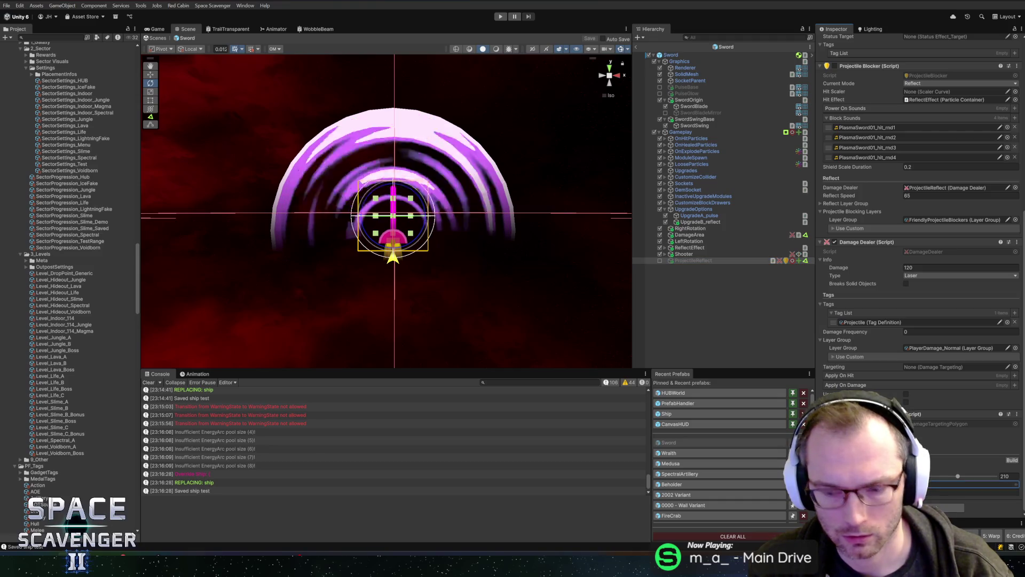
left_click(975, 484)
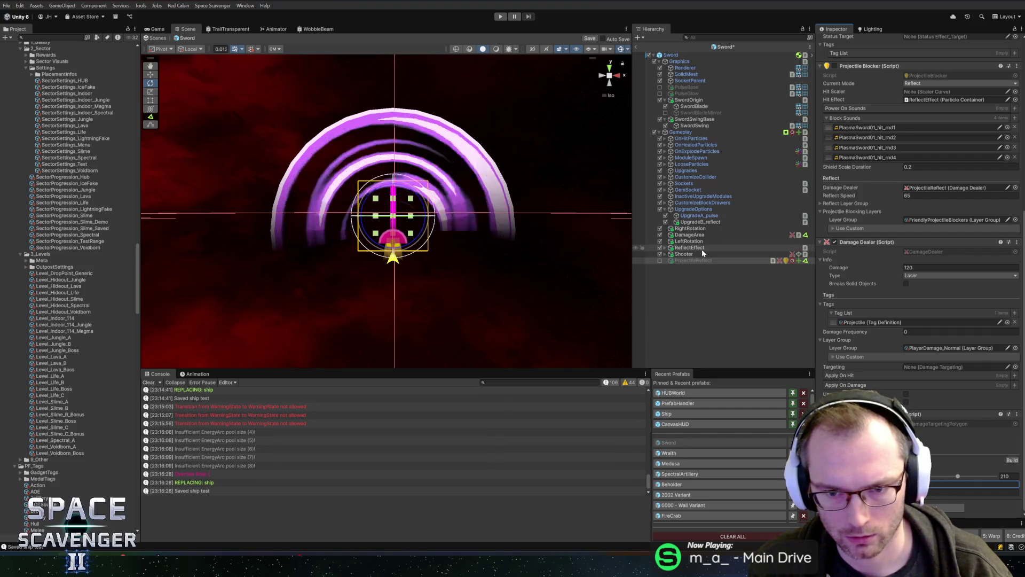
scroll(896, 178, "up", 5)
scroll(870, 126, "up", 1)
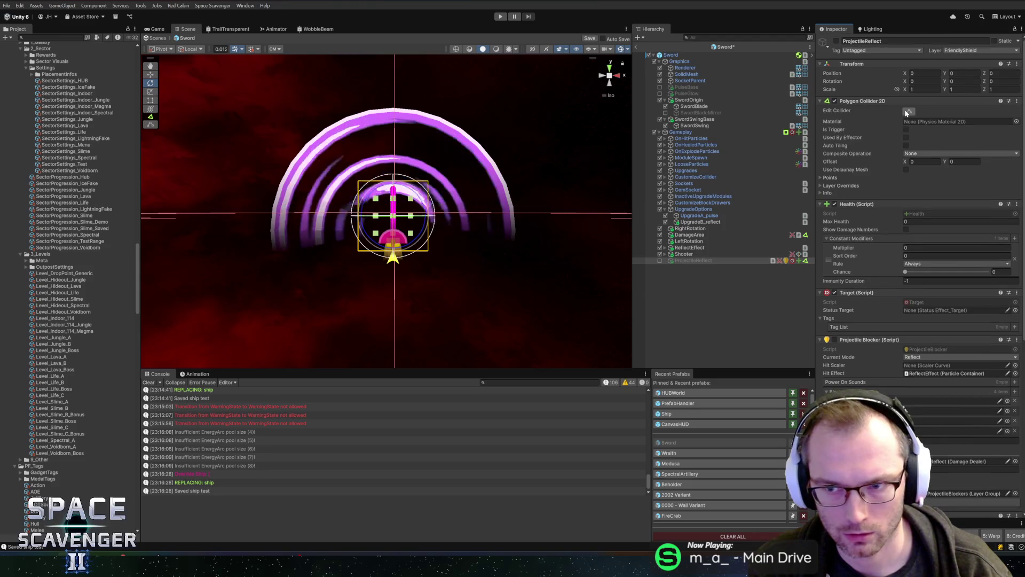
left_click(907, 111)
left_click(908, 111)
key("ctrl+s")
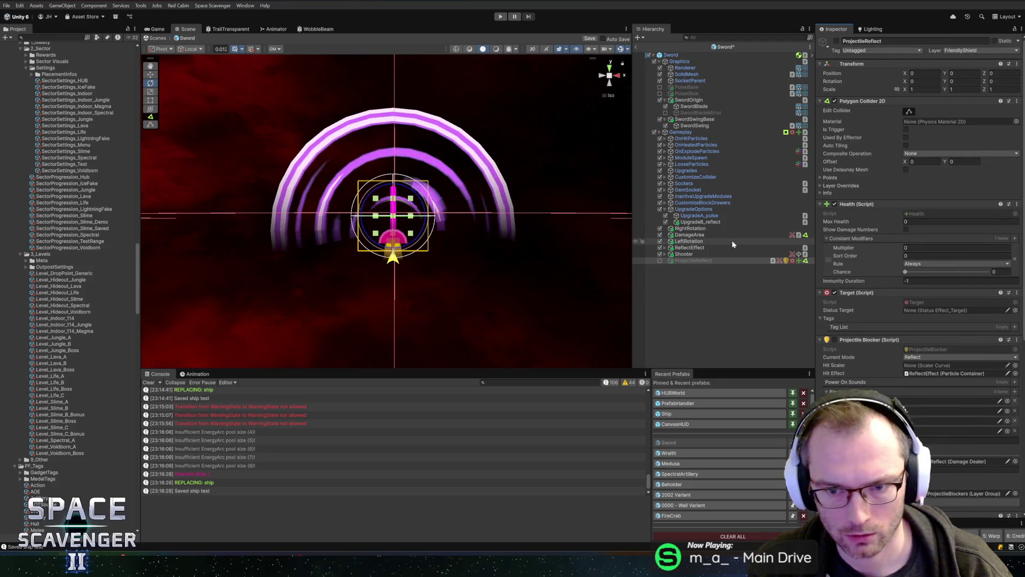
Step: Open the DamageTargetingPolygon script in Rider via Edit Script
scroll(953, 313, "down", 5)
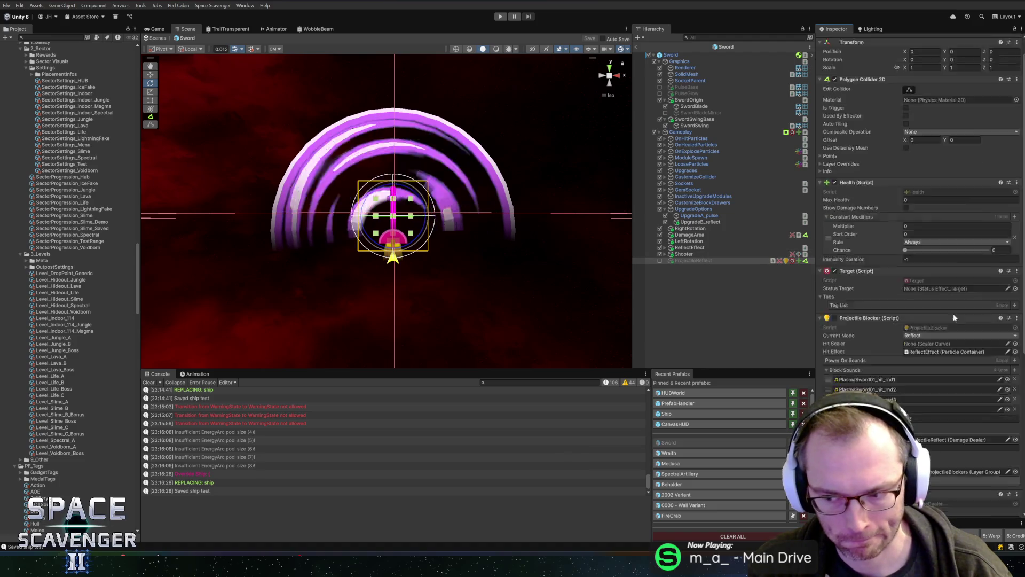
right_click(908, 415)
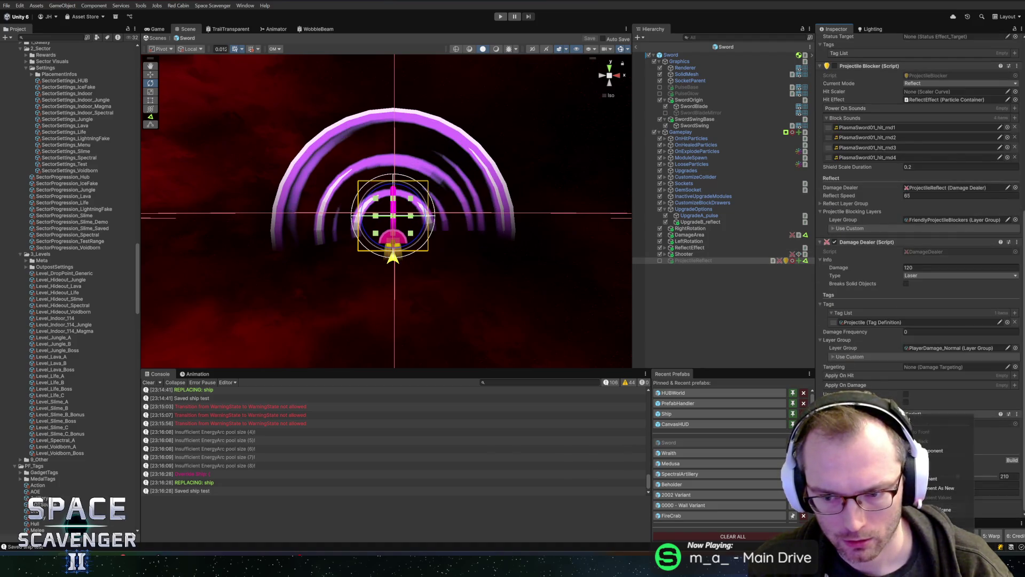
left_click(940, 520)
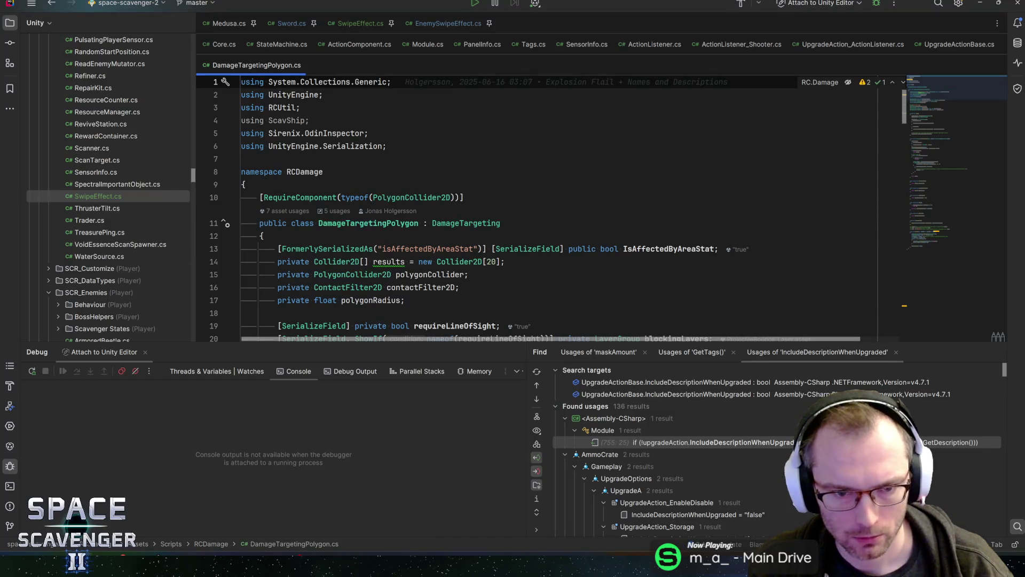
Step: Select the IsAffectedByAreaStat field in Rider and list all its usages
left_click_drag(512, 343, 514, 429)
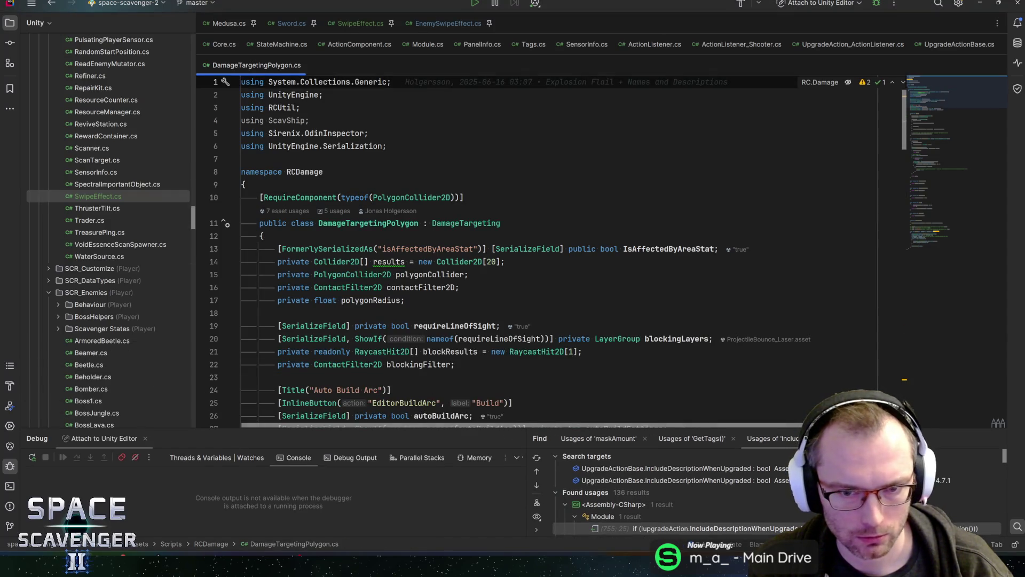
double_click(667, 249)
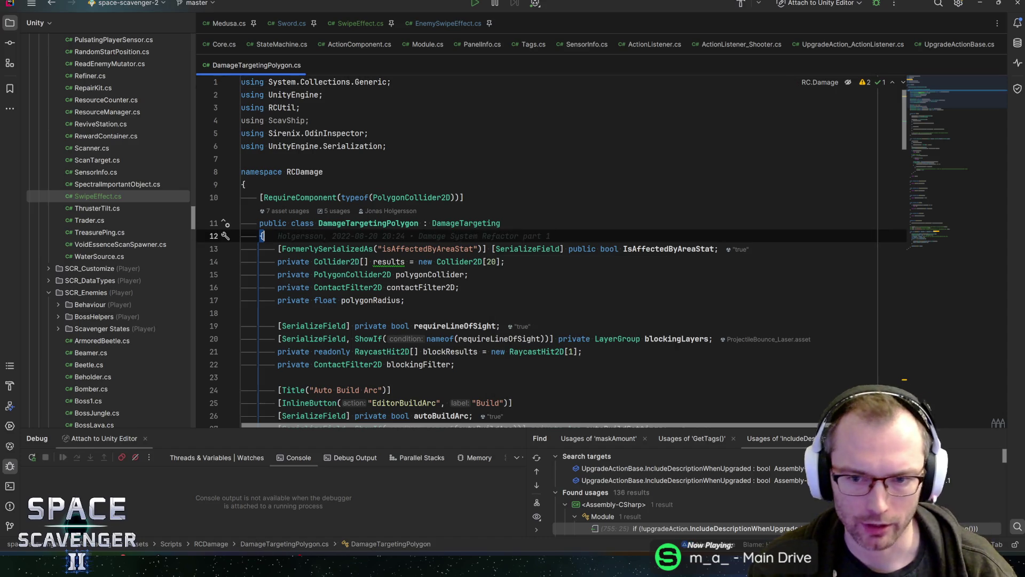
key("ctrl+f")
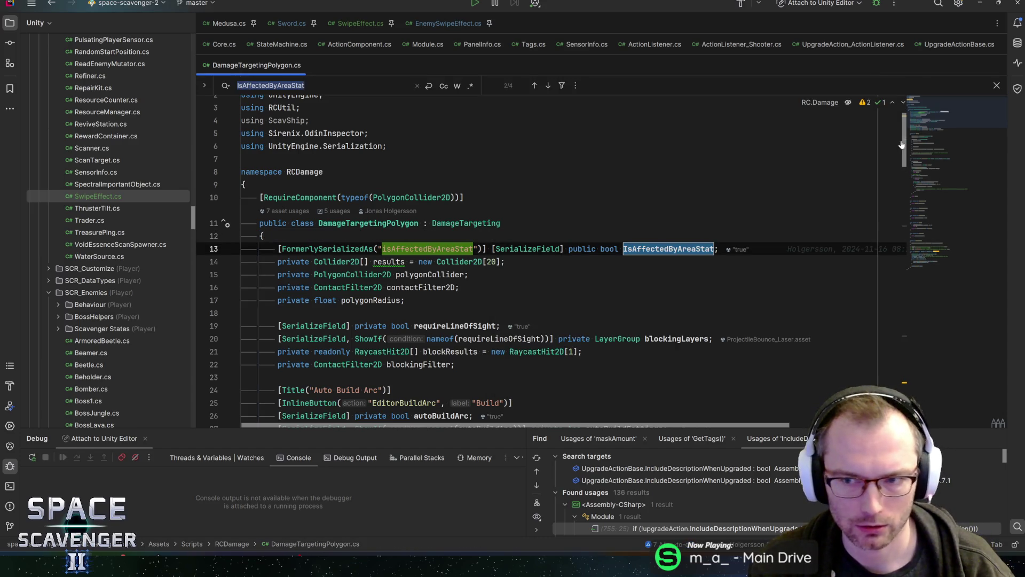
left_click(673, 248)
key("alt+F7")
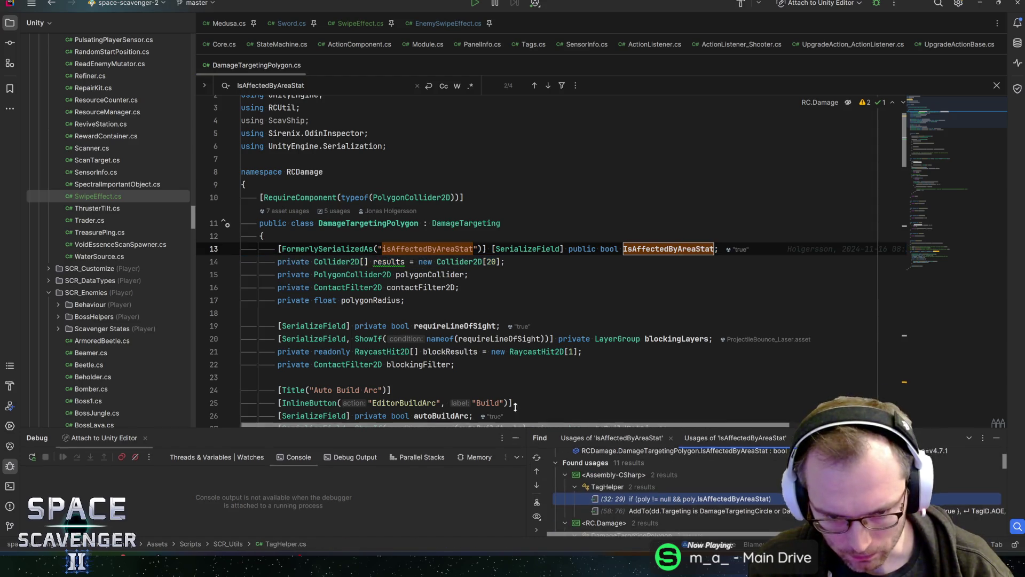
Step: Jump to the line 53 IsAffectedByAreaStat check, then return to Unity and widen the Inspector
scroll(636, 491, "down", 1)
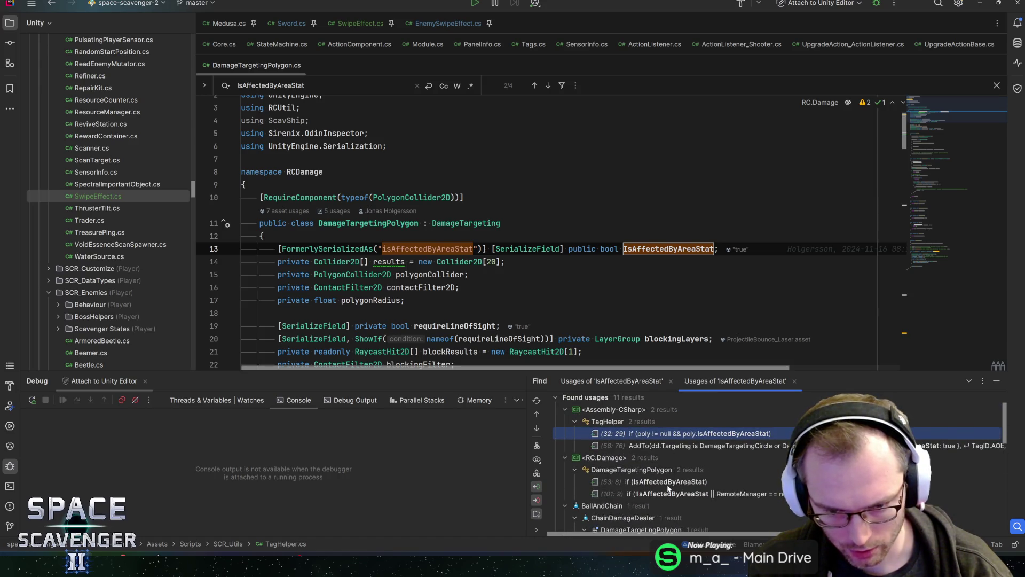
double_click(668, 482)
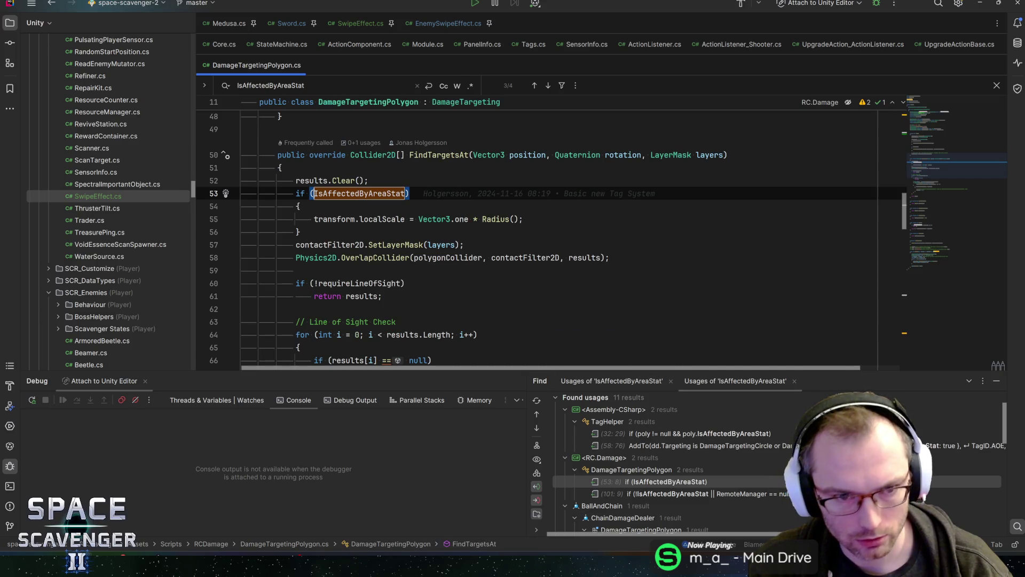
key("alt+Tab")
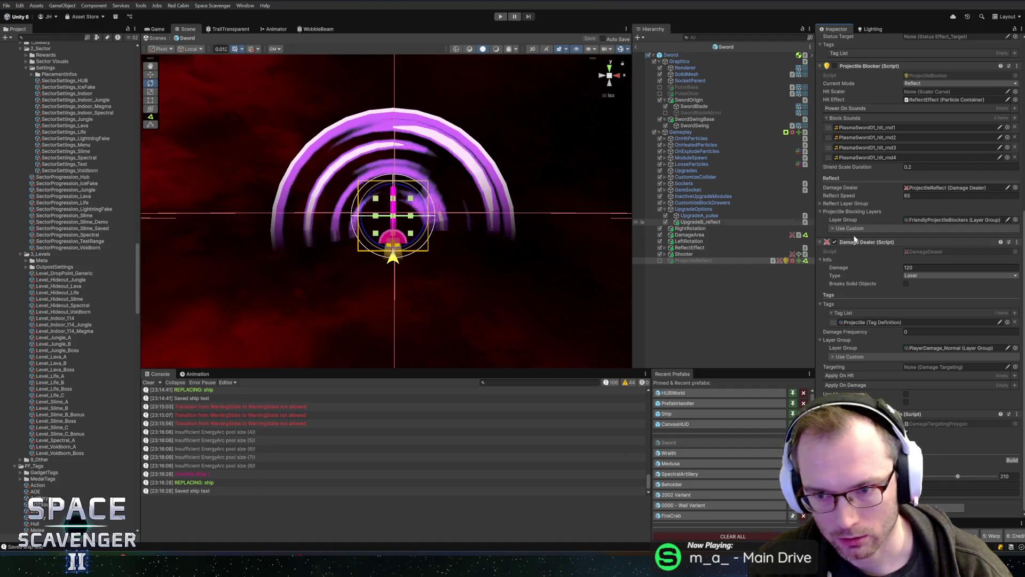
left_click_drag(814, 229, 806, 227)
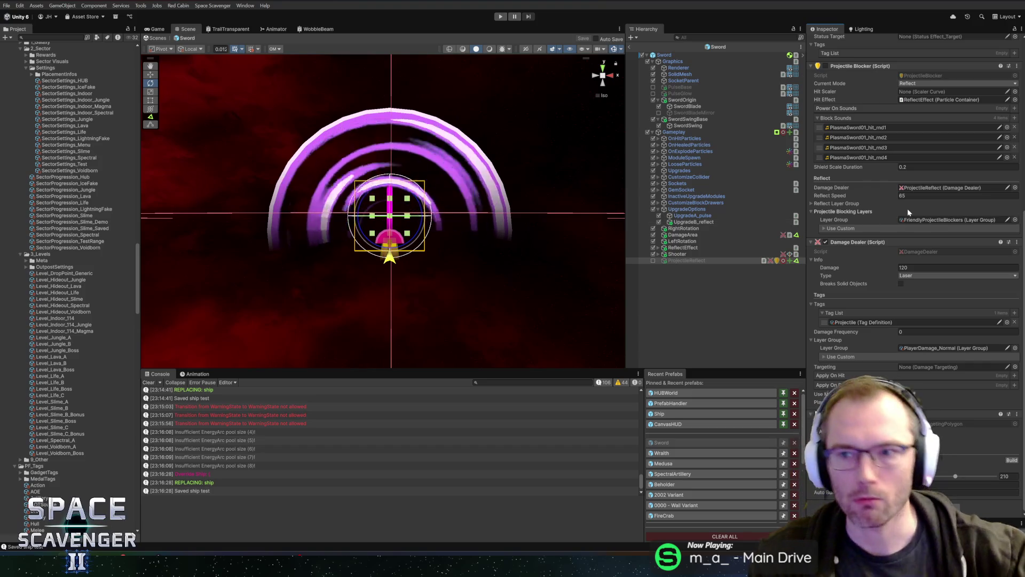
Step: Open ProjectileBlocker.cs in Rider via the Projectile Blocker header's Edit Script
scroll(886, 204, "up", 3)
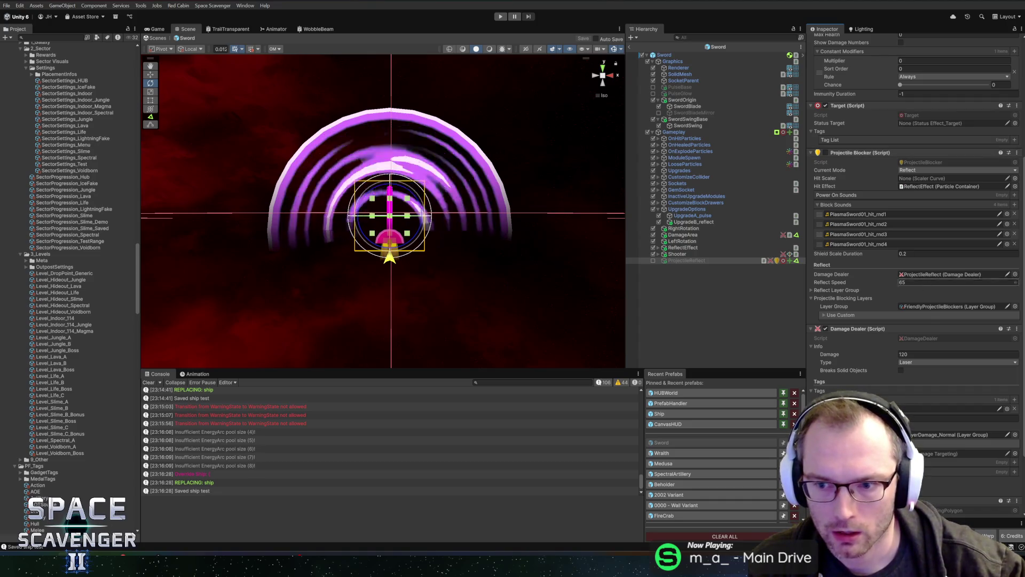
right_click(877, 152)
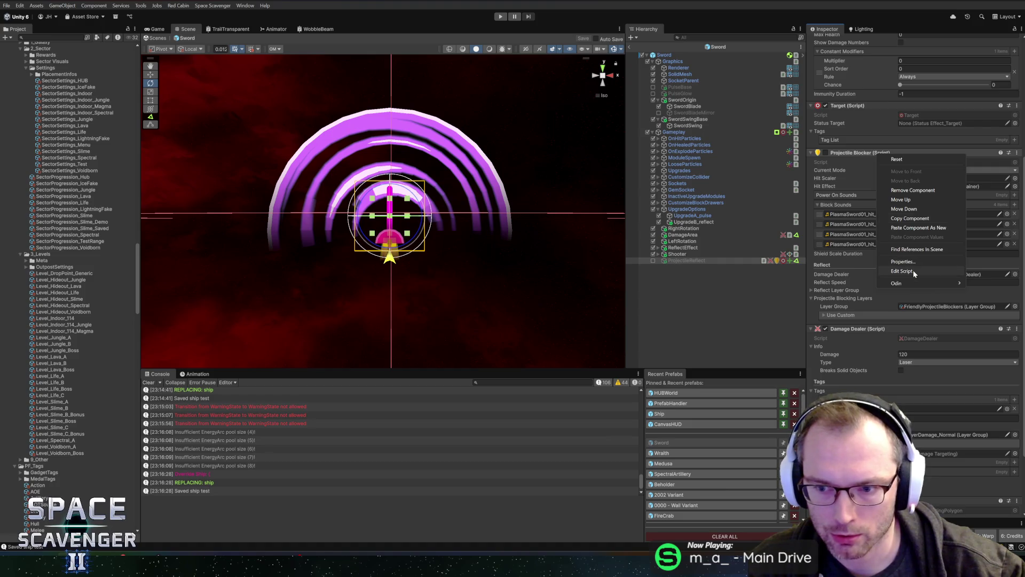
left_click(903, 271)
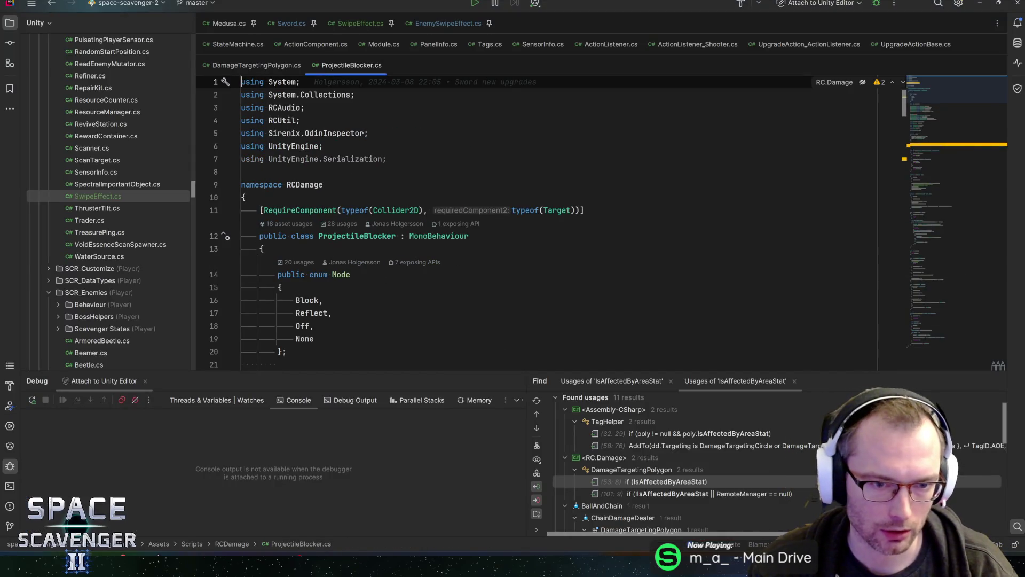
left_click(323, 261)
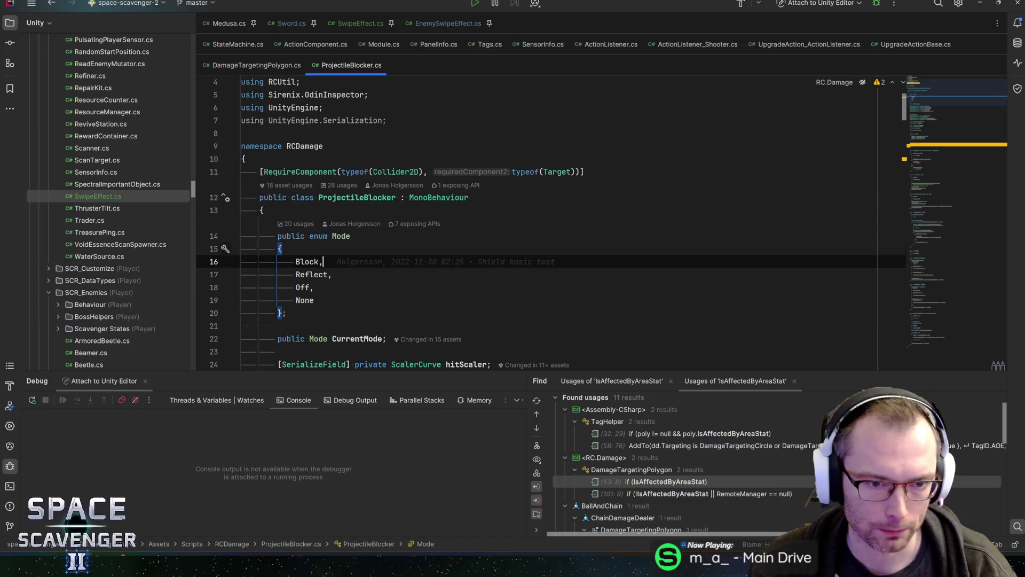
key("alt+Tab")
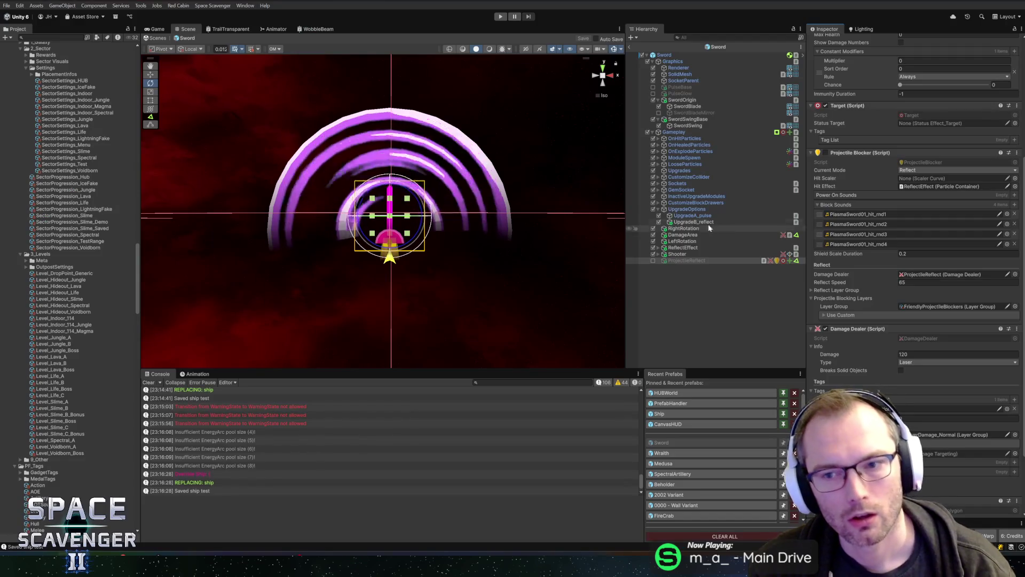
Step: Reopen ProjectileBlocker.cs in Rider from the component's Script field
scroll(872, 160, "up", 5)
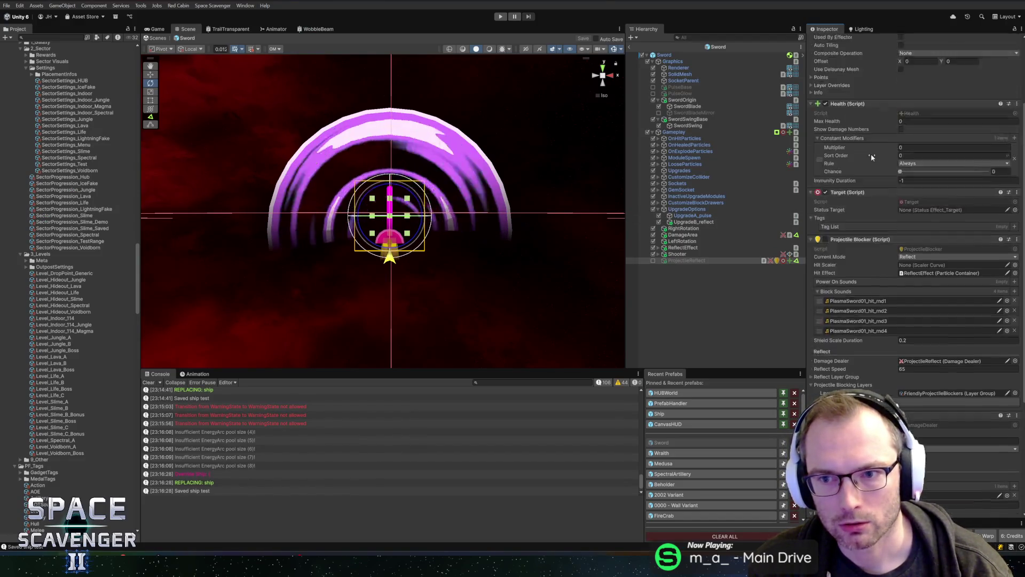
scroll(870, 159, "down", 4)
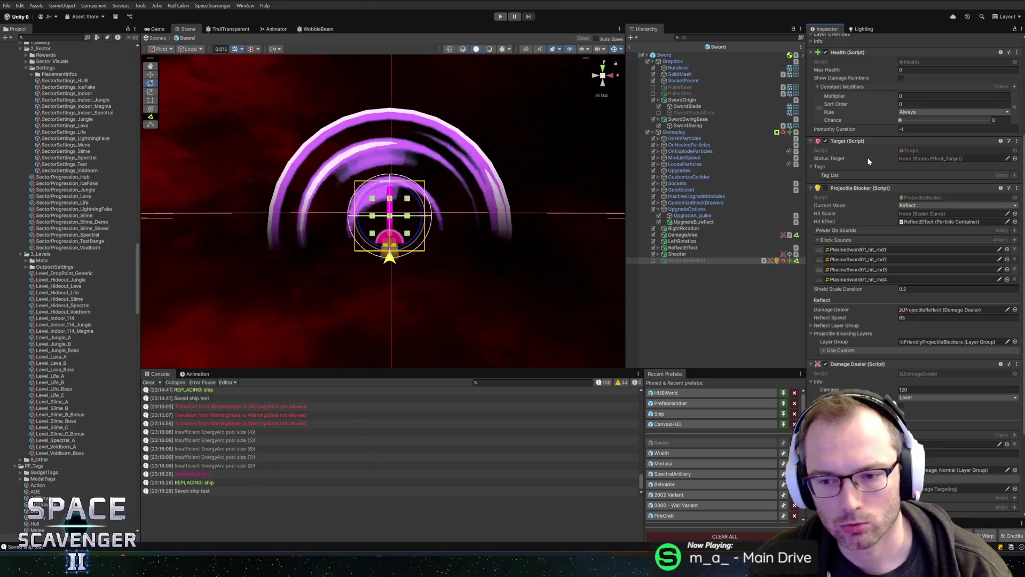
scroll(869, 161, "down", 2)
double_click(918, 133)
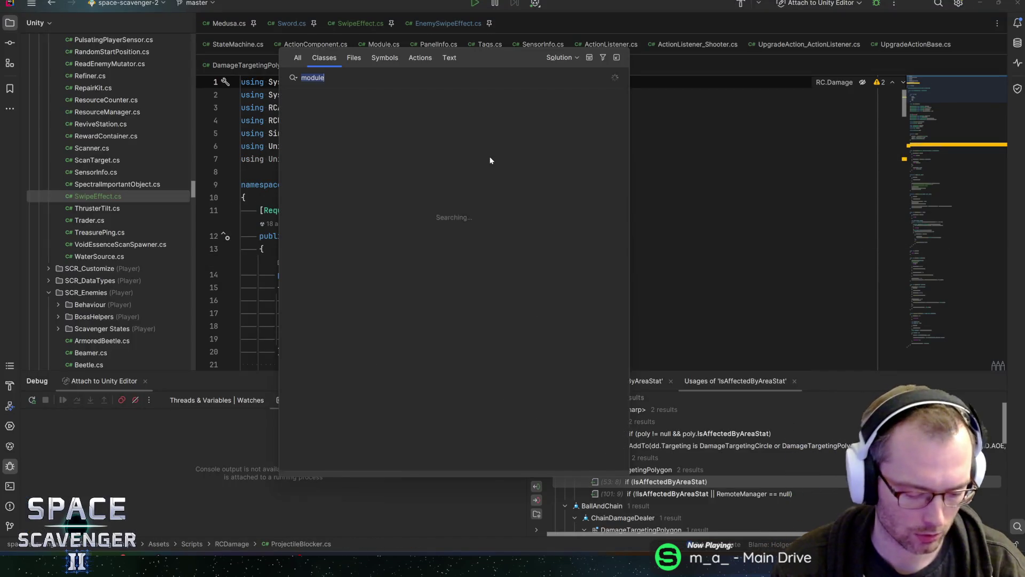
Step: Open the ModManager class in Rider, list all its usages, then return to Unity
key("ctrl+n")
type("modmanag")
key("Return")
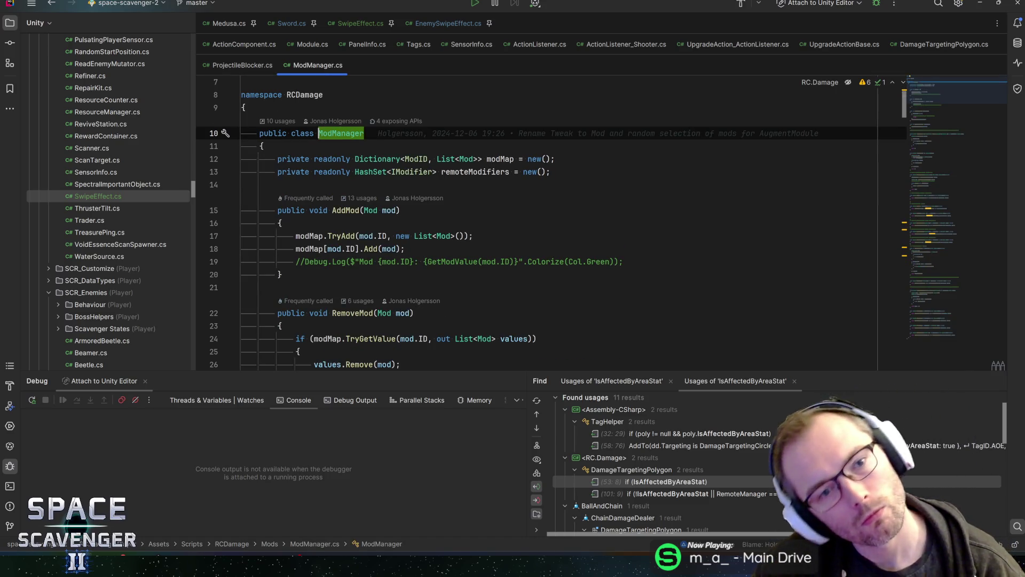
key("alt+F7")
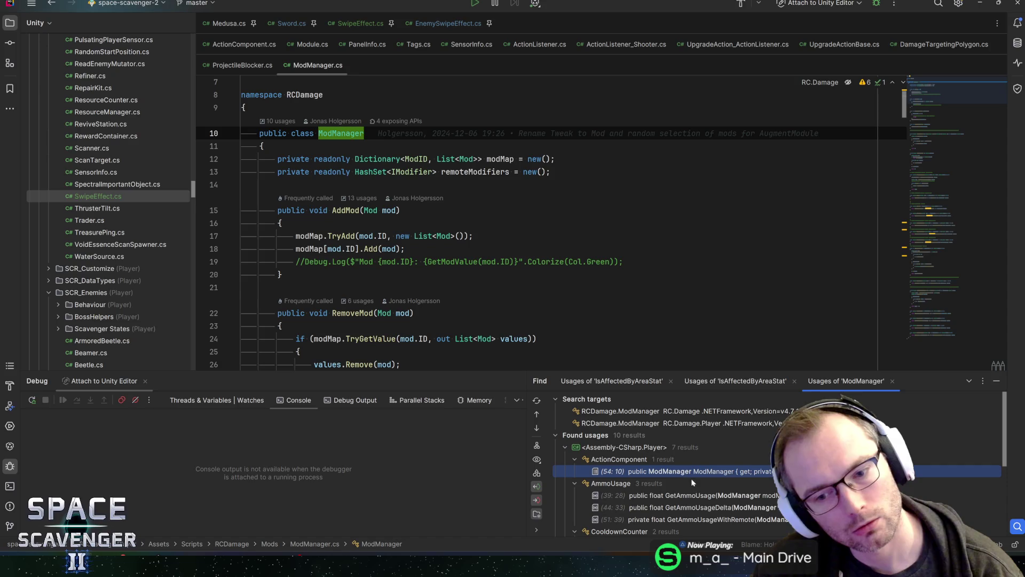
scroll(693, 474, "down", 1)
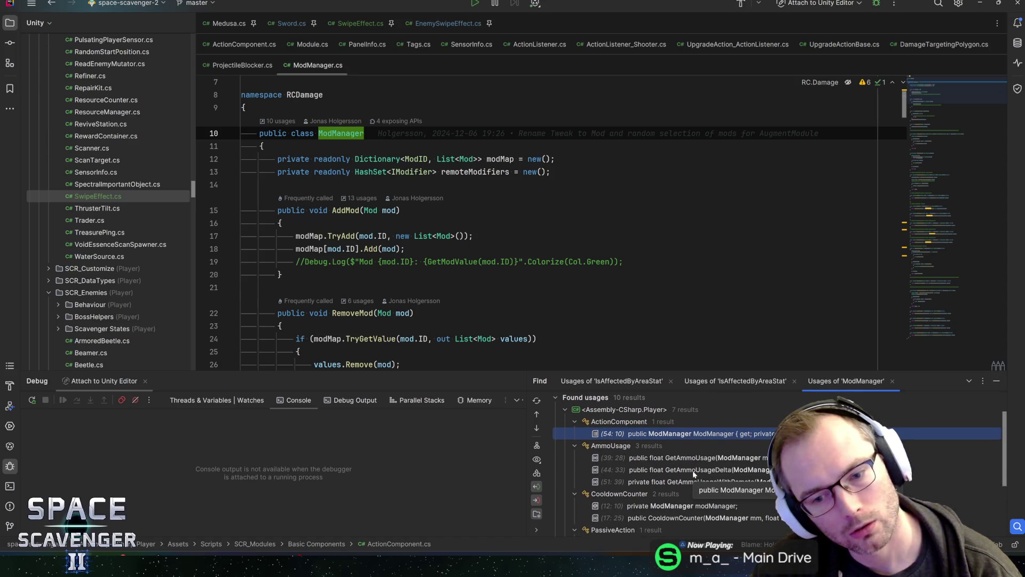
key("alt+Tab")
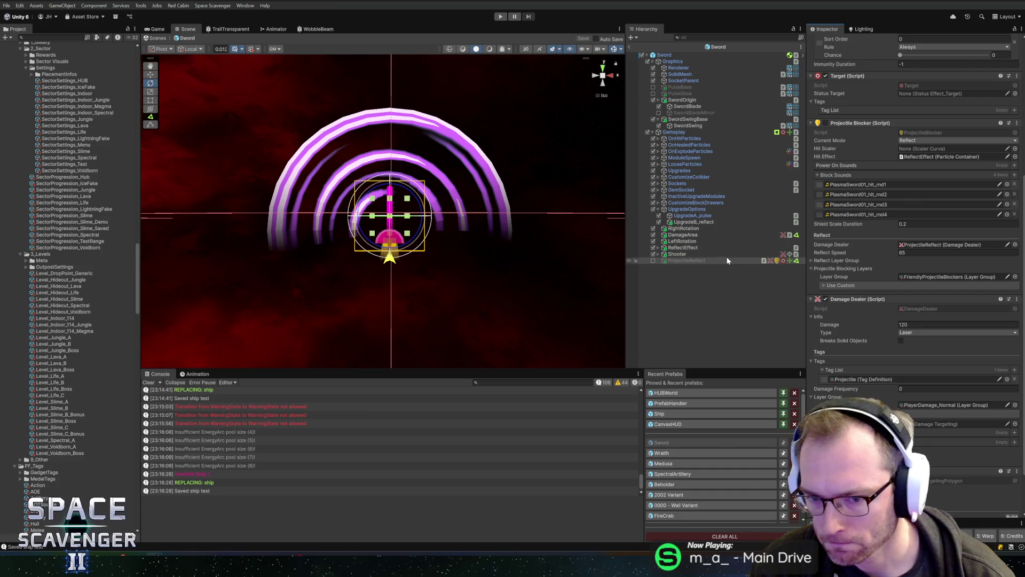
scroll(889, 184, "up", 5)
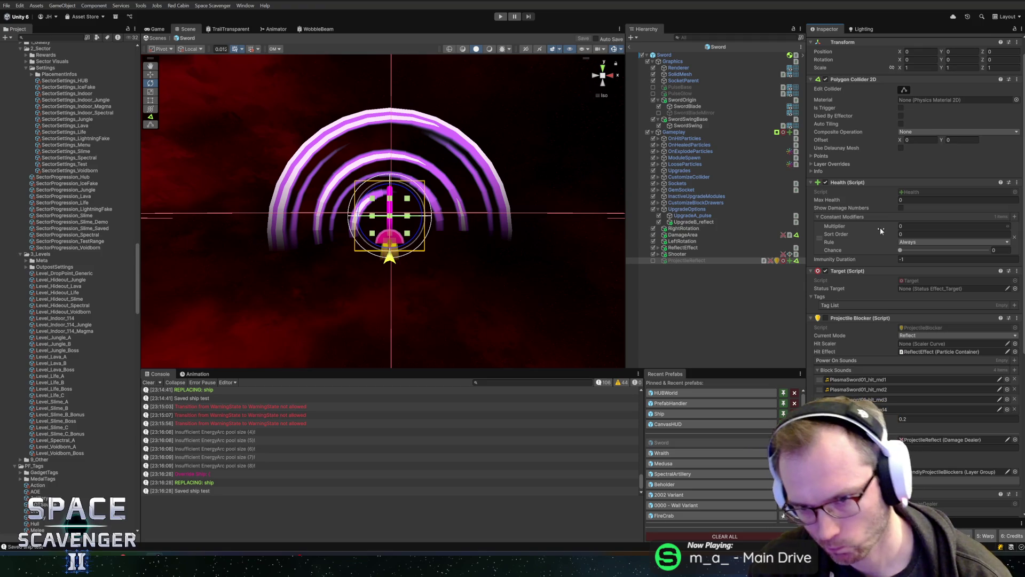
scroll(860, 323, "down", 8)
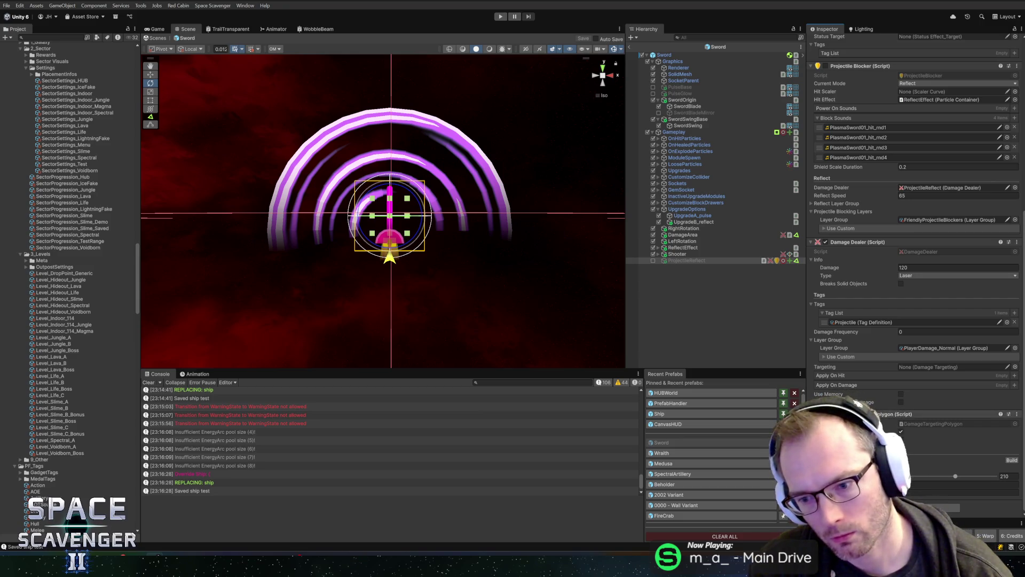
scroll(916, 265, "up", 10)
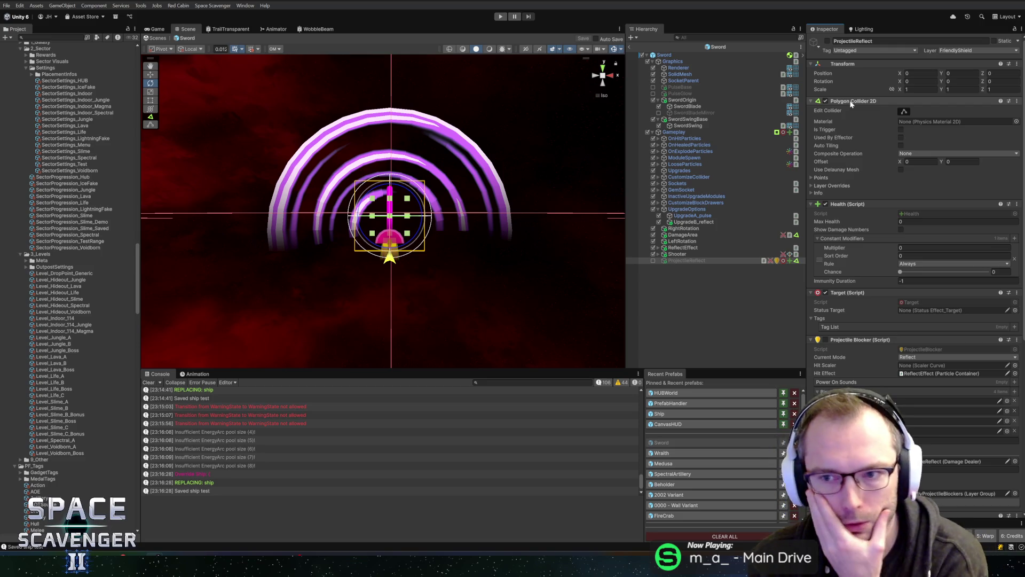
scroll(857, 172, "down", 10)
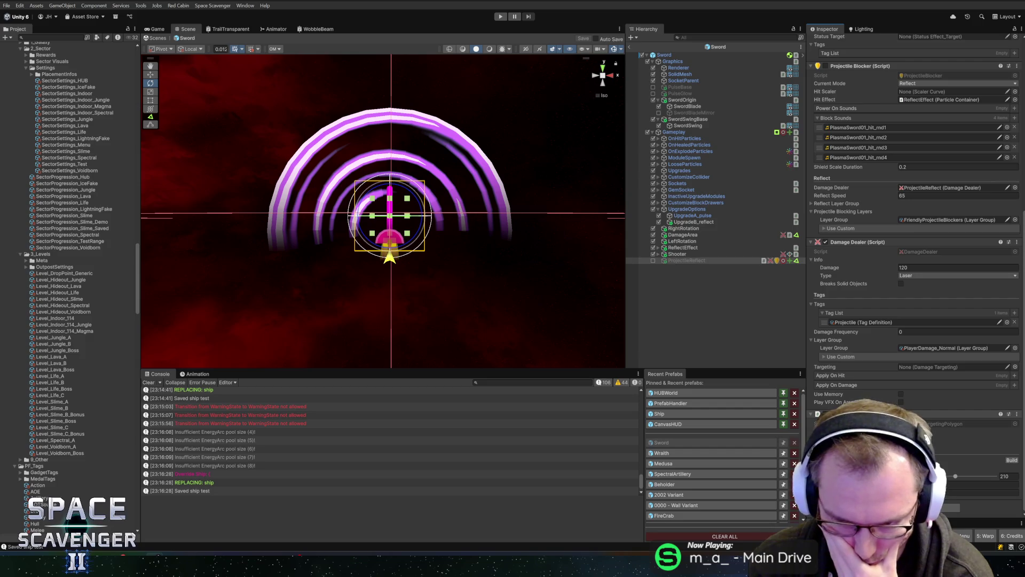
Step: Inspect the autoBuildArc, autoBuildSettings and autoBuildPoints fields and their usages in DamageTargetingPolygon.cs
key("alt+Tab")
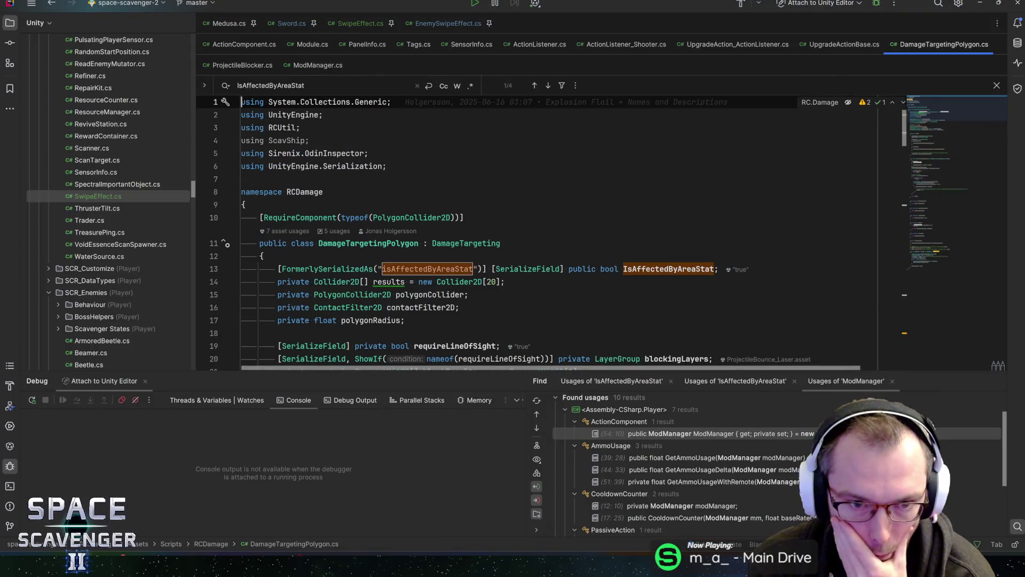
scroll(534, 230, "down", 3)
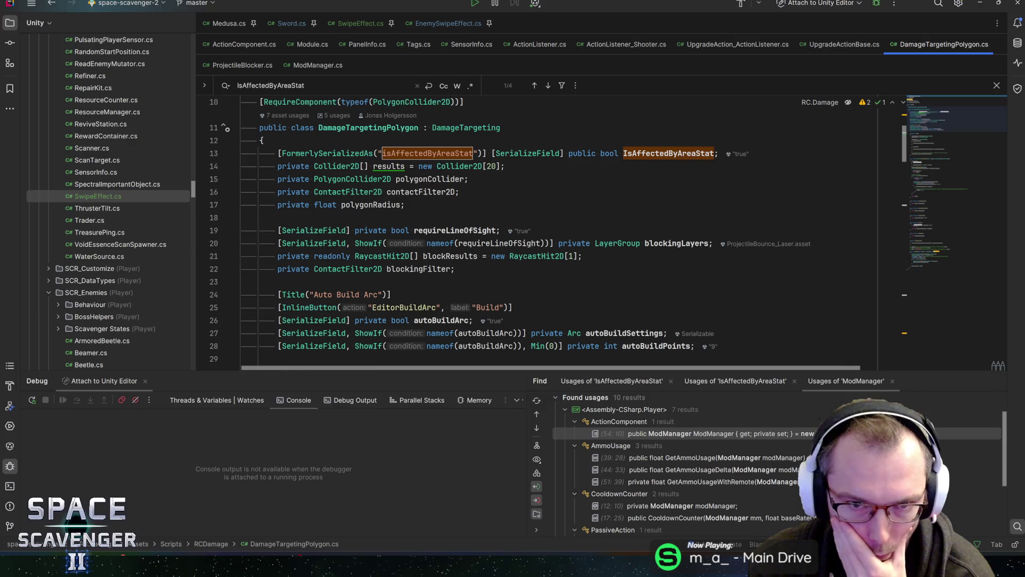
left_click(374, 294)
scroll(374, 294, "down", 2)
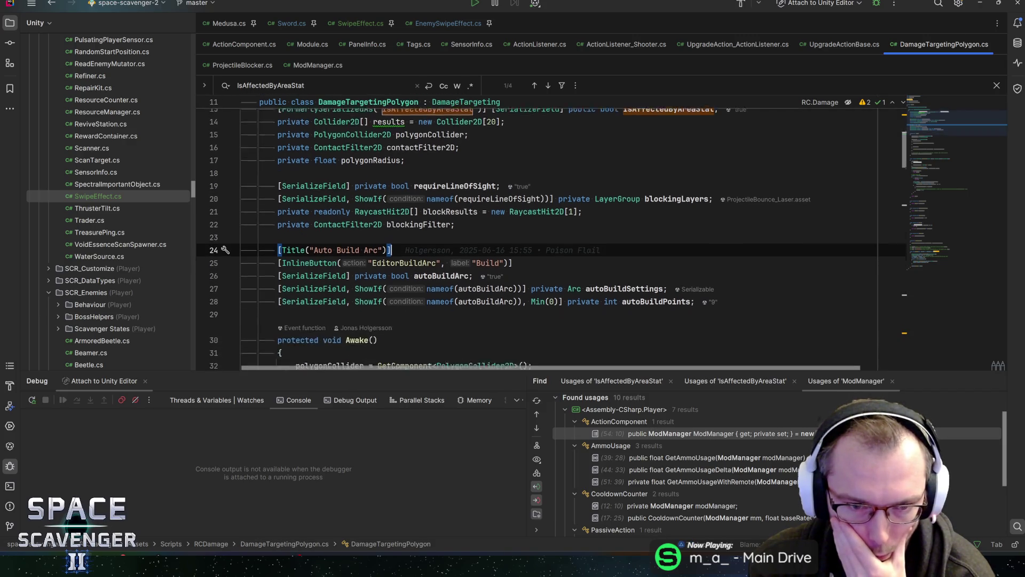
left_click(435, 243)
left_click(649, 256)
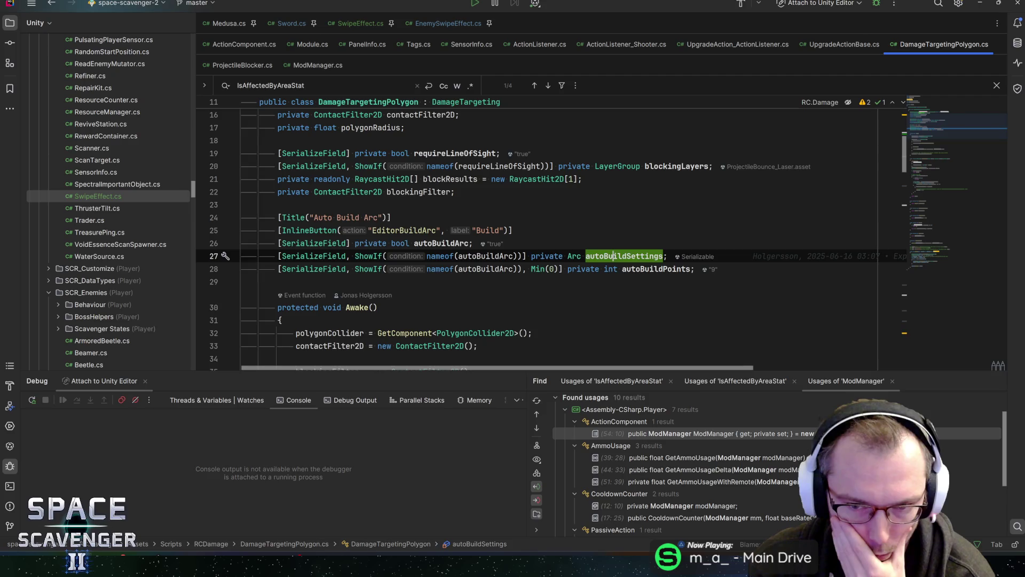
left_click(650, 268)
left_click(446, 243)
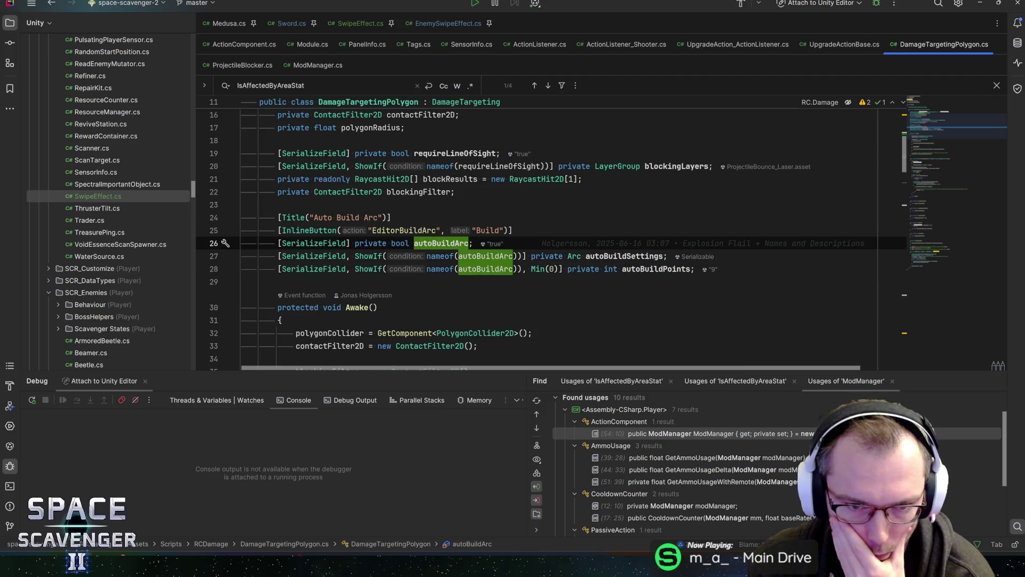
mouse_move(448, 243)
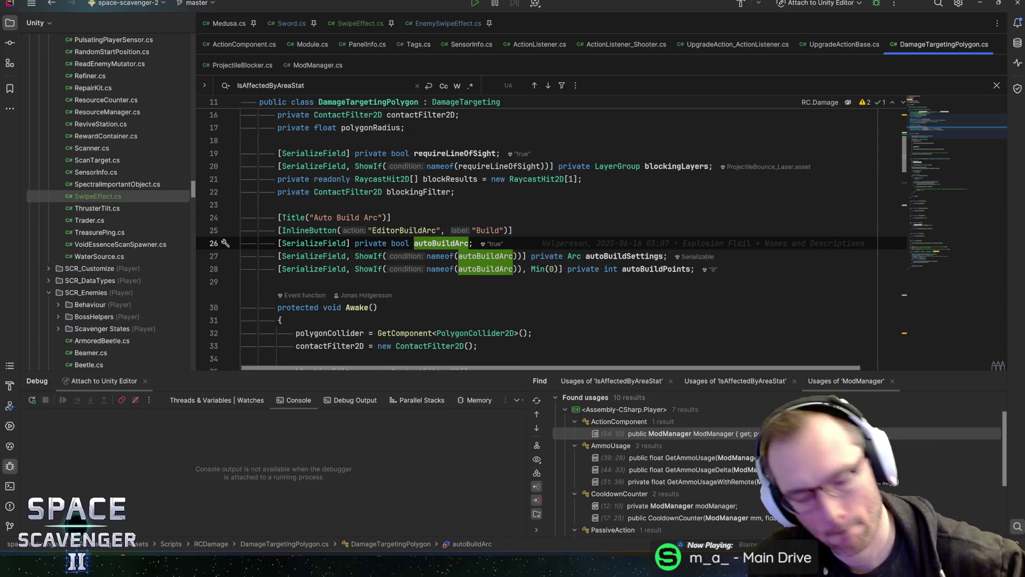
key("alt+Tab")
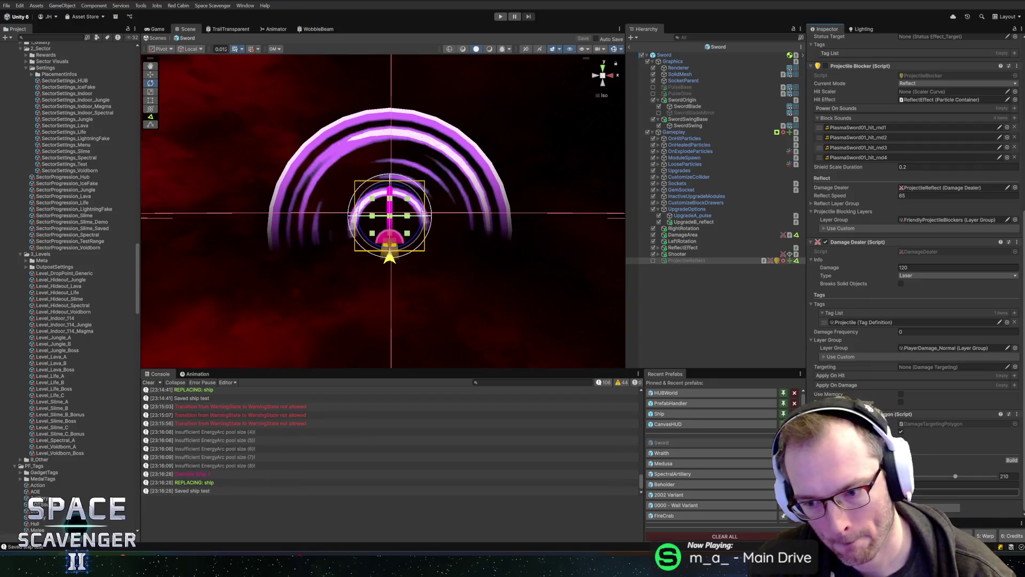
Step: Build the Auto Build Arc, regenerate the Polygon Collider 2D as an arc, and save the Sword prefab
left_click(982, 492)
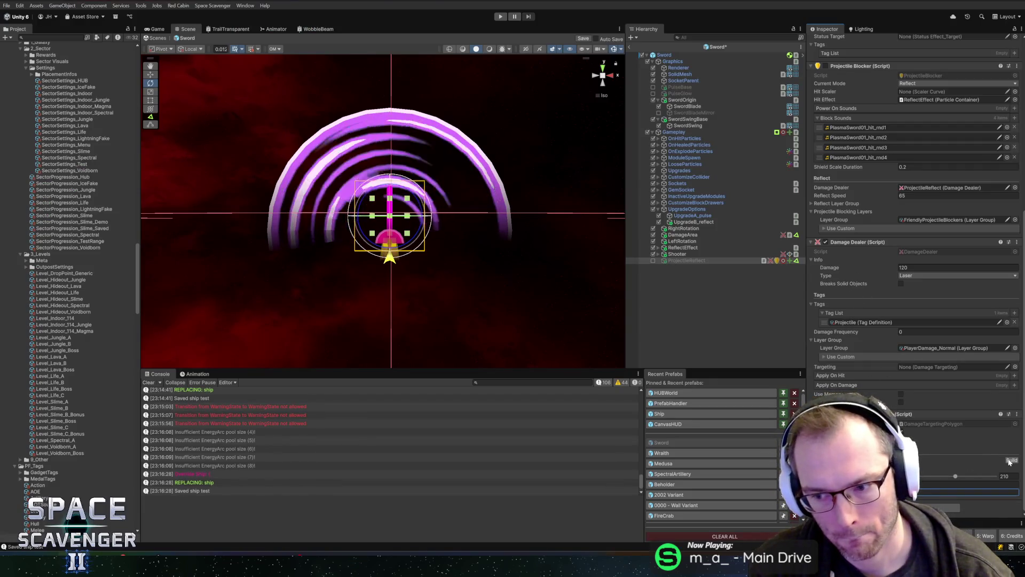
scroll(874, 120, "up", 5)
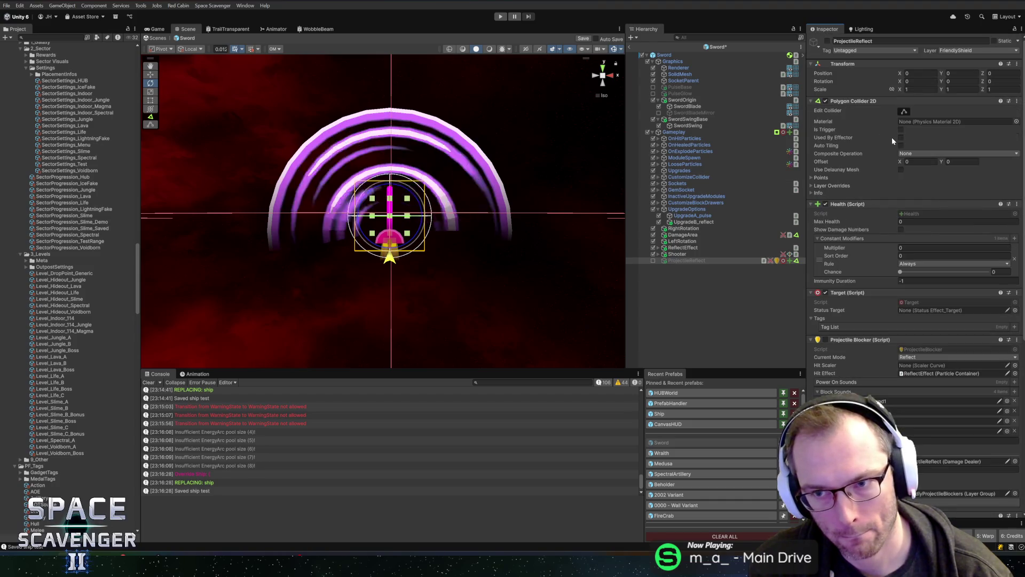
left_click(904, 112)
scroll(871, 293, "down", 5)
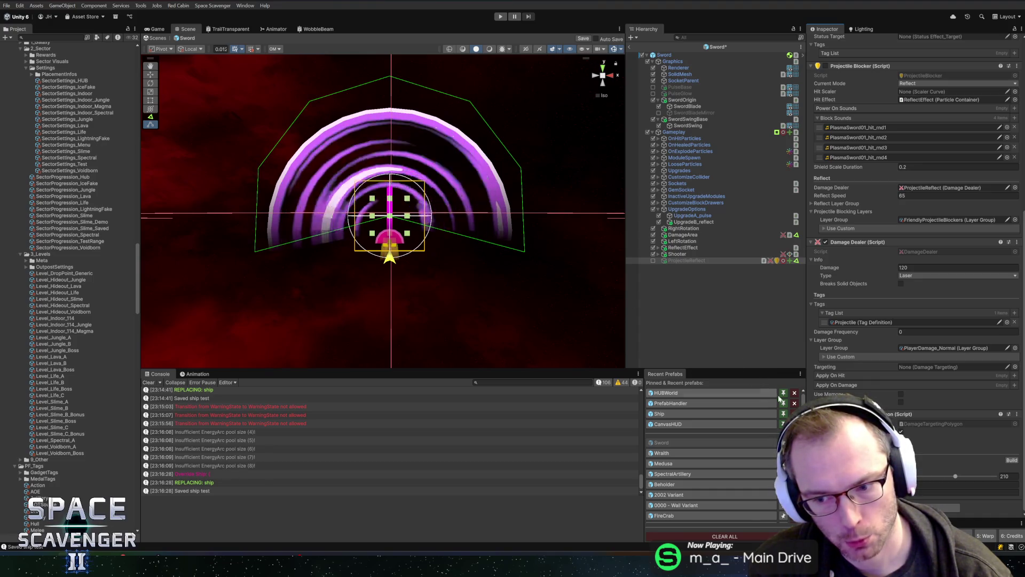
left_click(1011, 460)
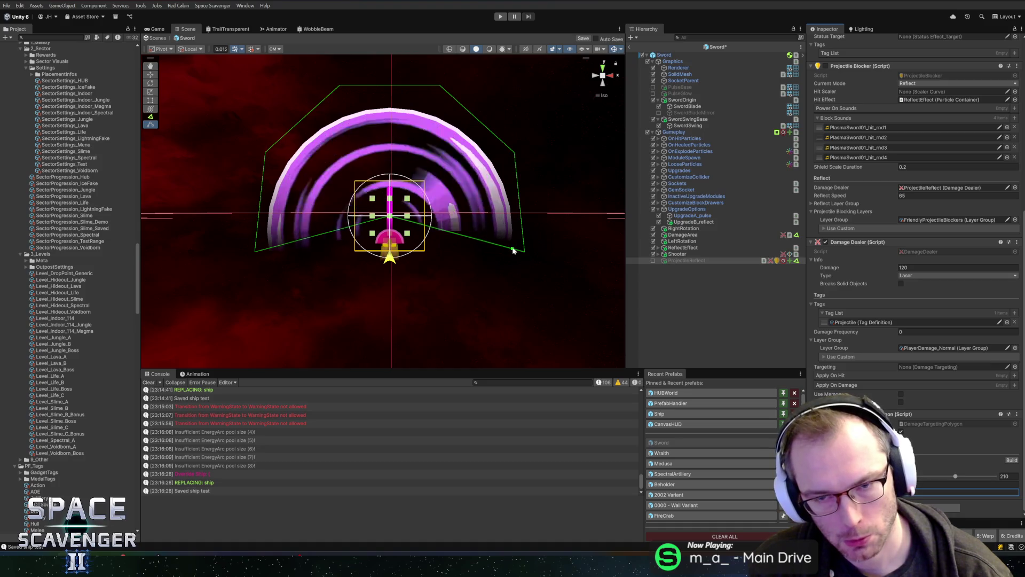
key("ctrl+s")
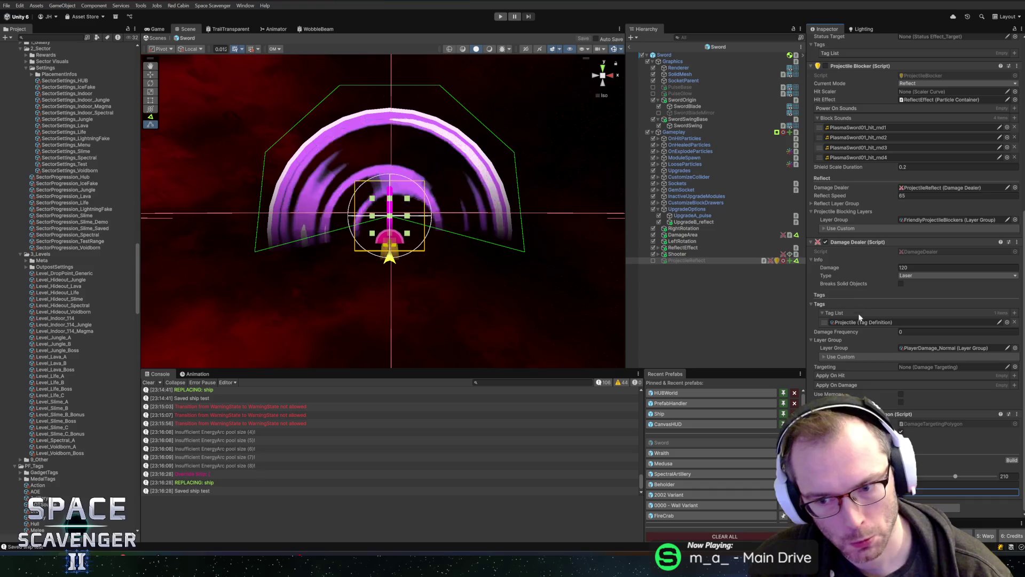
right_click(886, 415)
Step: Open the DamageTargetingPolygon script in Rider via the component's Edit Script option
left_click(924, 517)
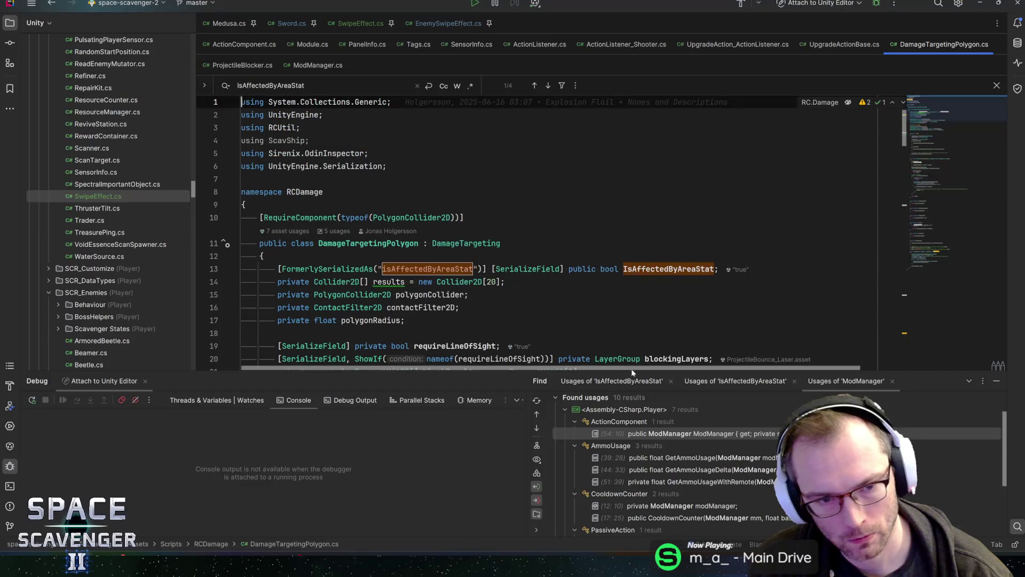
scroll(434, 230, "down", 3)
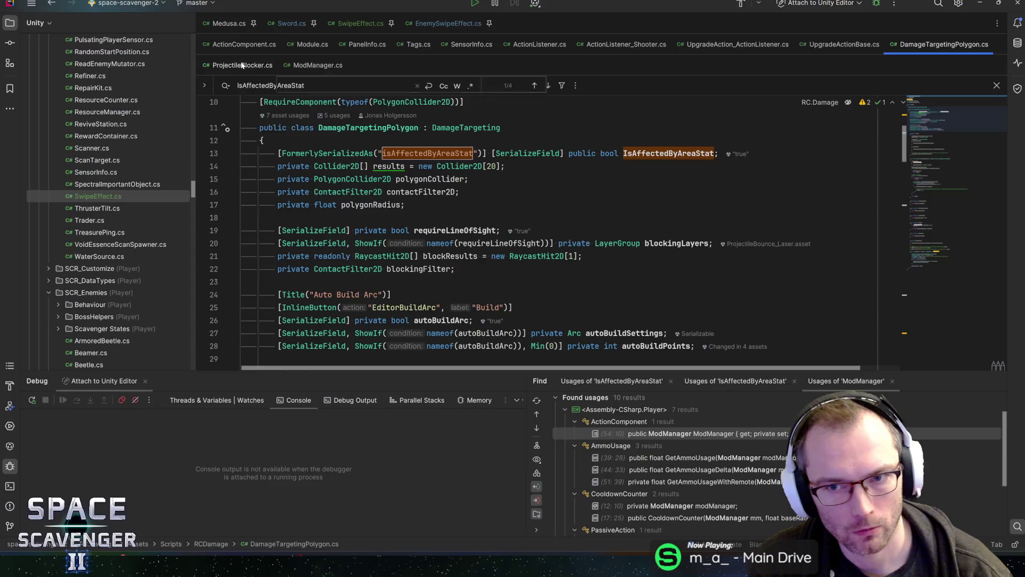
key("alt+Tab")
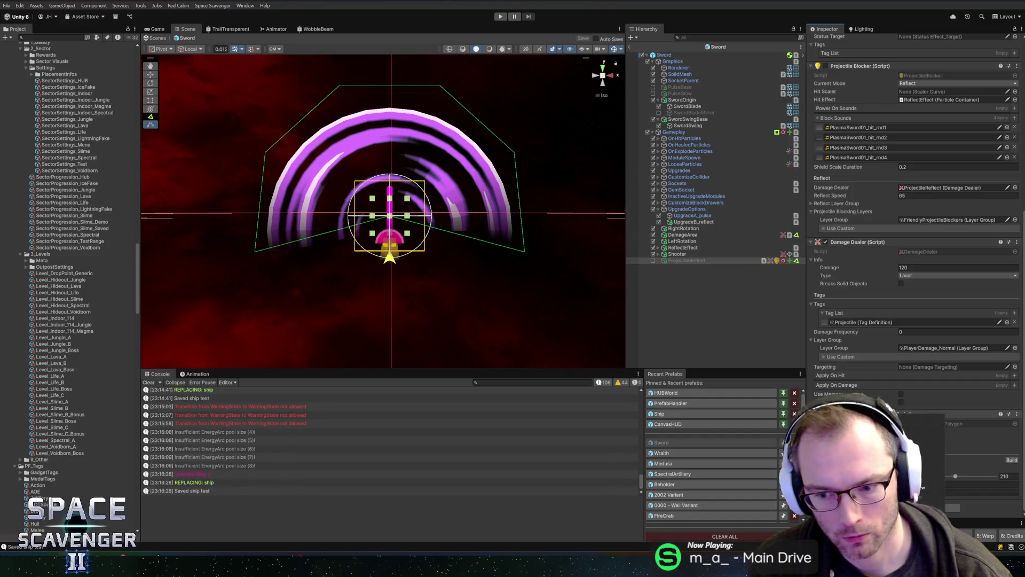
key("alt+Tab")
scroll(534, 229, "down", 6)
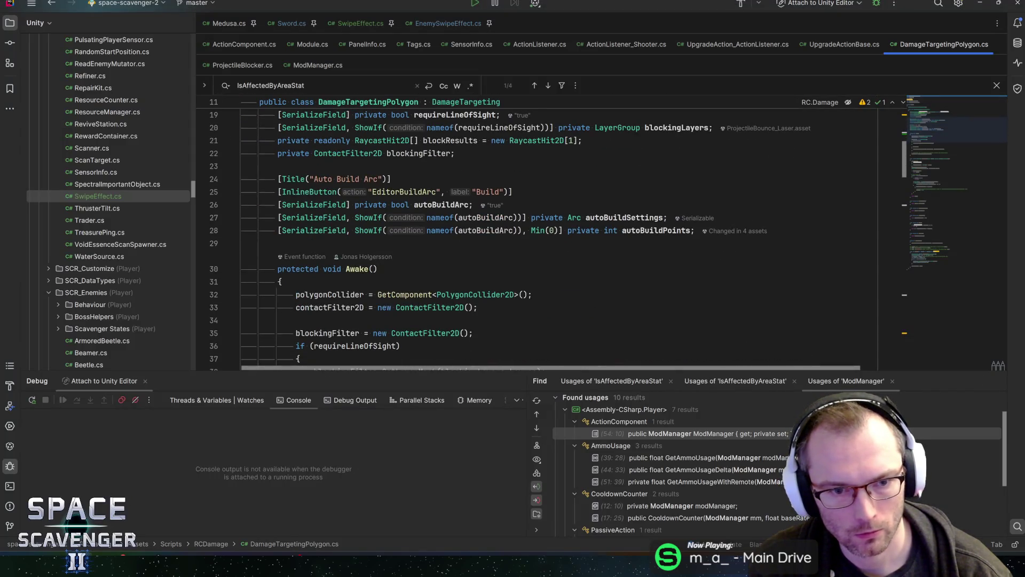
Step: Search DamageTargetingPolygon.cs for every occurrence of autoBuildArc
double_click(441, 204)
key("ctrl+f")
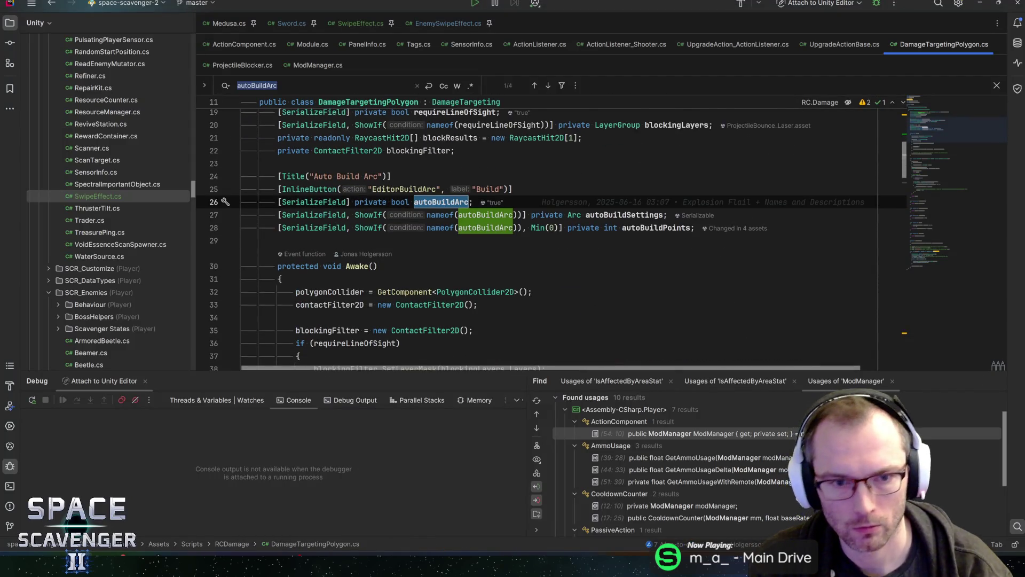
key("Return")
key("Return")
key("Return")
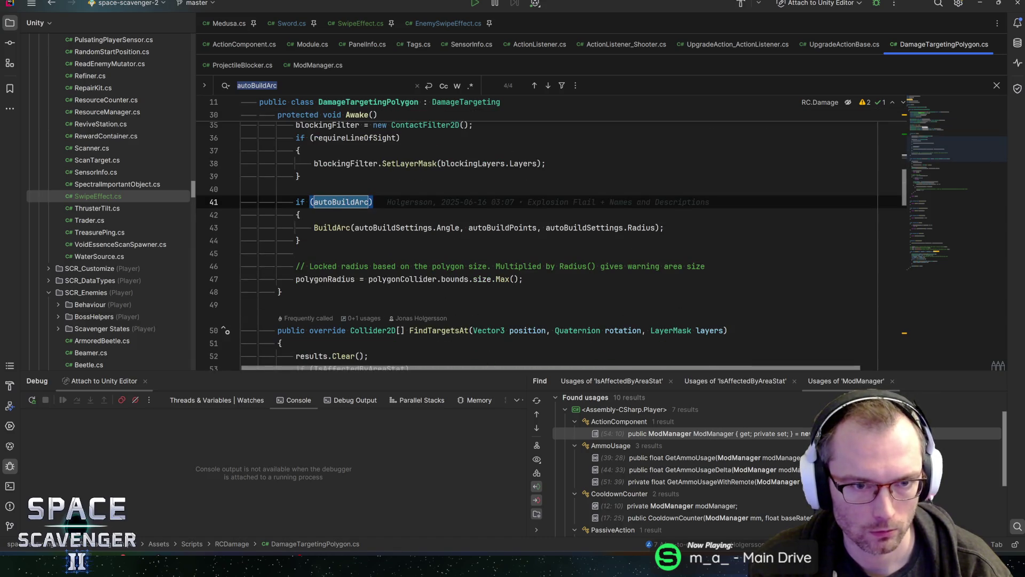
key("Return")
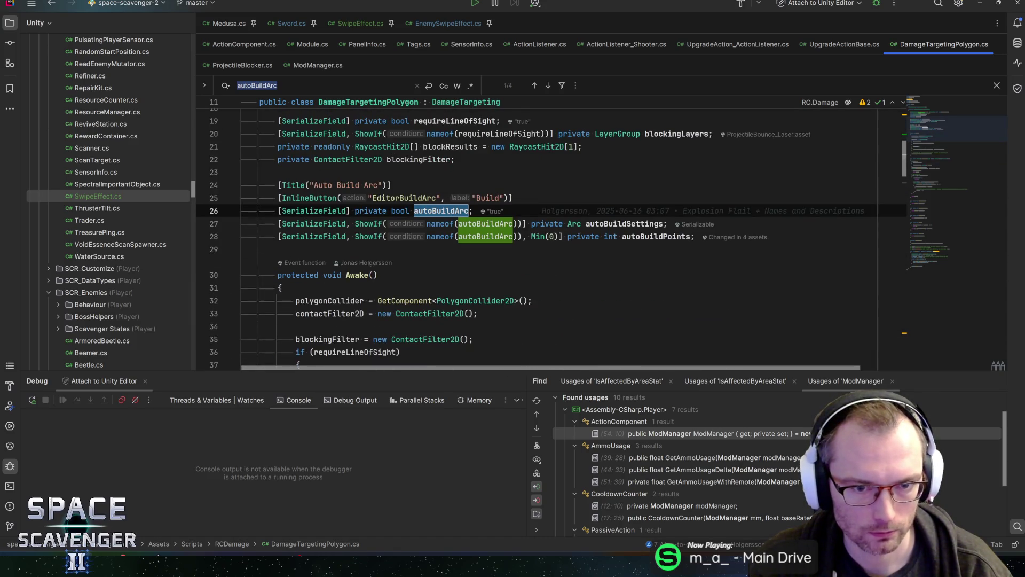
key("Return")
key("Return")
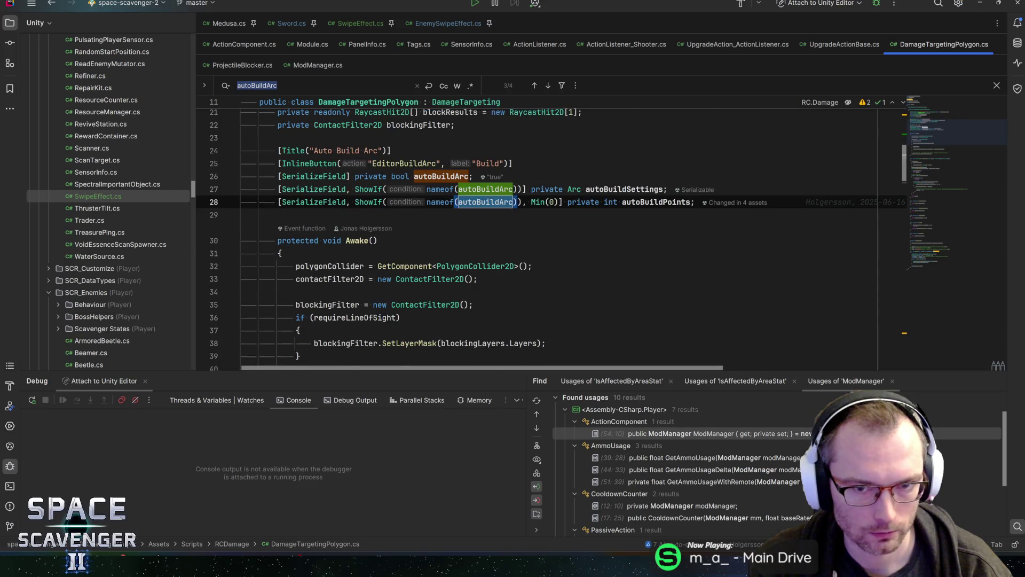
scroll(550, 230, "up", 6)
scroll(550, 229, "down", 3)
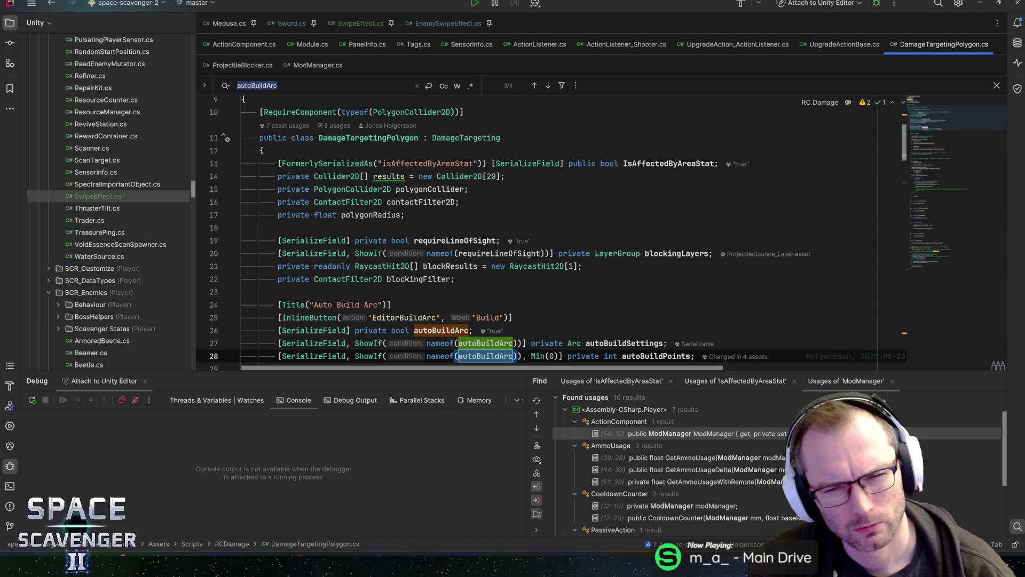
Step: Find usages of IsAffectedByAreaStat and inspect its localScale scaling in FindTargetsAt
left_click(668, 164)
key("alt+F7")
left_click(669, 470)
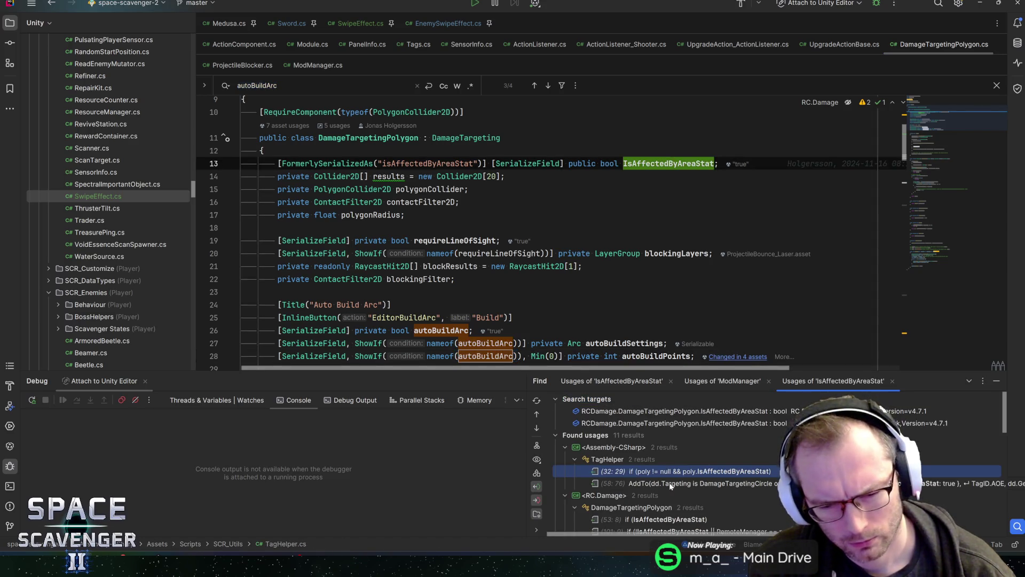
scroll(688, 484, "down", 3)
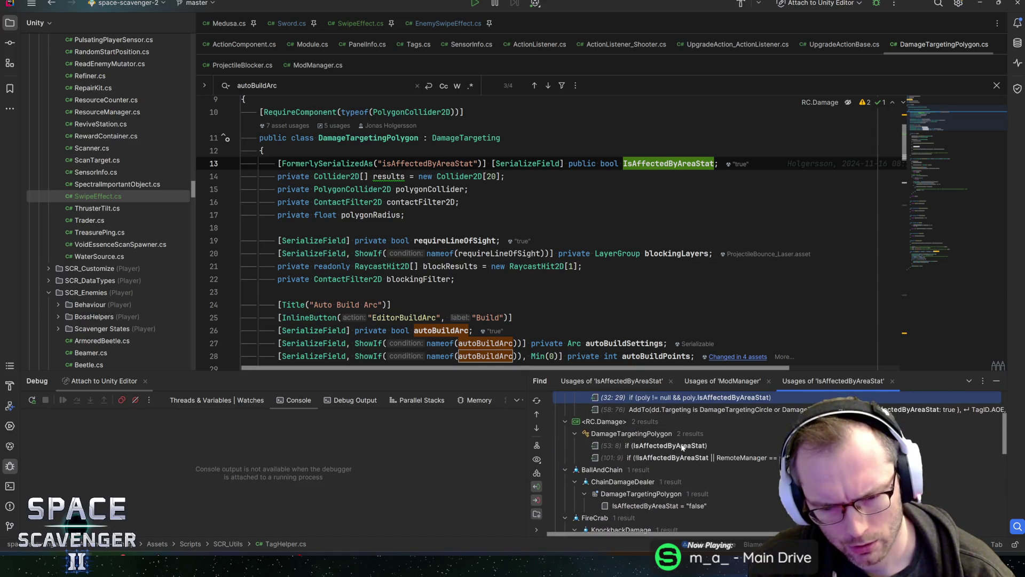
left_click(682, 447)
left_click_drag(332, 219, 392, 219)
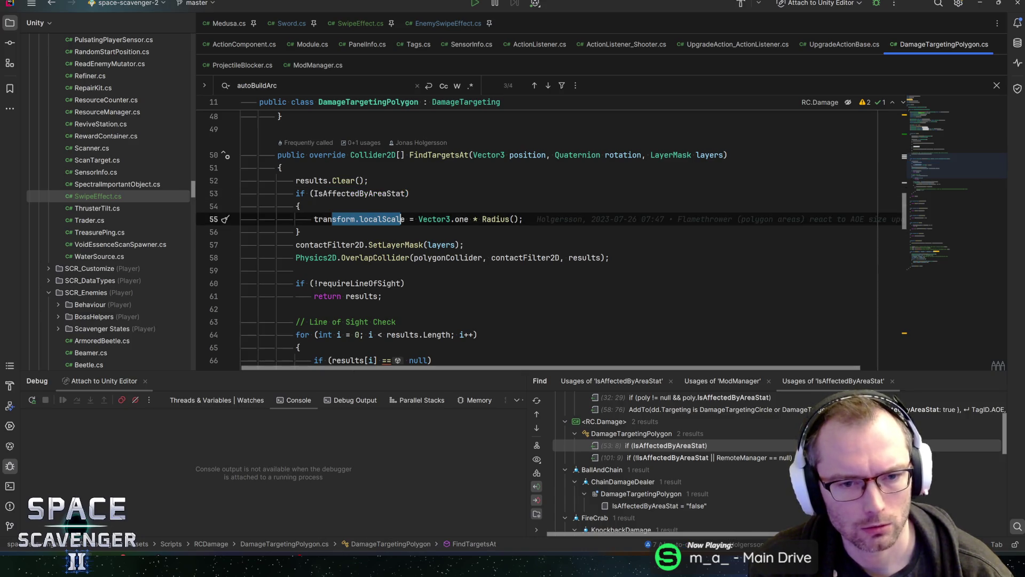
left_click(401, 219)
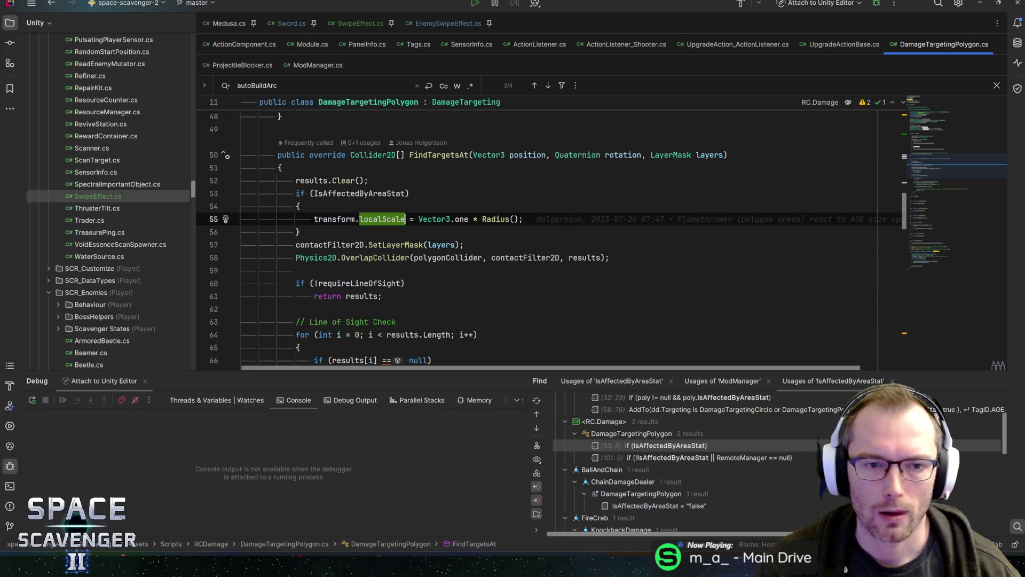
left_click(332, 194)
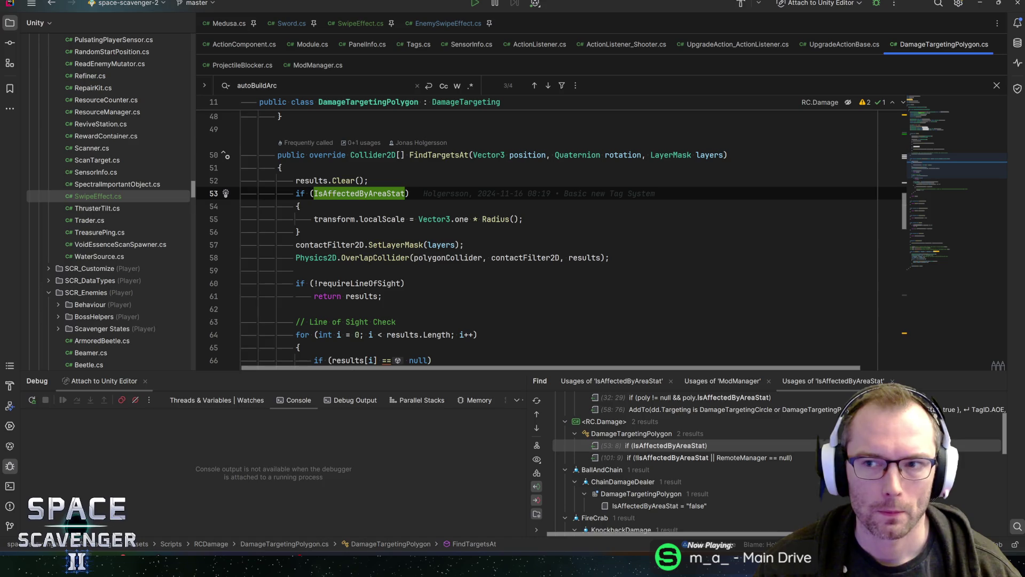
Step: Check the sword in Unity, then return to Rider's SCR_Components folder
key("alt+Tab")
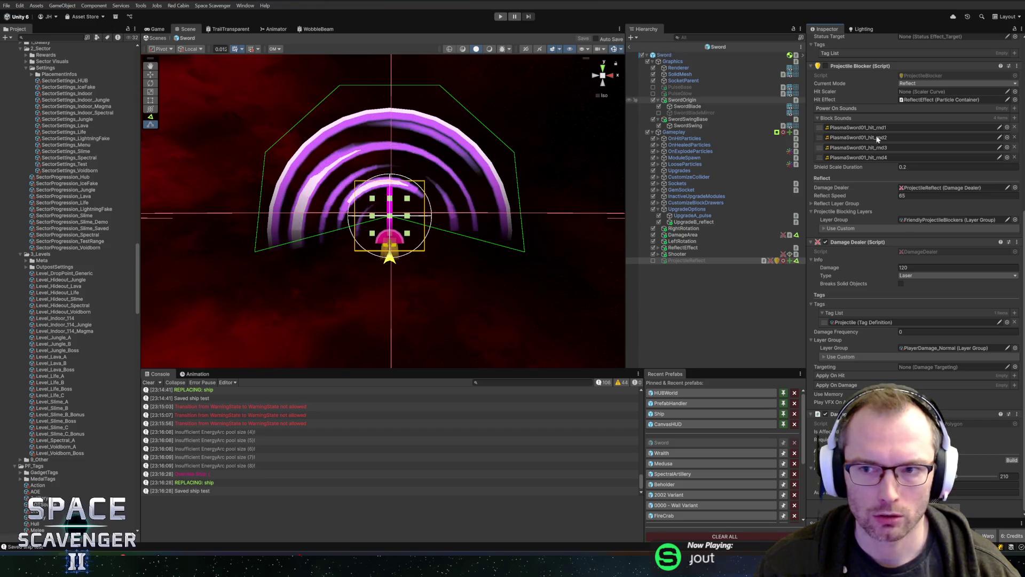
scroll(943, 193, "up", 5)
scroll(941, 190, "down", 5)
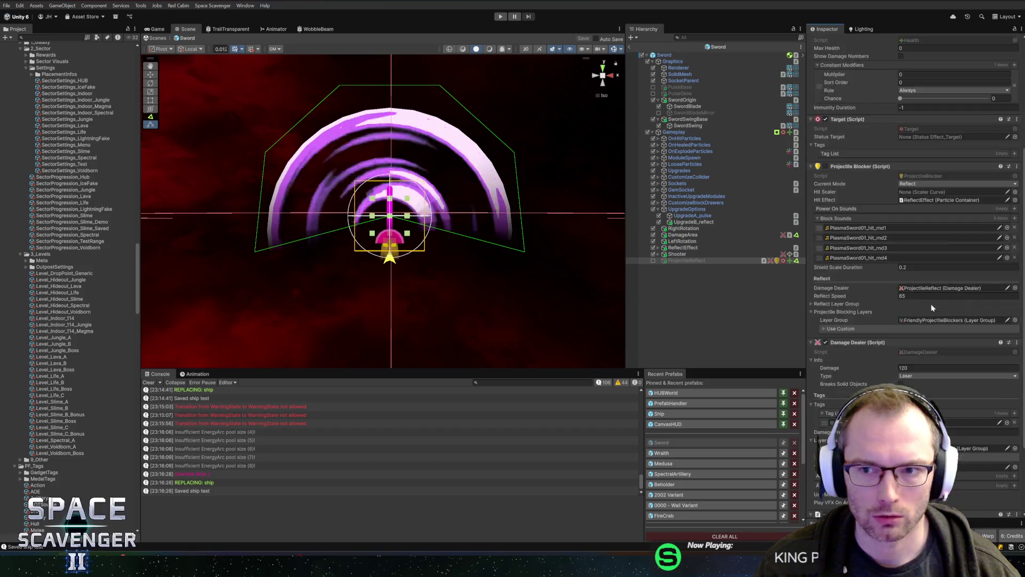
key("alt+Tab")
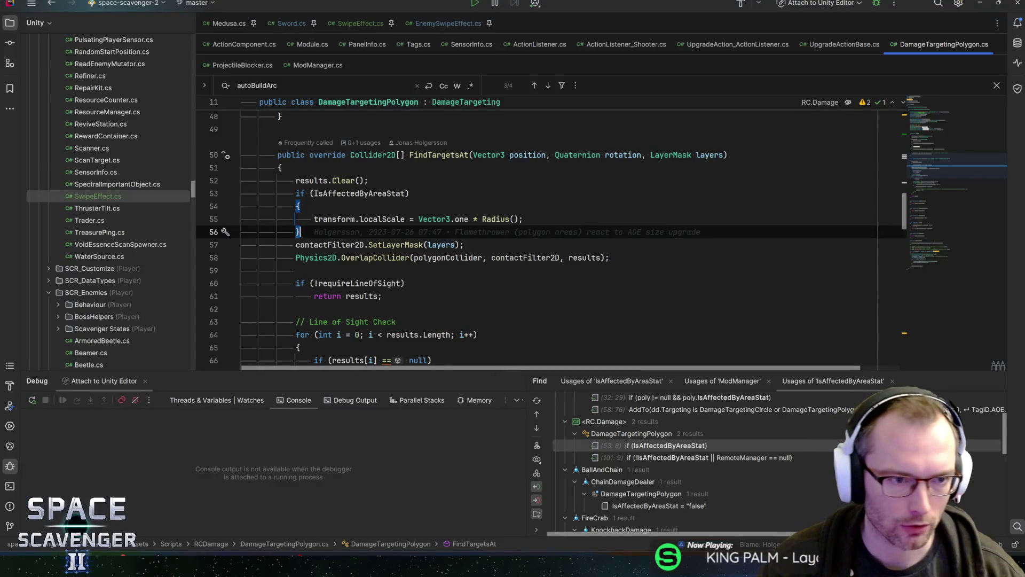
scroll(126, 187, "up", 10)
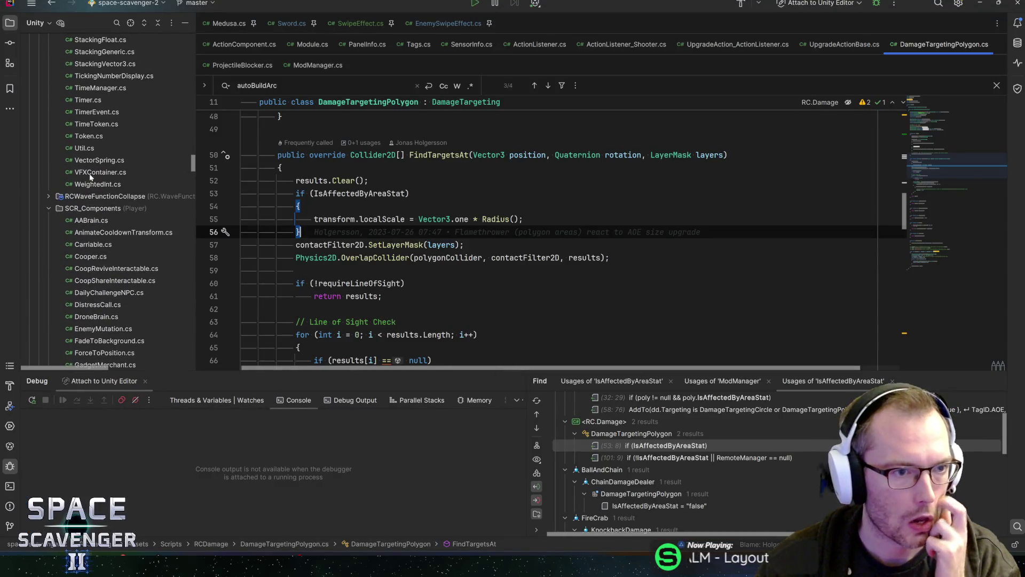
right_click(89, 213)
Step: Create a new Unity script named ScaleWithAreaSize in the SCR_Components folder
mouse_move(123, 219)
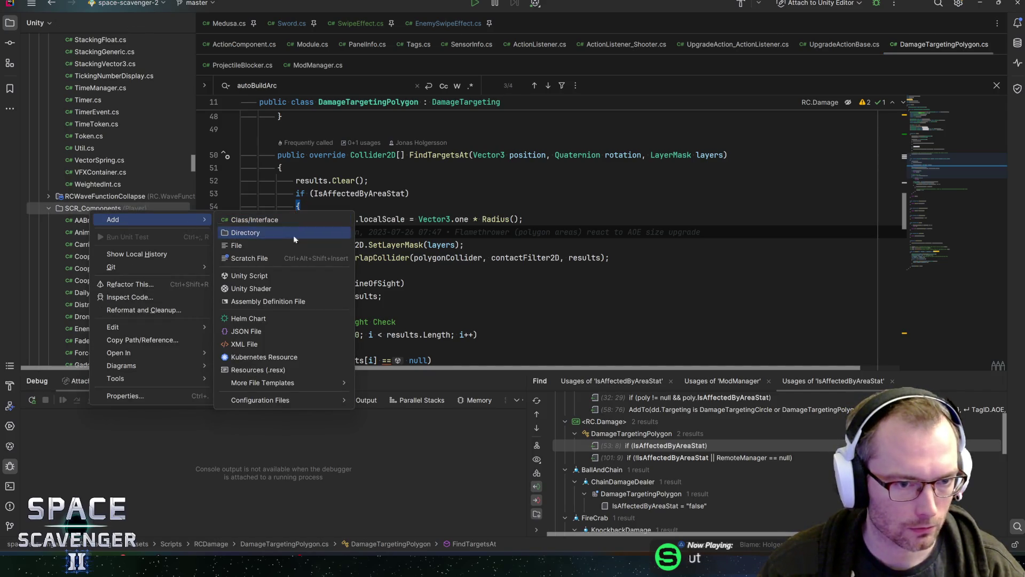
left_click(250, 275)
type("ScaleWithAreaSize")
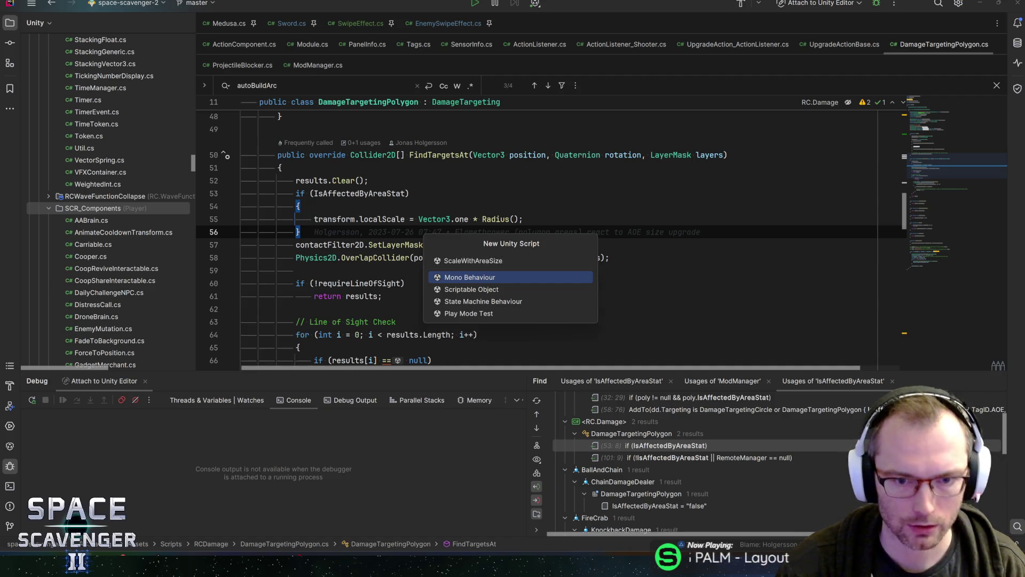
key("Return")
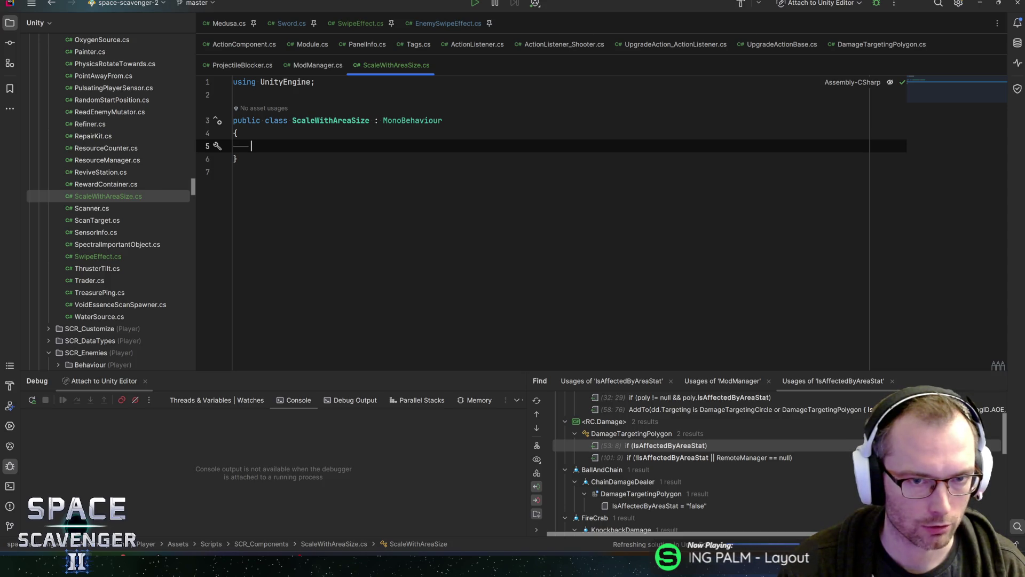
Step: Change the class's base class from MonoBehaviour to ModuleComponent
double_click(412, 120)
type("ModuleCom")
key("Return")
Step: Add OnConnected and OnDisconnected overrides to the class
key("Down")
key("Down")
type("ove")
key("Return")
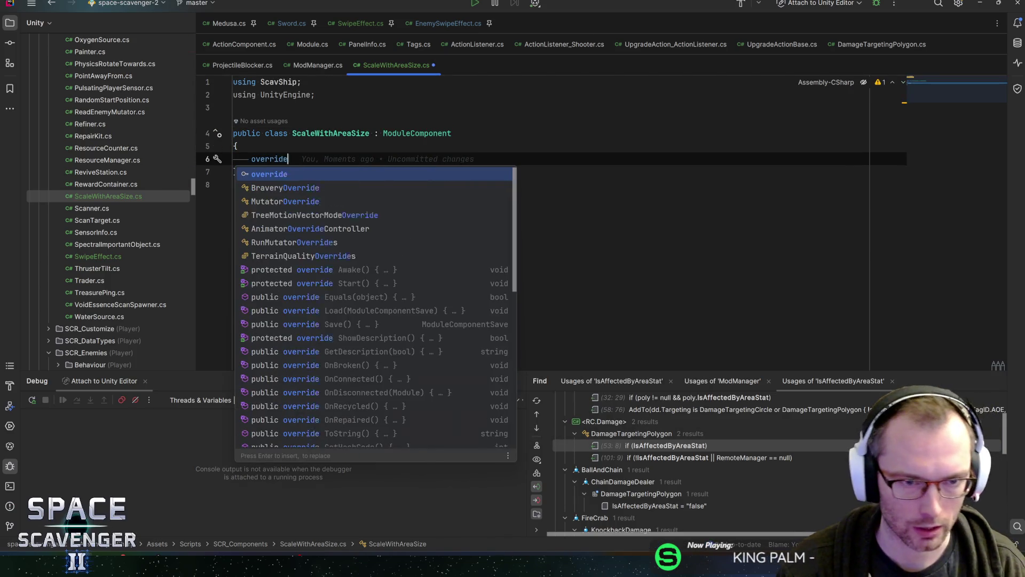
type("oneconn")
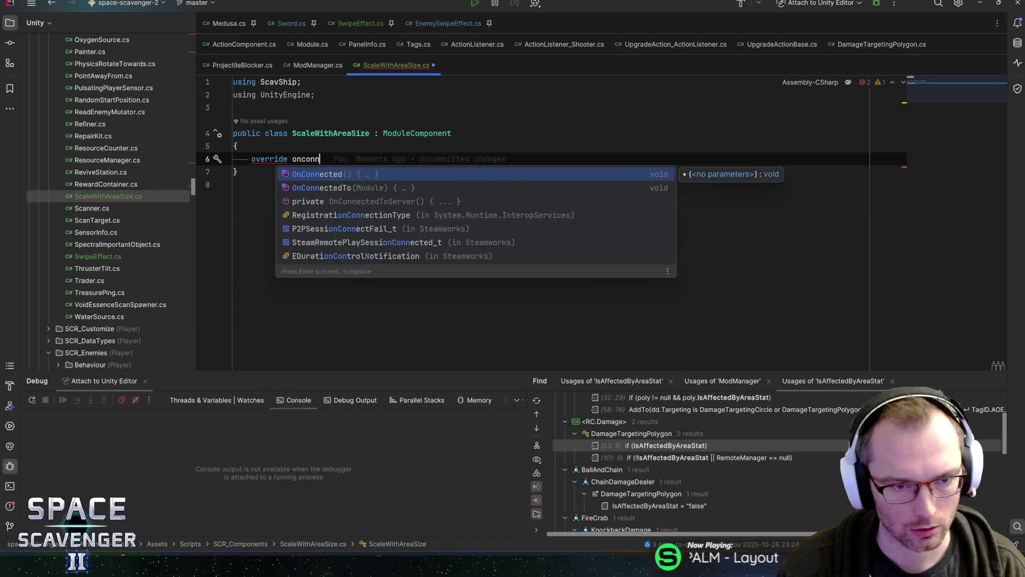
key("Return")
key("Down")
key("Return")
key("Return")
type("ove")
key("Return")
type("ondis")
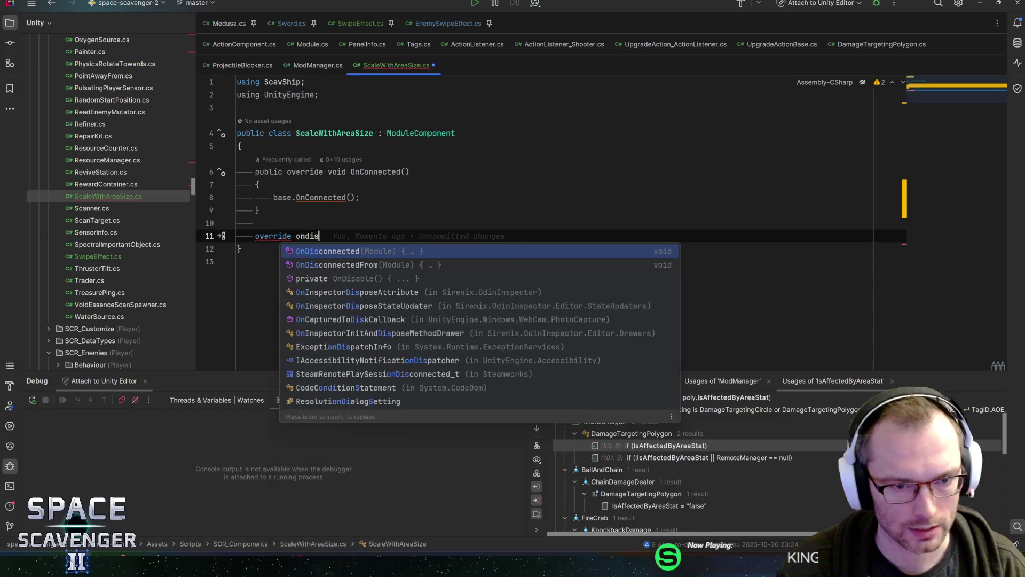
key("Return")
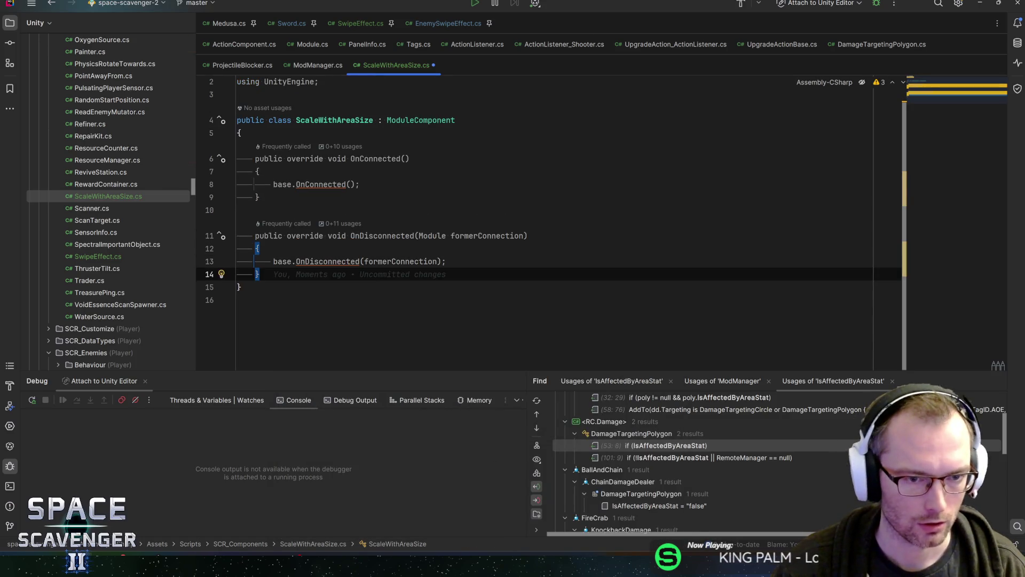
key("Return")
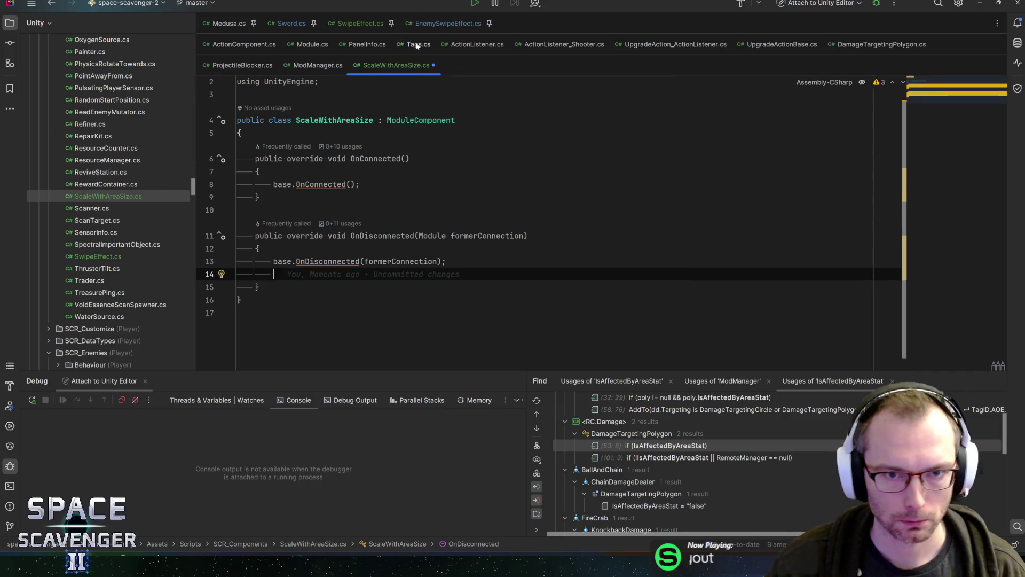
Step: Rename the class ScaleWithAreaSize to ScaleWithAreaSizeStat
left_click(355, 120)
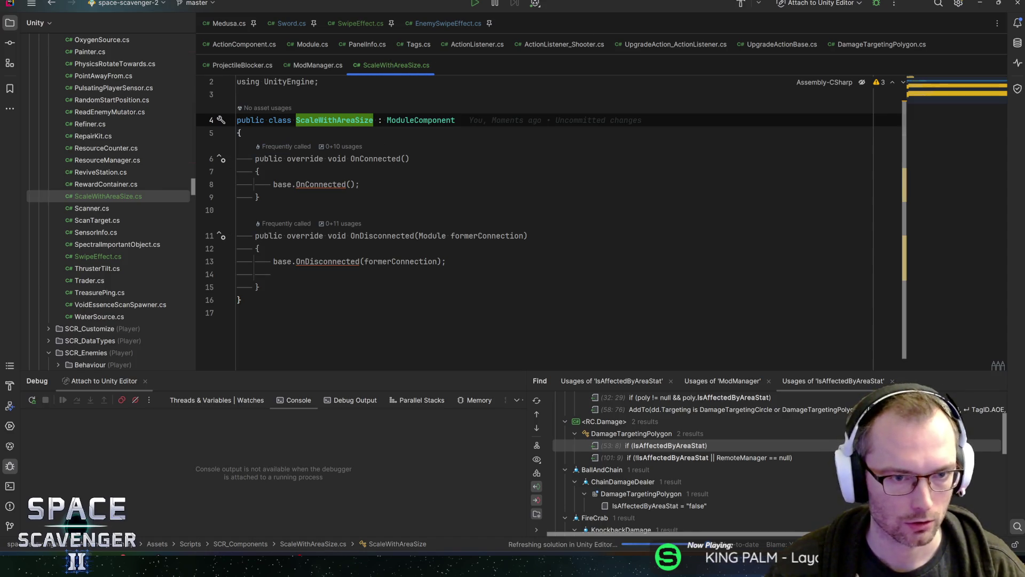
key("F2")
type("Stat")
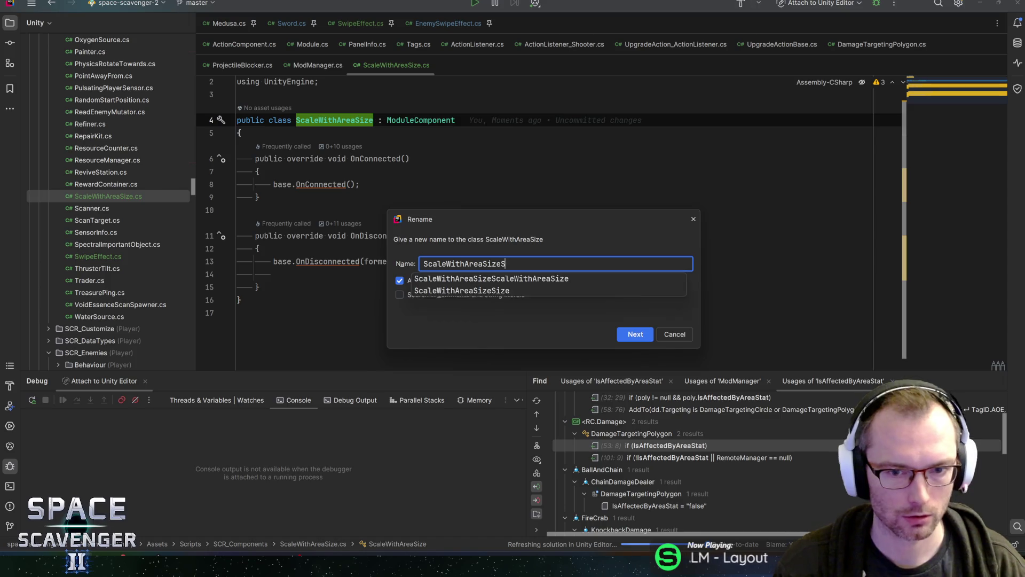
key("Return")
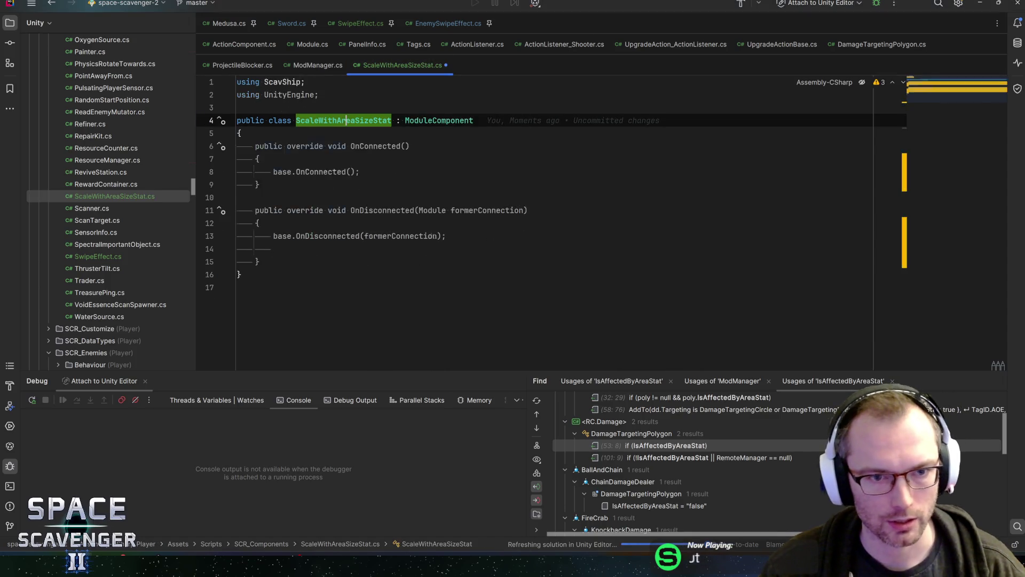
Step: Below base.OnConnected(), begin typing the stat lookup myModule.ship.getstat
left_click(360, 184)
key("Return")
type("s")
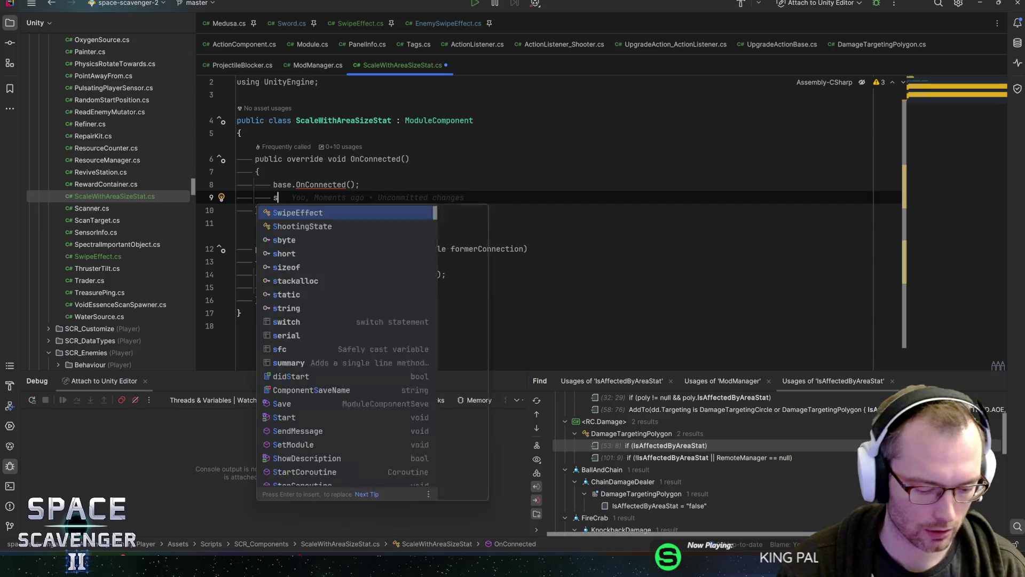
key("BackSpace")
type("myModule.ship")
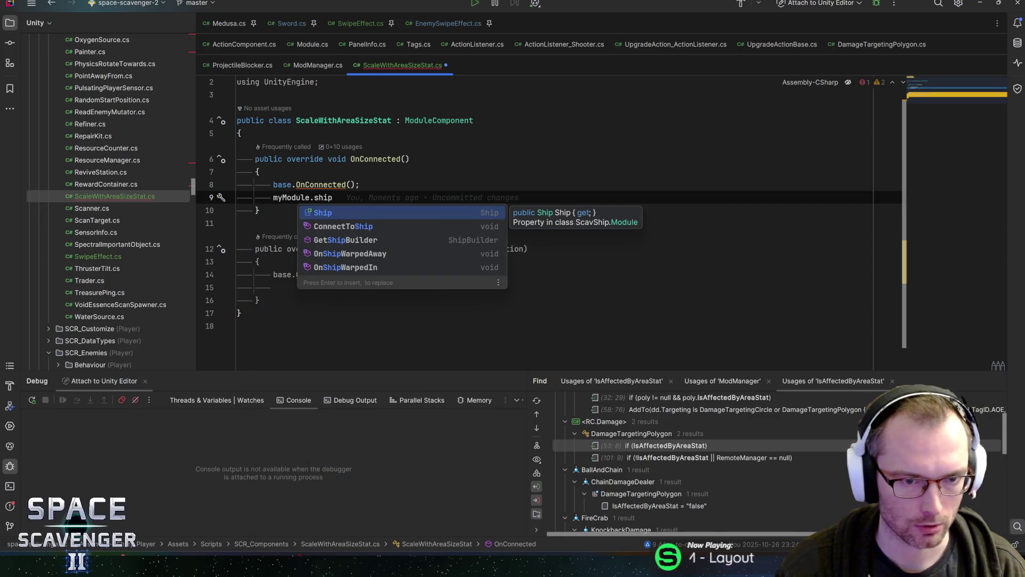
type(".getare")
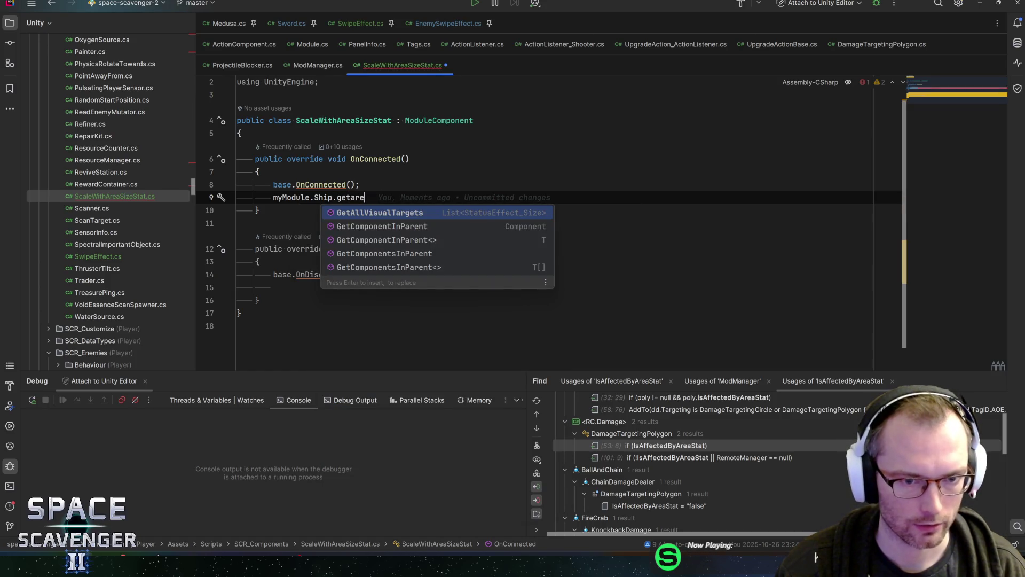
key("BackSpace")
key("BackSpace")
key("BackSpace")
type("stat")
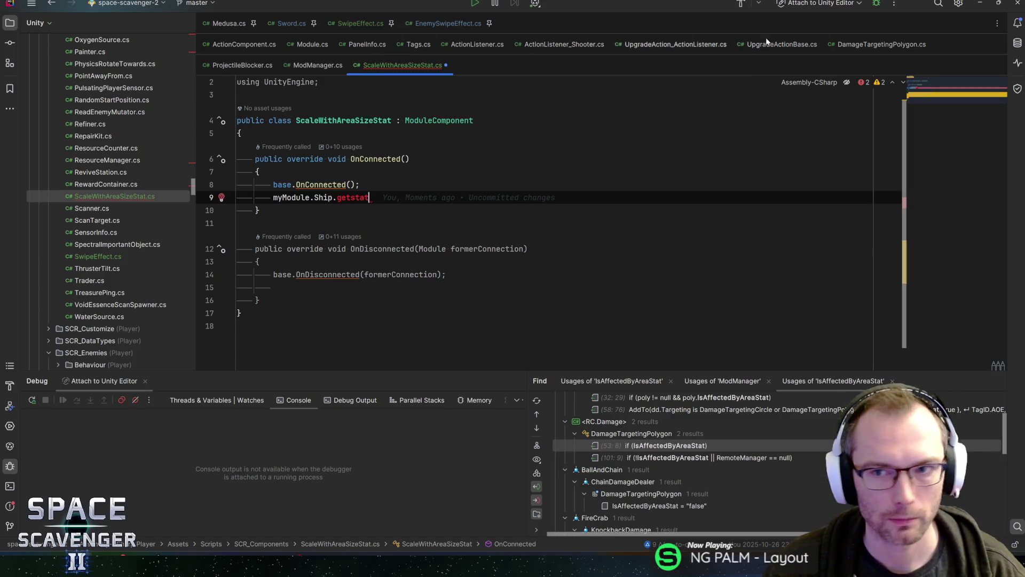
left_click(881, 44)
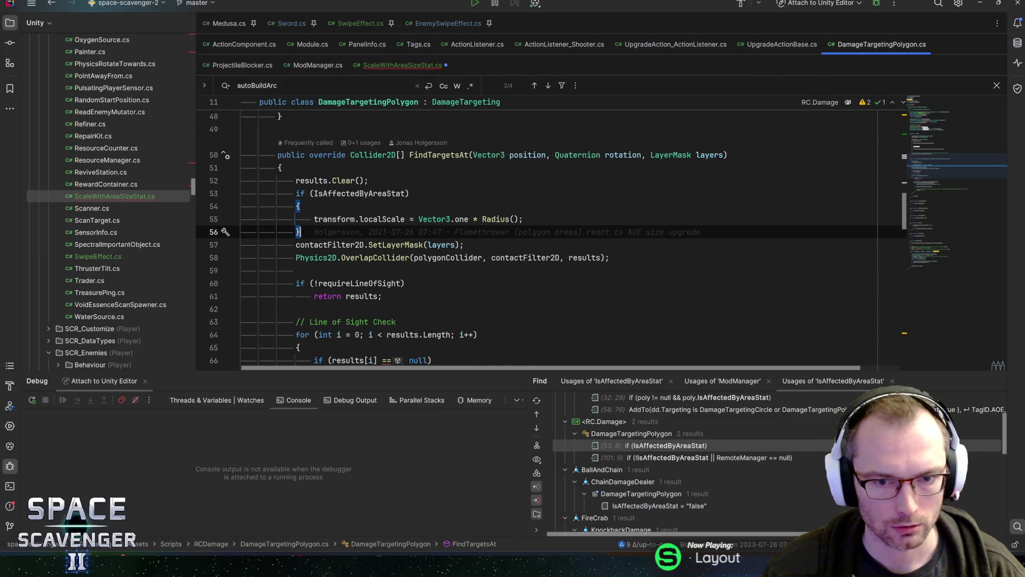
Step: Jump to the Radius() declaration and view the RemoteManager documentation
left_click(495, 218)
key("ctrl+b")
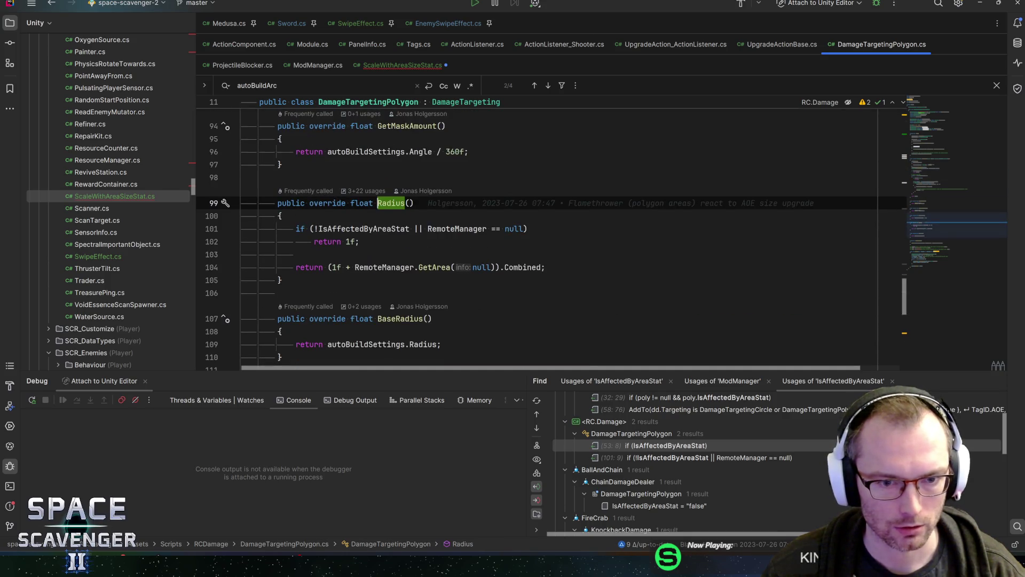
key("Down")
key("Down")
key("Down")
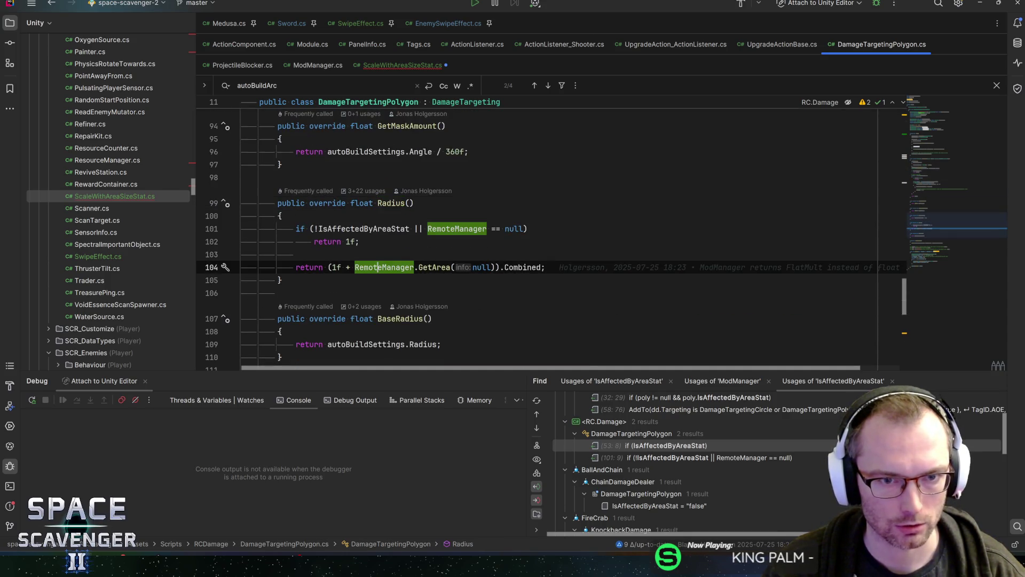
key("ctrl+q")
key("Escape")
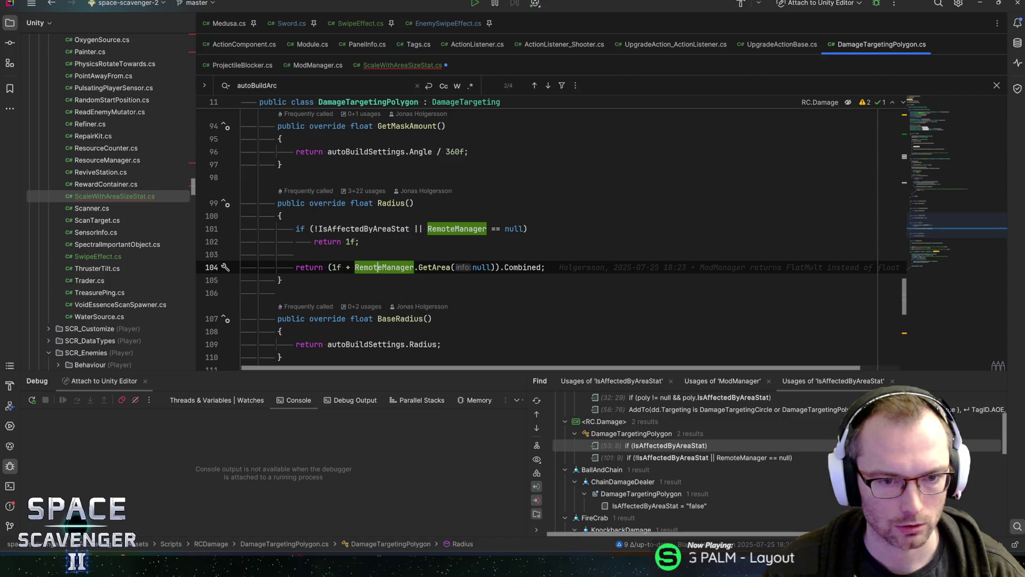
Step: Examine line 104's return statement and highlight every RemoteManager occurrence
left_click(545, 267)
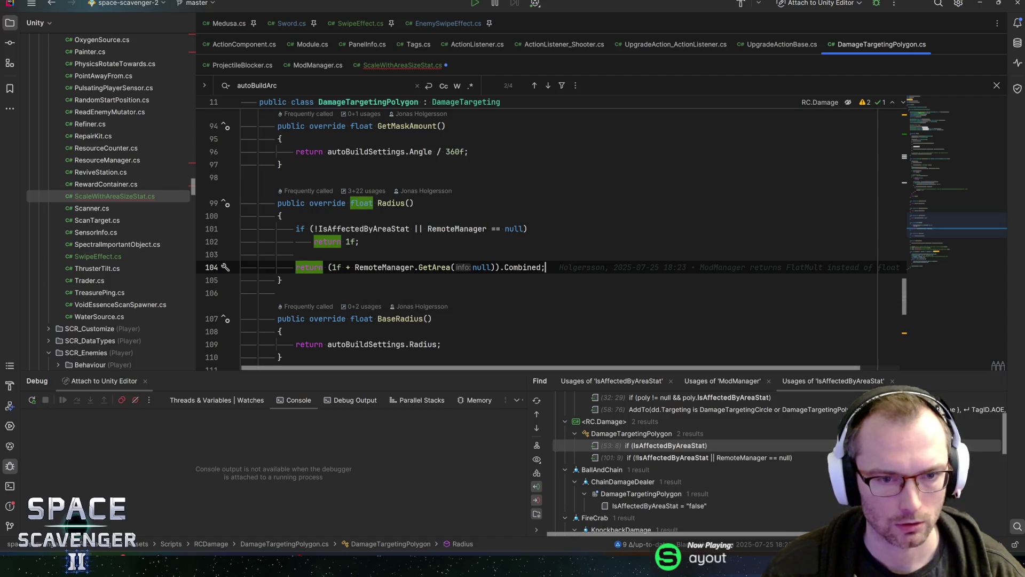
key("shift+Home")
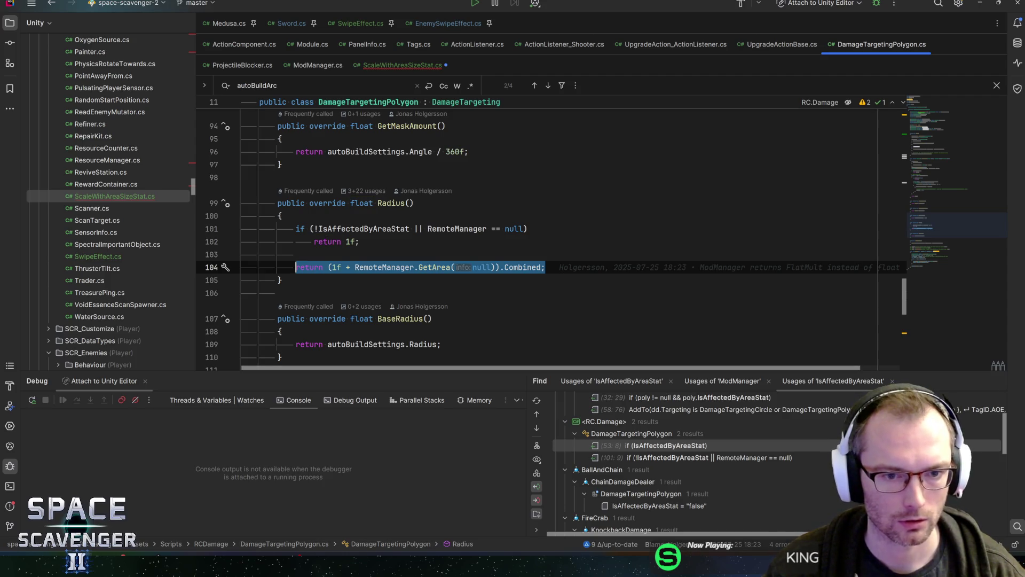
left_click(281, 280)
key("shift+Home")
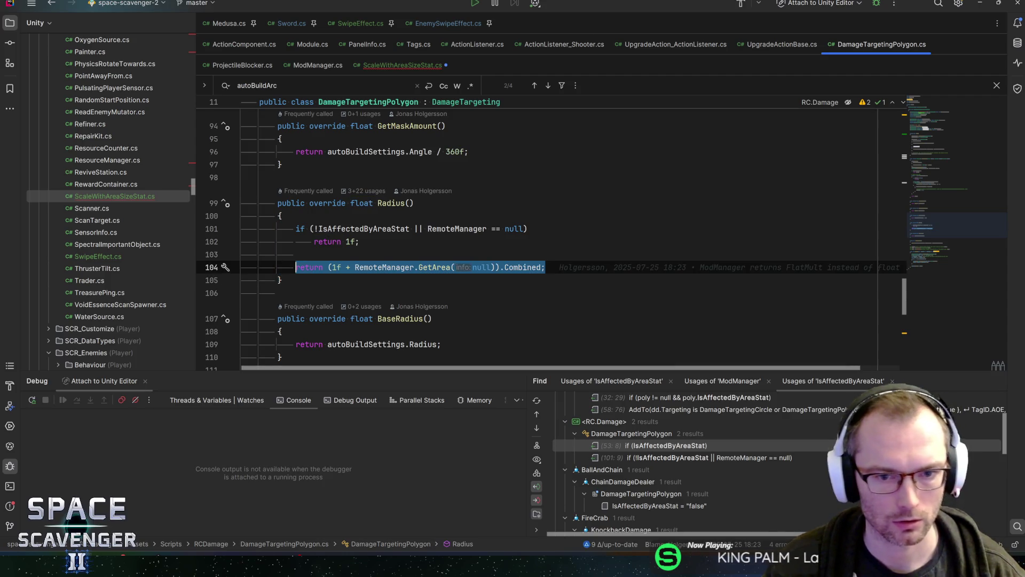
key("End")
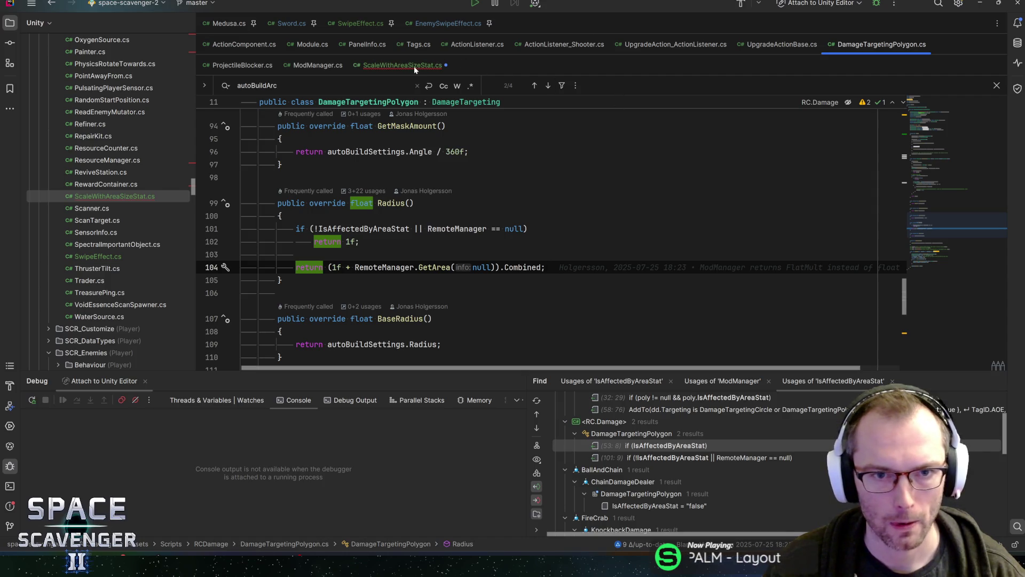
left_click(389, 267, "ctrl")
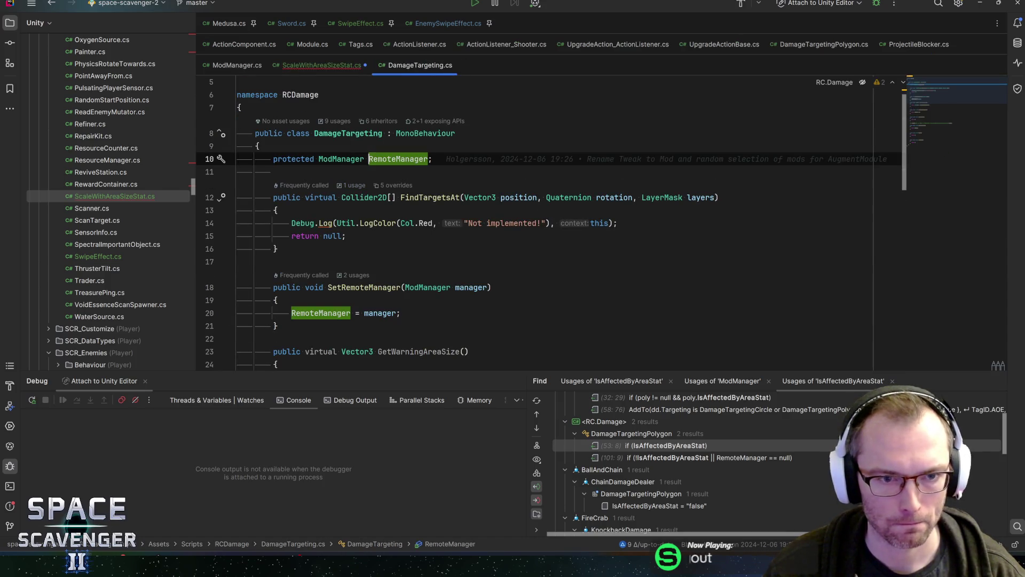
key("ctrl+shift+Right")
Step: Find SetRemoteManager usages and open its ModManager and null calls in DamageDealer
left_click(337, 287)
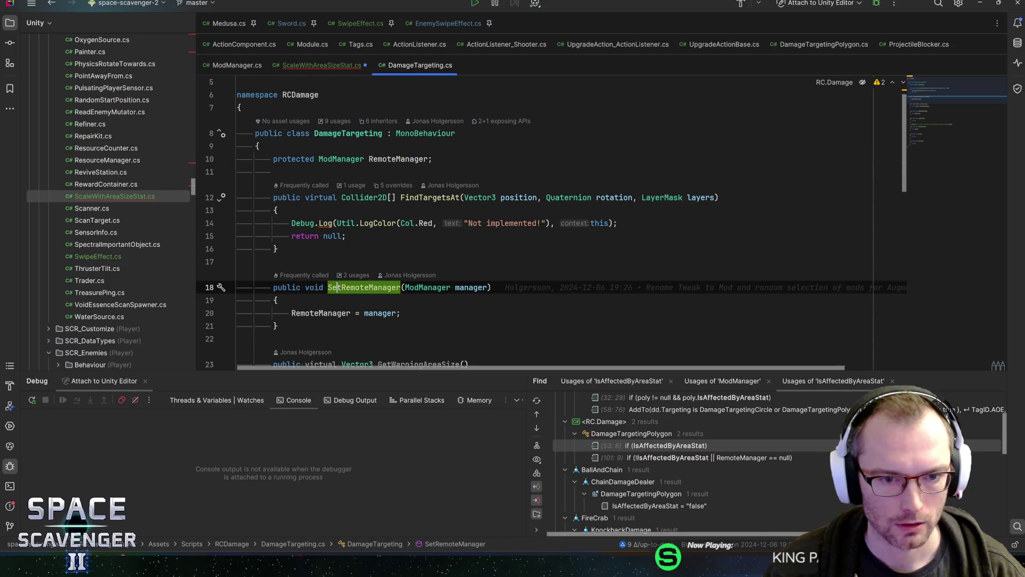
scroll(355, 287, "down", 2)
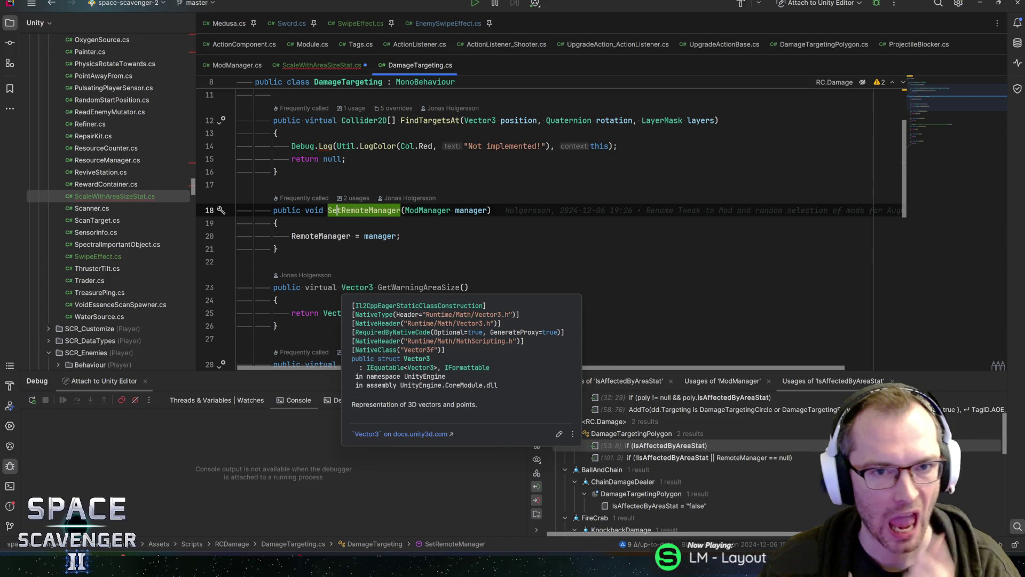
key("alt+F7")
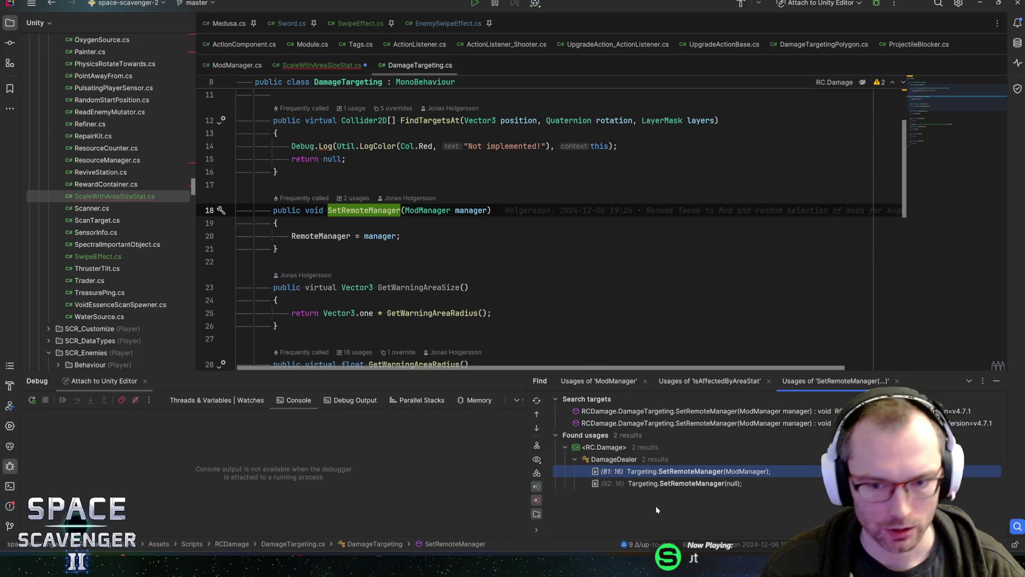
double_click(676, 471)
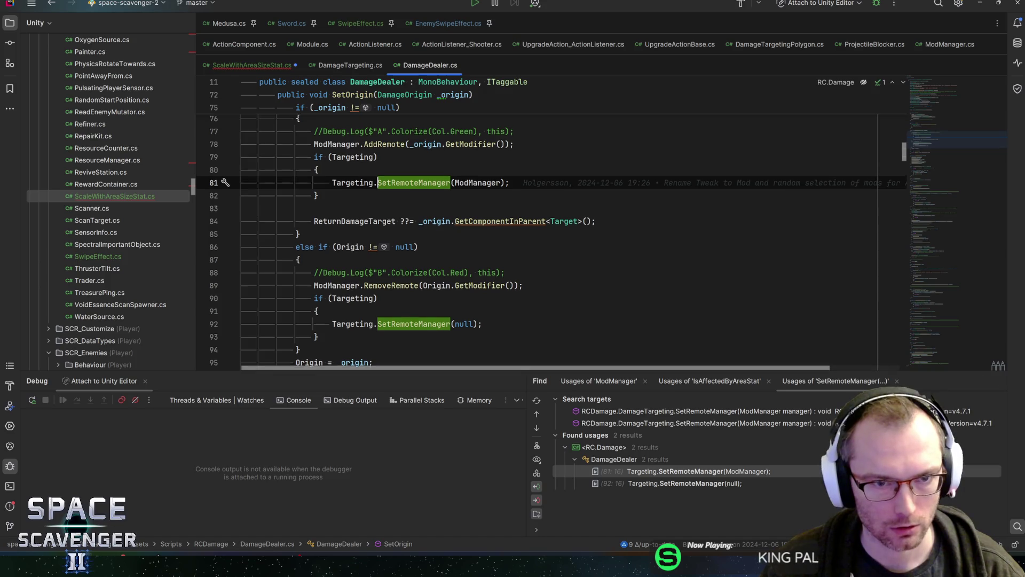
double_click(683, 483)
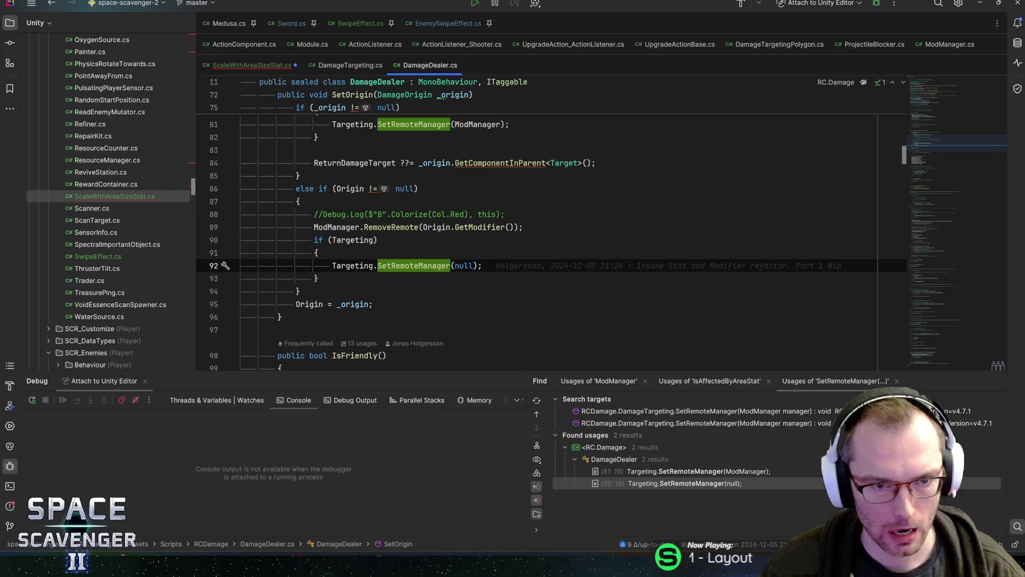
scroll(550, 238, "up", 2)
scroll(550, 238, "up", 1)
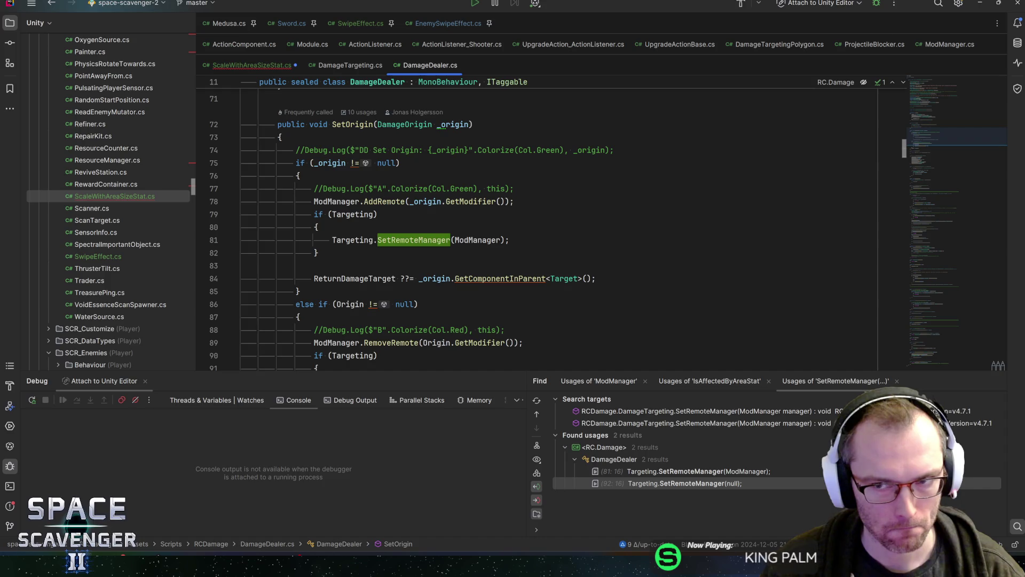
Step: List SetOrigin's usages and open the dd.SetOrigin(this) call in DamageOrigin.cs's AddDamageDealer
mouse_move(414, 239)
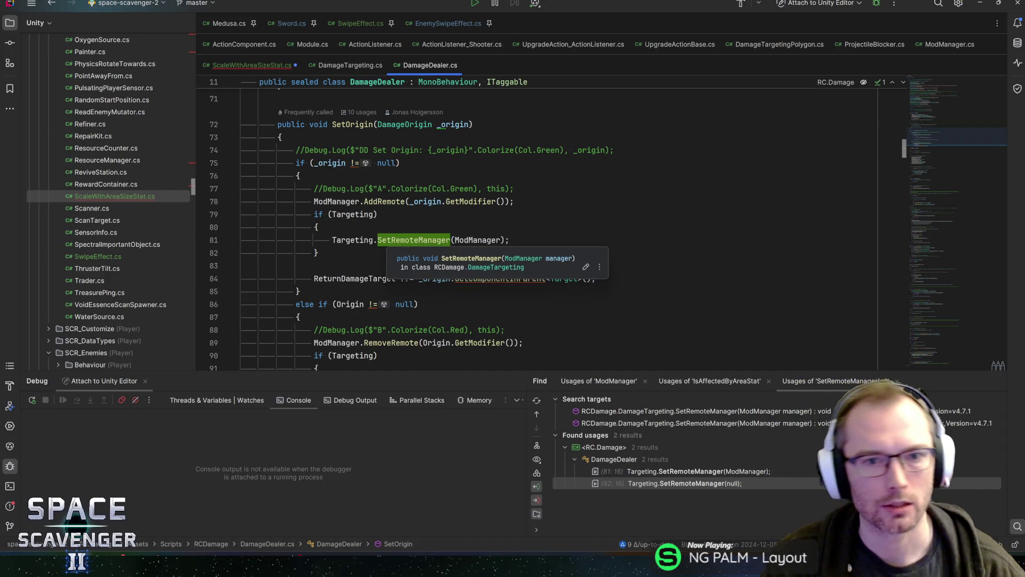
left_click(352, 124)
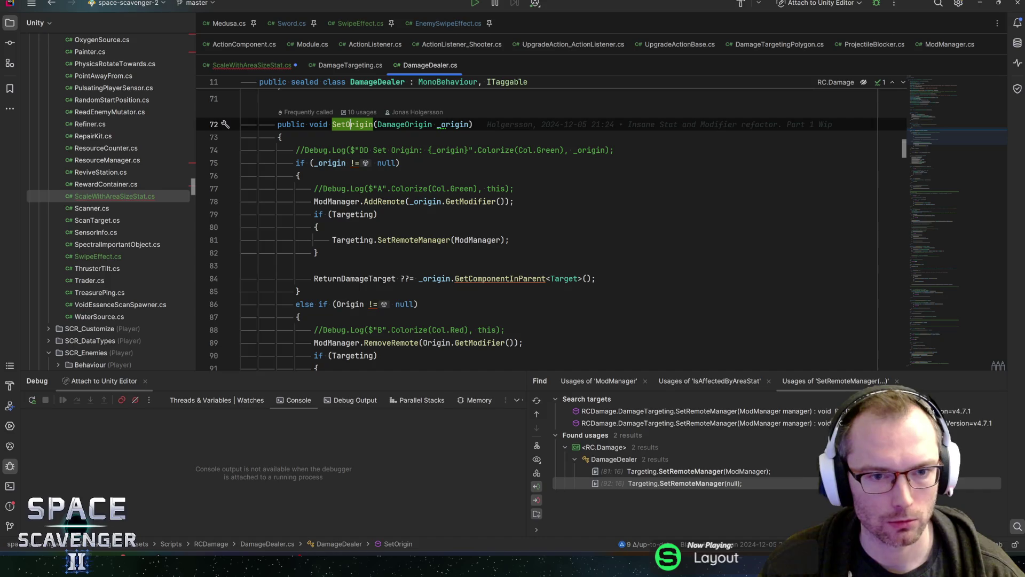
key("alt+F7")
scroll(681, 474, "down", 5)
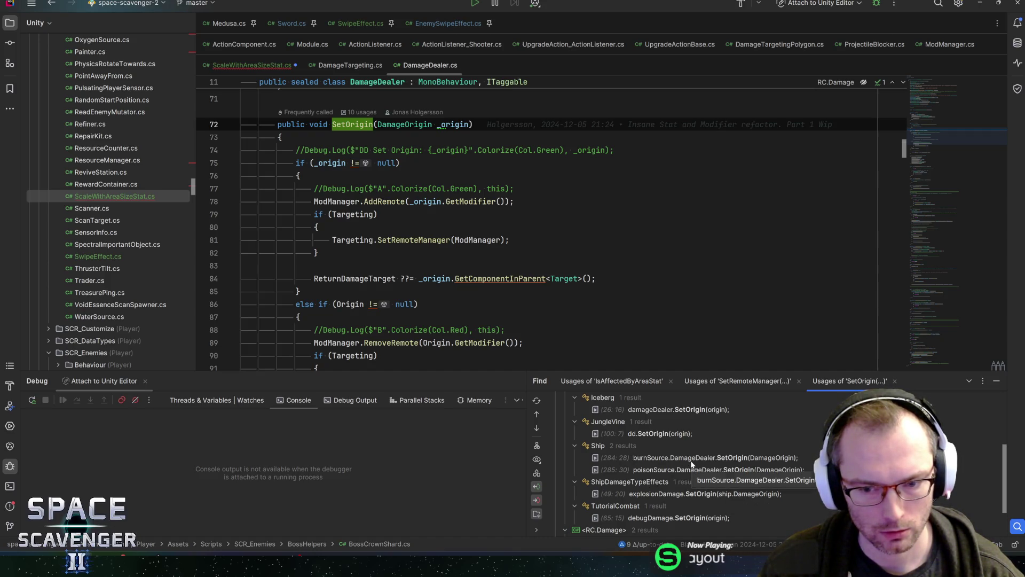
scroll(691, 463, "down", 4)
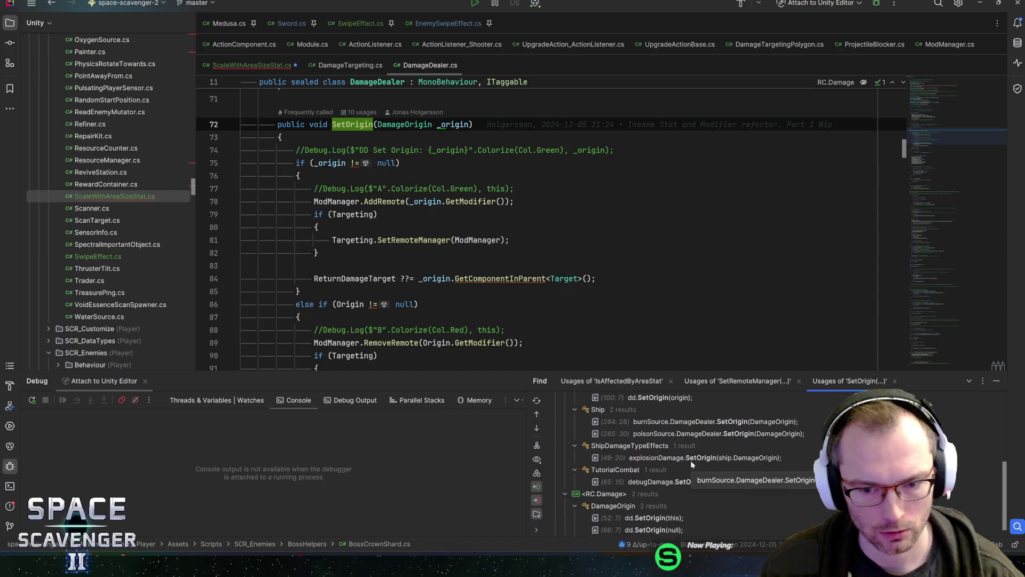
left_click(664, 506)
double_click(664, 506)
scroll(373, 213, "up", 3)
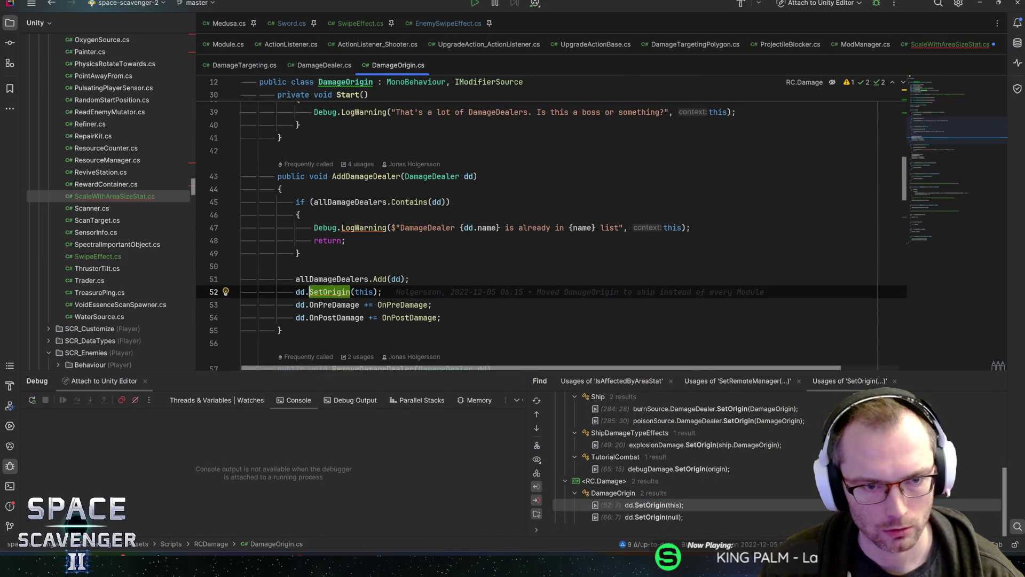